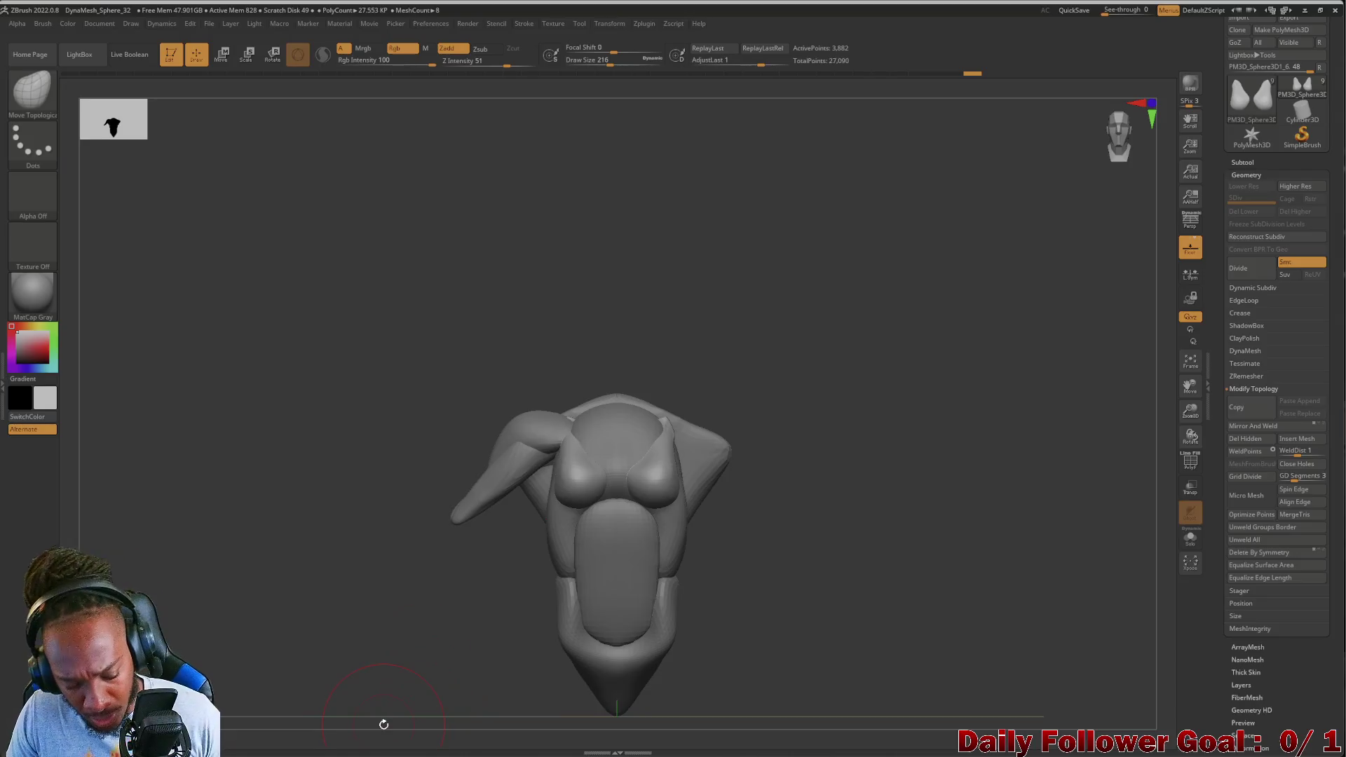
Undo the mirrored chest bump copy and push the remaining bump and nearby surface into shape
key("ctrl+z")
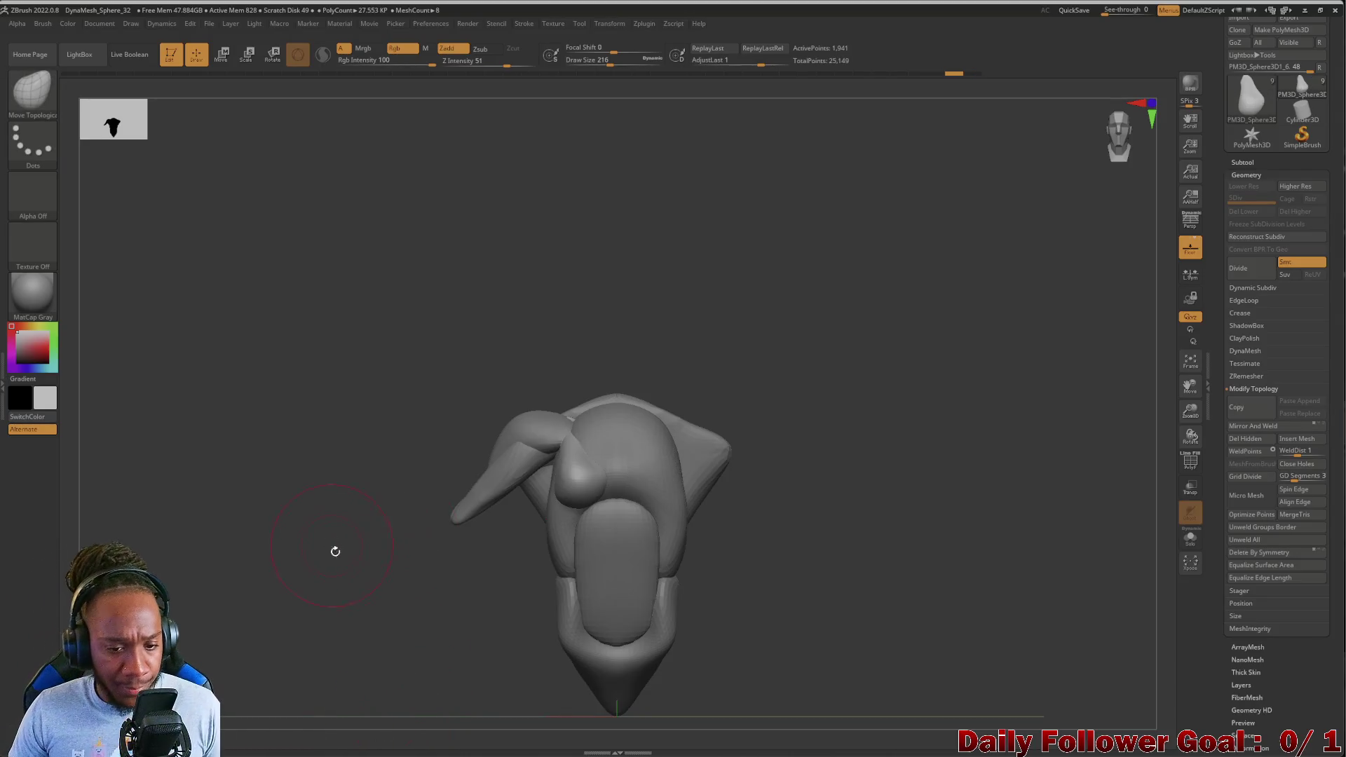
left_click_drag(372, 622, 388, 715, "alt")
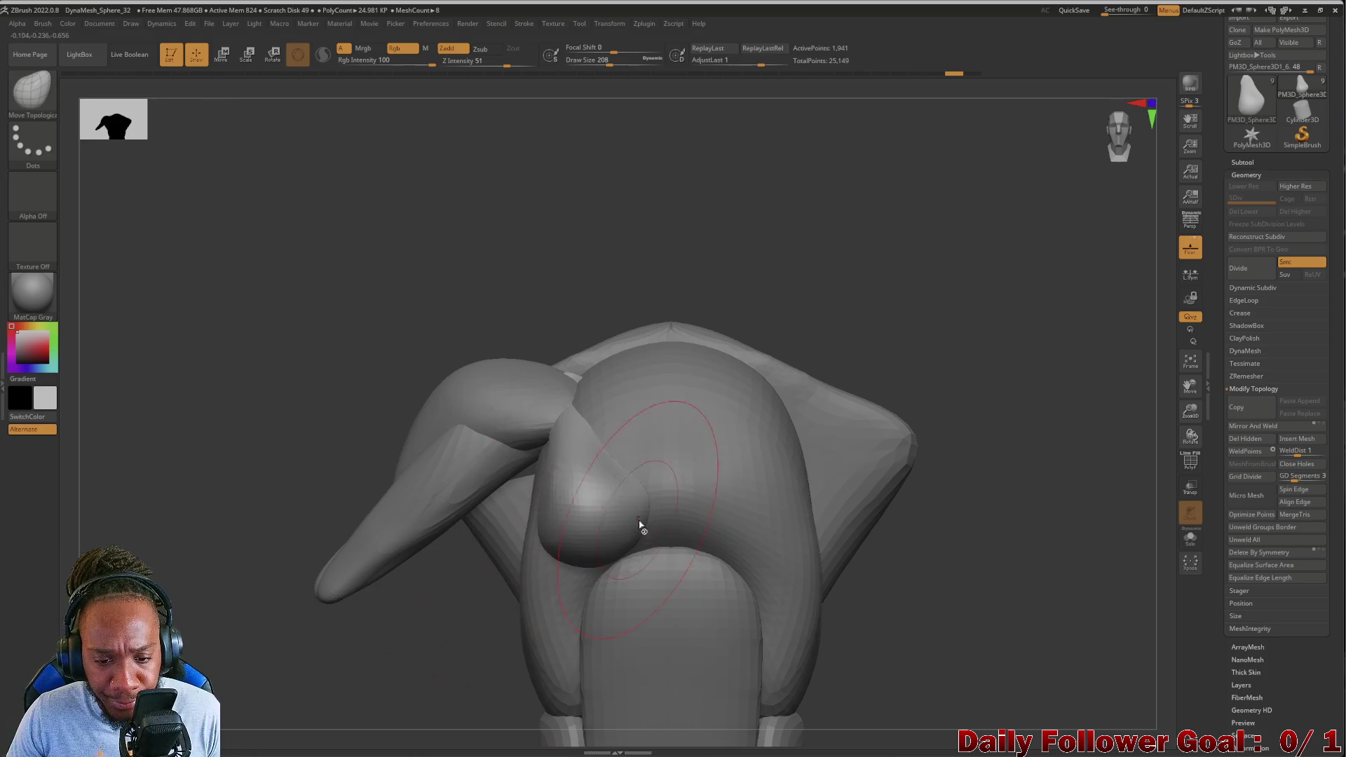
left_click_drag(657, 515, 630, 468)
mouse_move(541, 547)
left_mouse_down()
mouse_move(557, 543)
mouse_move(554, 553)
left_mouse_up()
mouse_move(392, 624)
left_mouse_down()
mouse_move(418, 633)
mouse_move(465, 507)
left_mouse_up()
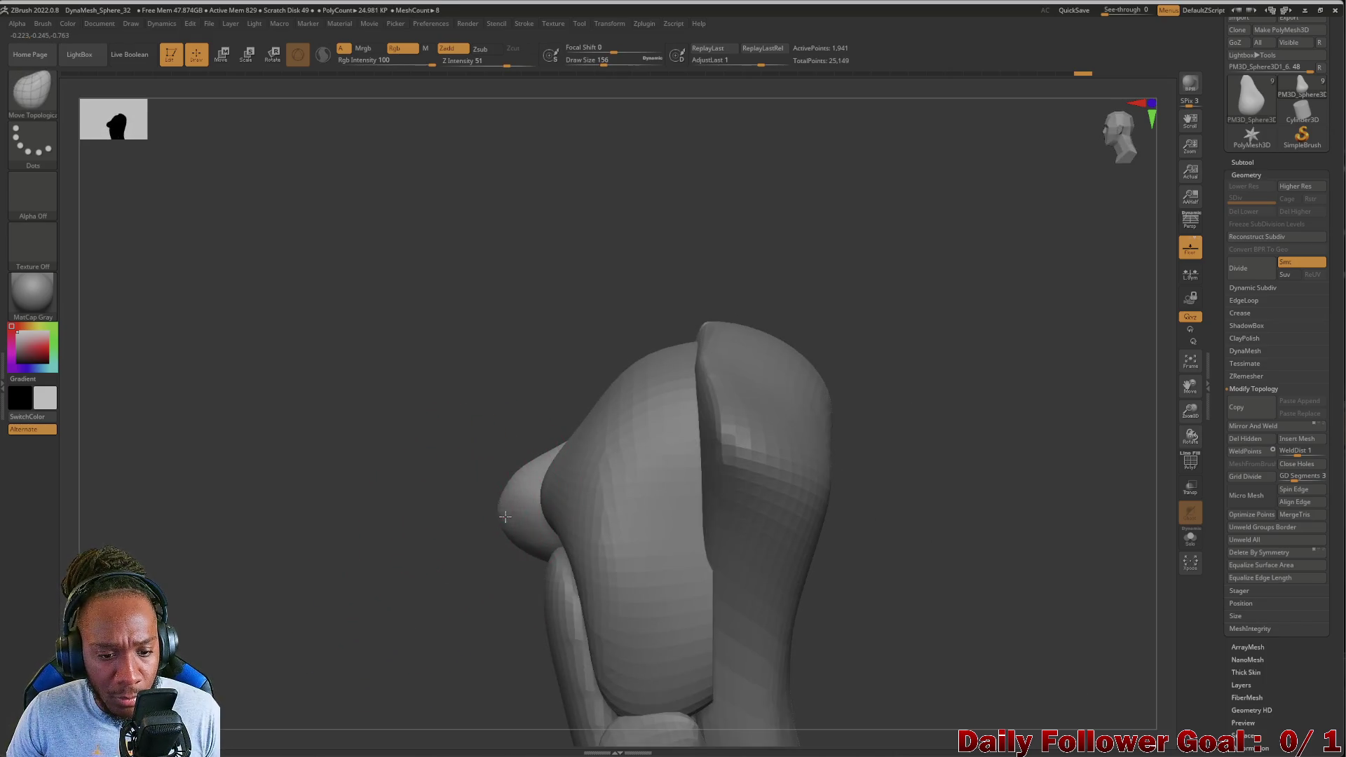
left_click_drag(519, 539, 292, 620)
mouse_move(414, 620)
left_mouse_down()
mouse_move(651, 577)
mouse_move(516, 556)
mouse_move(591, 574)
mouse_move(614, 641)
mouse_move(547, 588)
mouse_move(582, 633)
left_mouse_up()
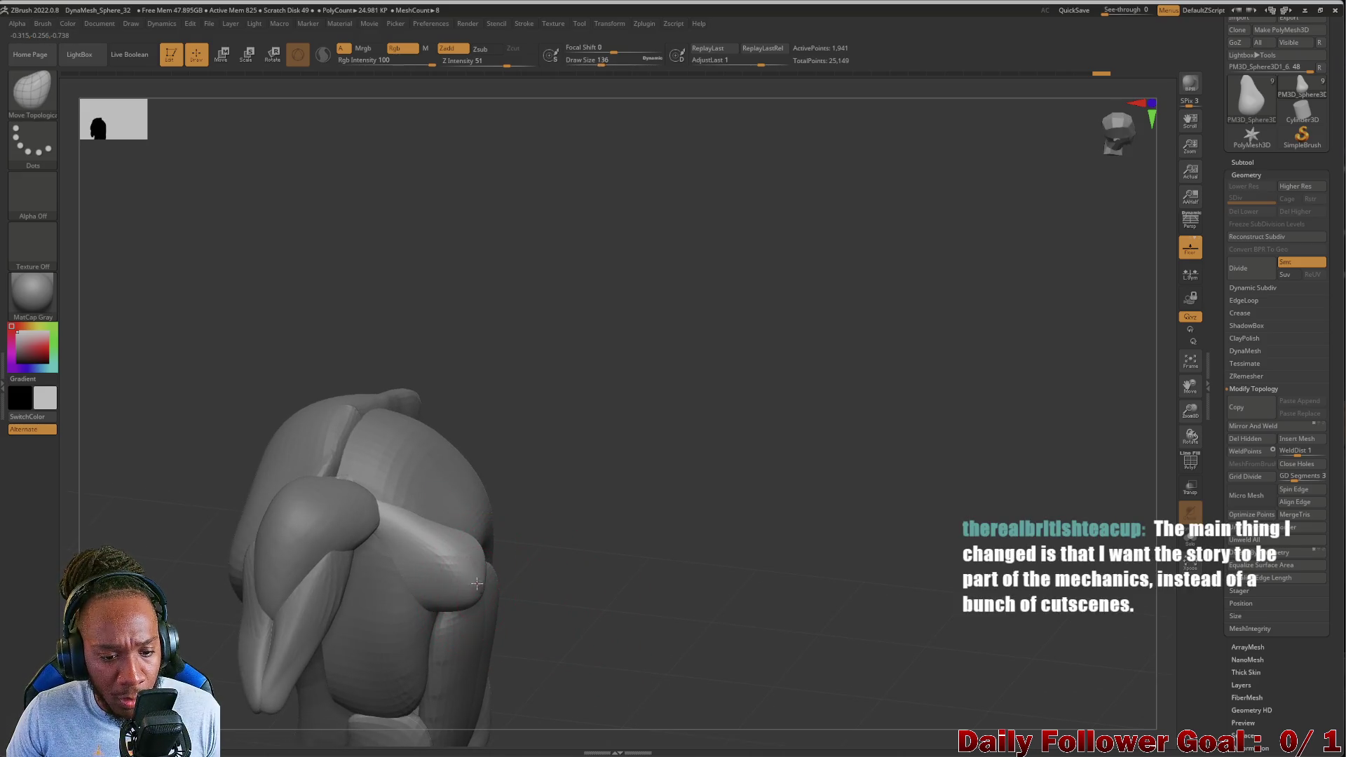
Enlarge the brush and smooth the chest bump into the torso, checking it from several angles
key("bracketright")
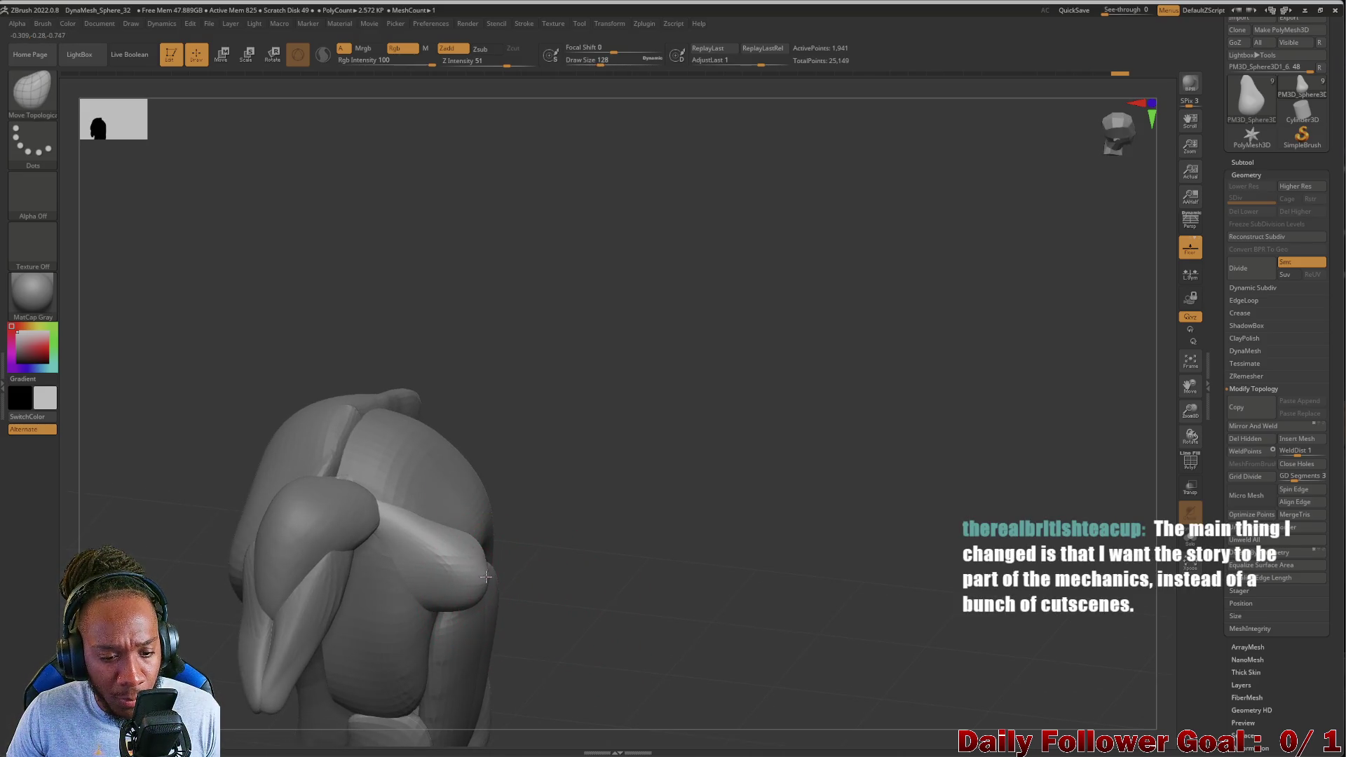
key("shift")
mouse_move(483, 556)
left_mouse_down()
mouse_move(366, 598)
mouse_move(355, 616)
mouse_move(444, 581)
left_mouse_up()
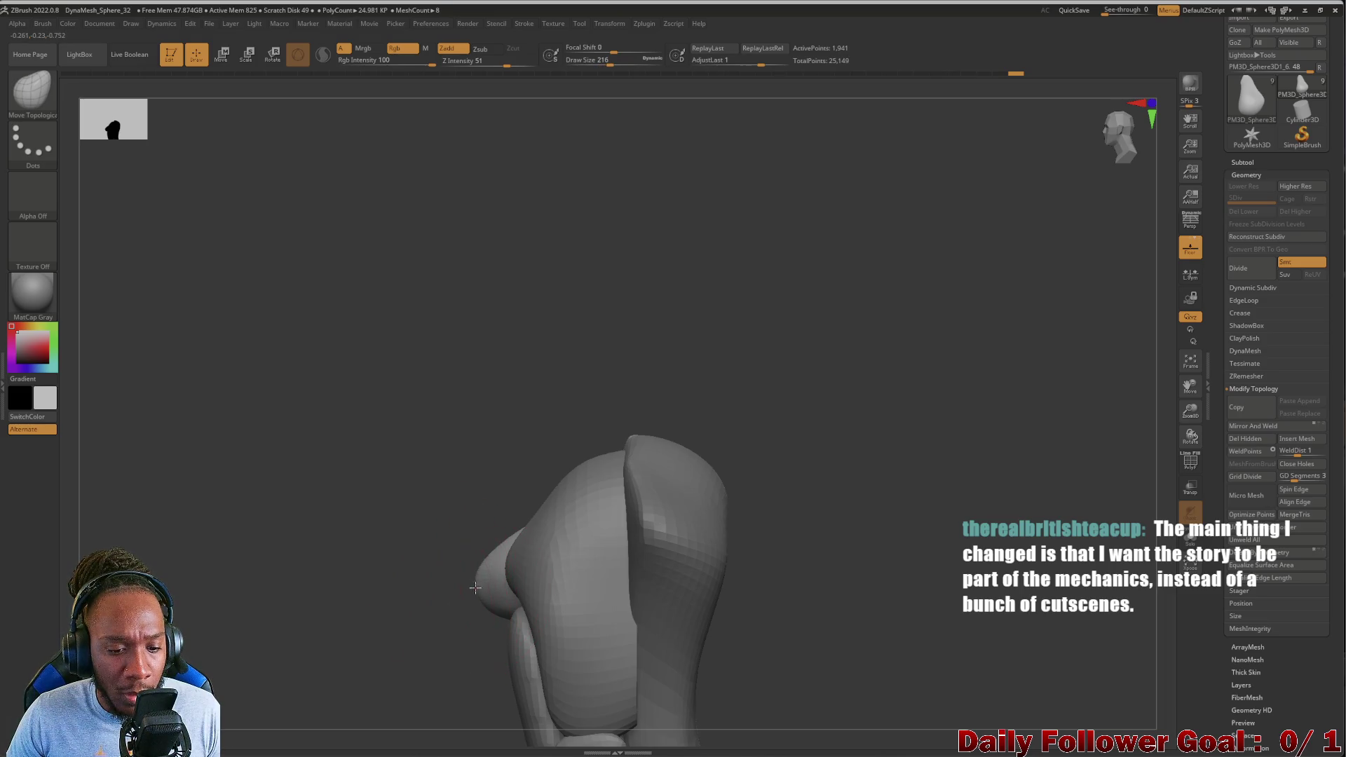
mouse_move(492, 589)
left_mouse_down()
mouse_move(451, 630)
mouse_move(392, 609)
mouse_move(499, 631)
mouse_move(526, 574)
left_mouse_up()
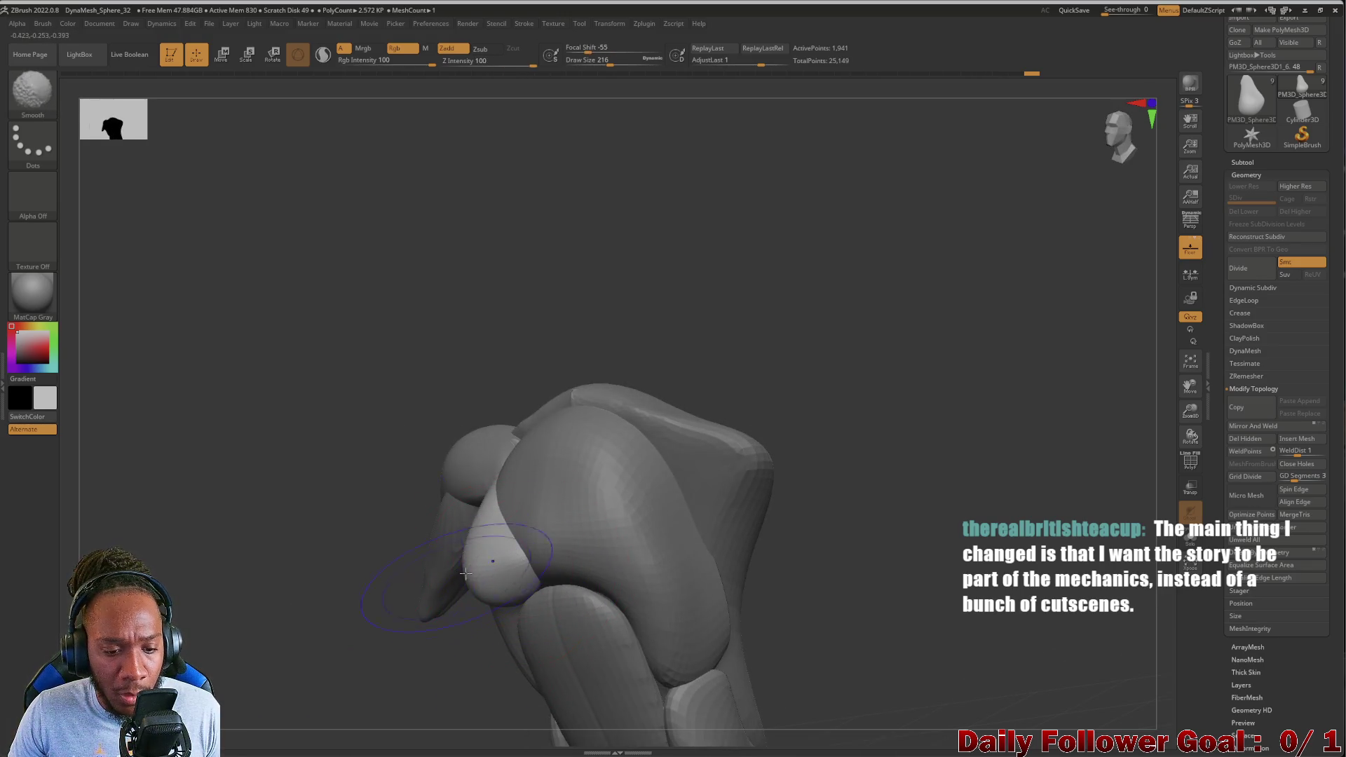
mouse_move(491, 554)
left_mouse_down()
mouse_move(390, 634)
mouse_move(434, 616)
left_mouse_up()
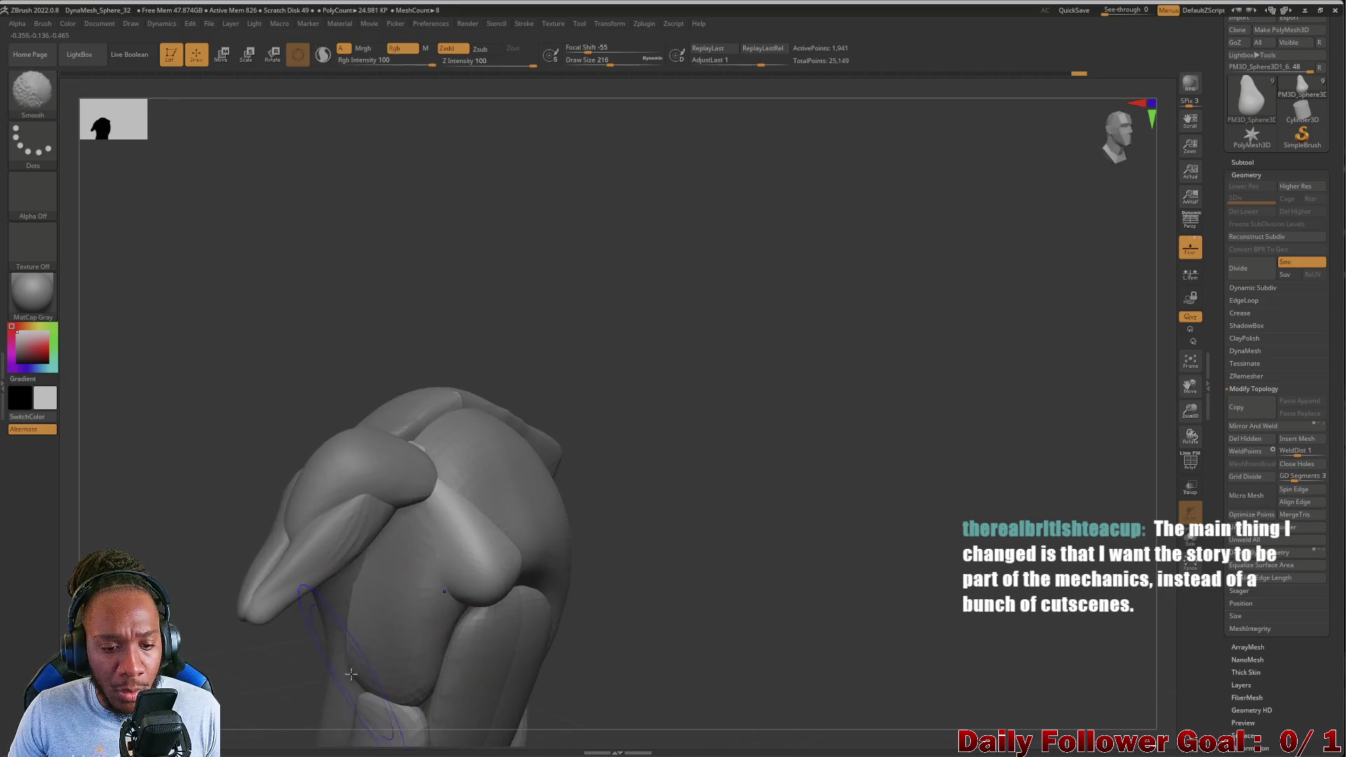
left_click_drag(637, 603, 484, 613)
mouse_move(624, 616)
left_mouse_down()
mouse_move(330, 652)
mouse_move(292, 697)
mouse_move(294, 606)
mouse_move(309, 652)
mouse_move(346, 580)
mouse_move(345, 620)
mouse_move(393, 599)
mouse_move(300, 588)
mouse_move(294, 619)
mouse_move(370, 619)
left_mouse_up()
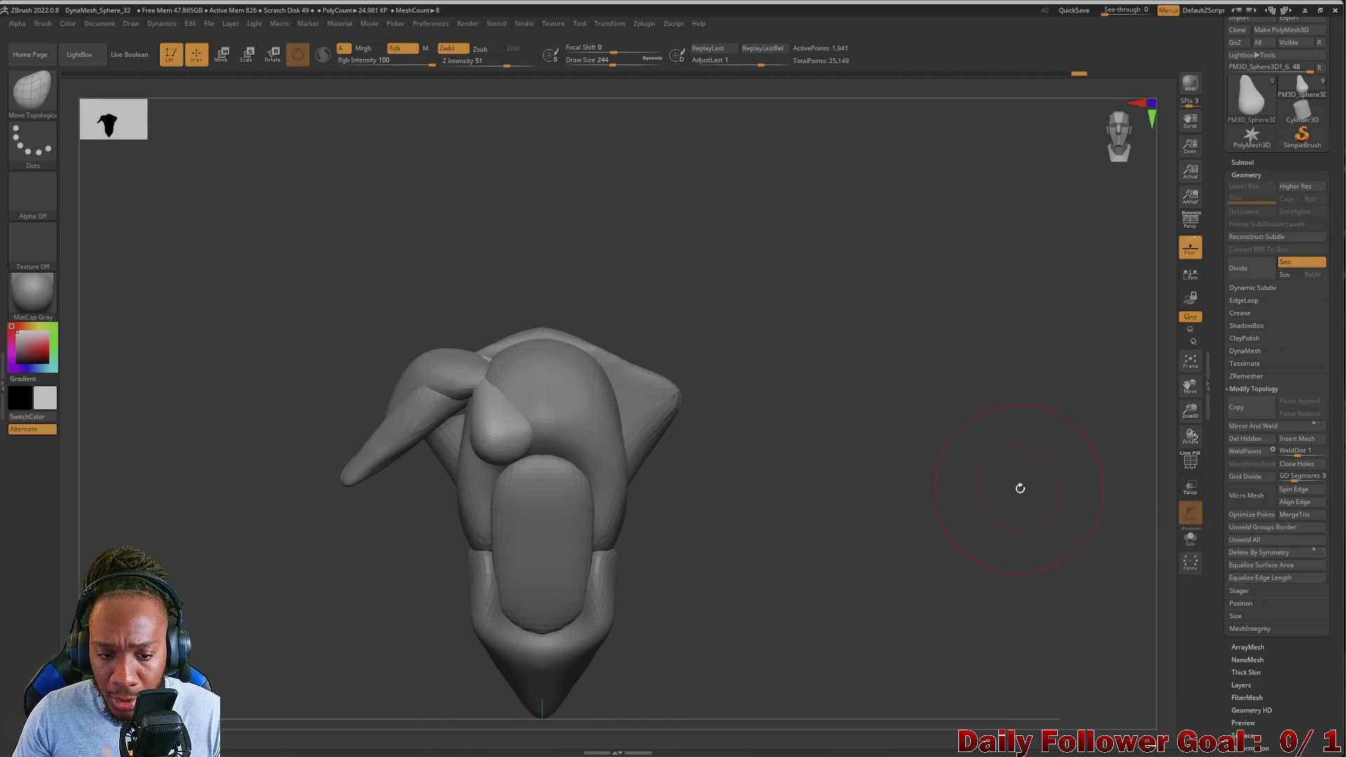
mouse_move(802, 554)
left_mouse_down()
mouse_move(850, 505)
mouse_move(817, 544)
left_mouse_up()
Bring up the Subtool list in the Tool palette
left_click(1239, 363)
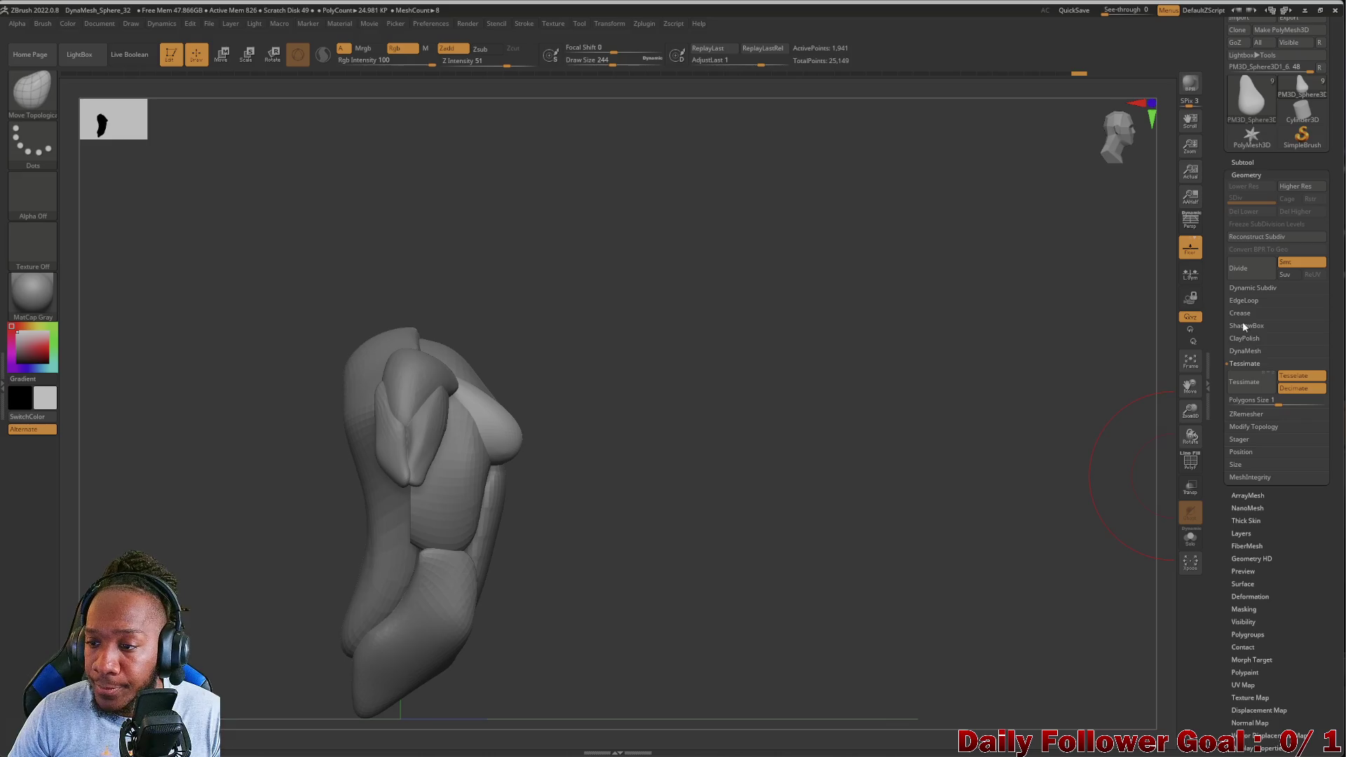
left_click(1241, 162)
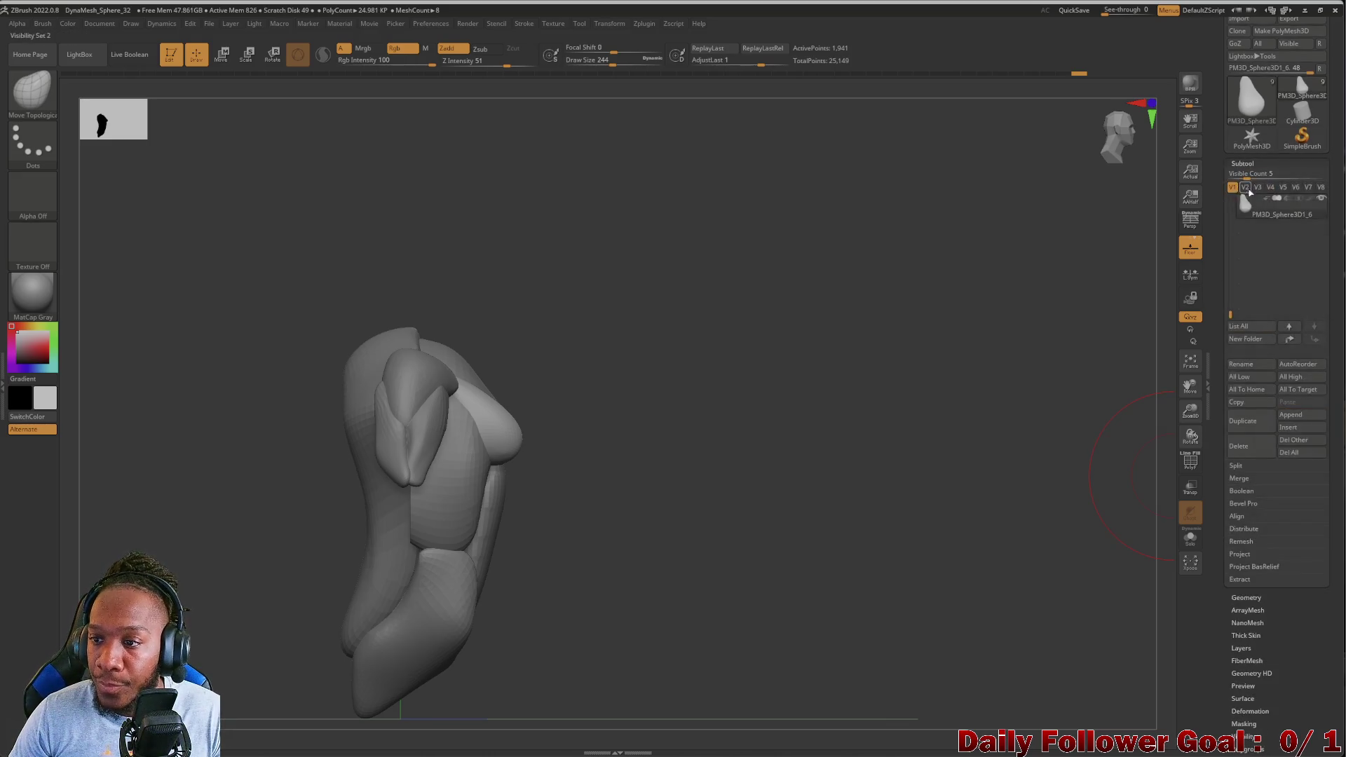
mouse_move(774, 494)
left_mouse_down()
mouse_move(742, 544)
mouse_move(242, 669)
mouse_move(246, 637)
mouse_move(288, 624)
mouse_move(239, 645)
mouse_move(211, 697)
left_mouse_up()
mouse_move(210, 755)
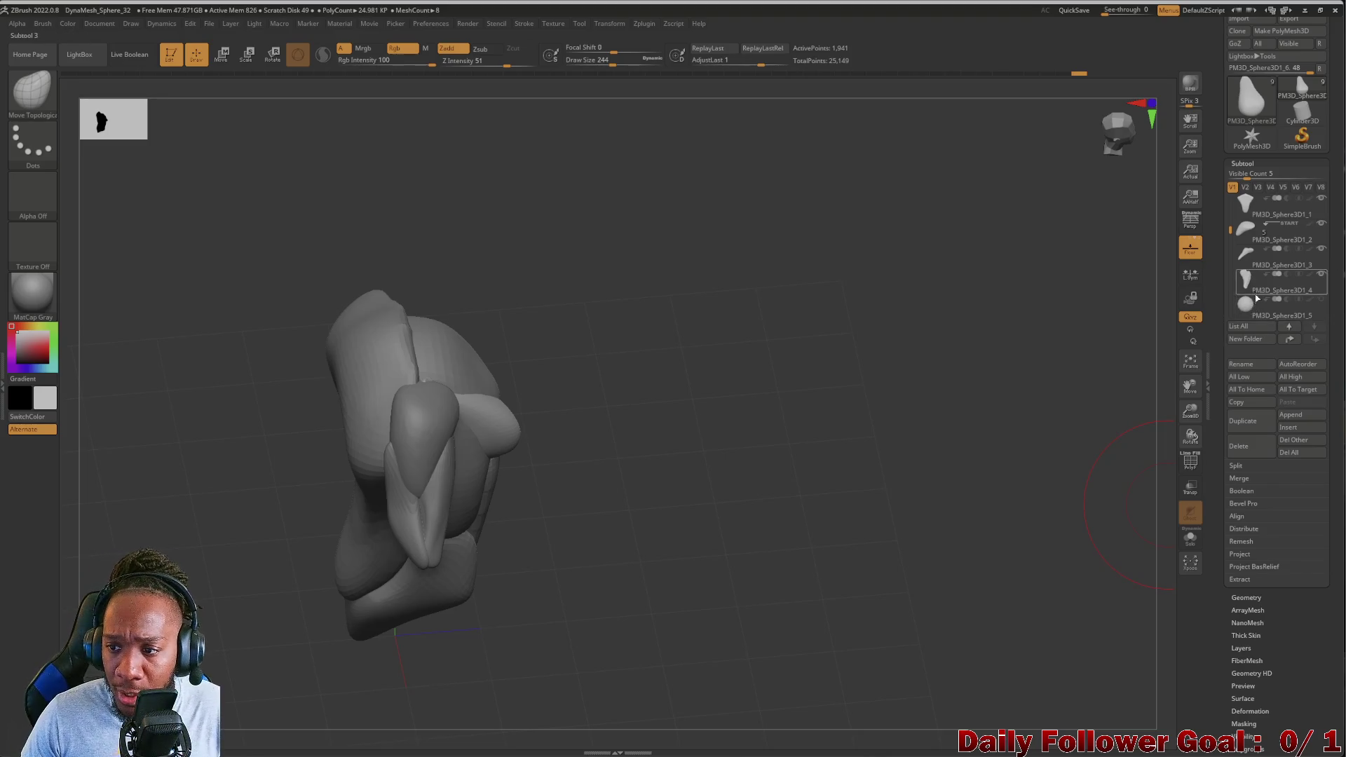
left_click_drag(1229, 233, 1230, 285)
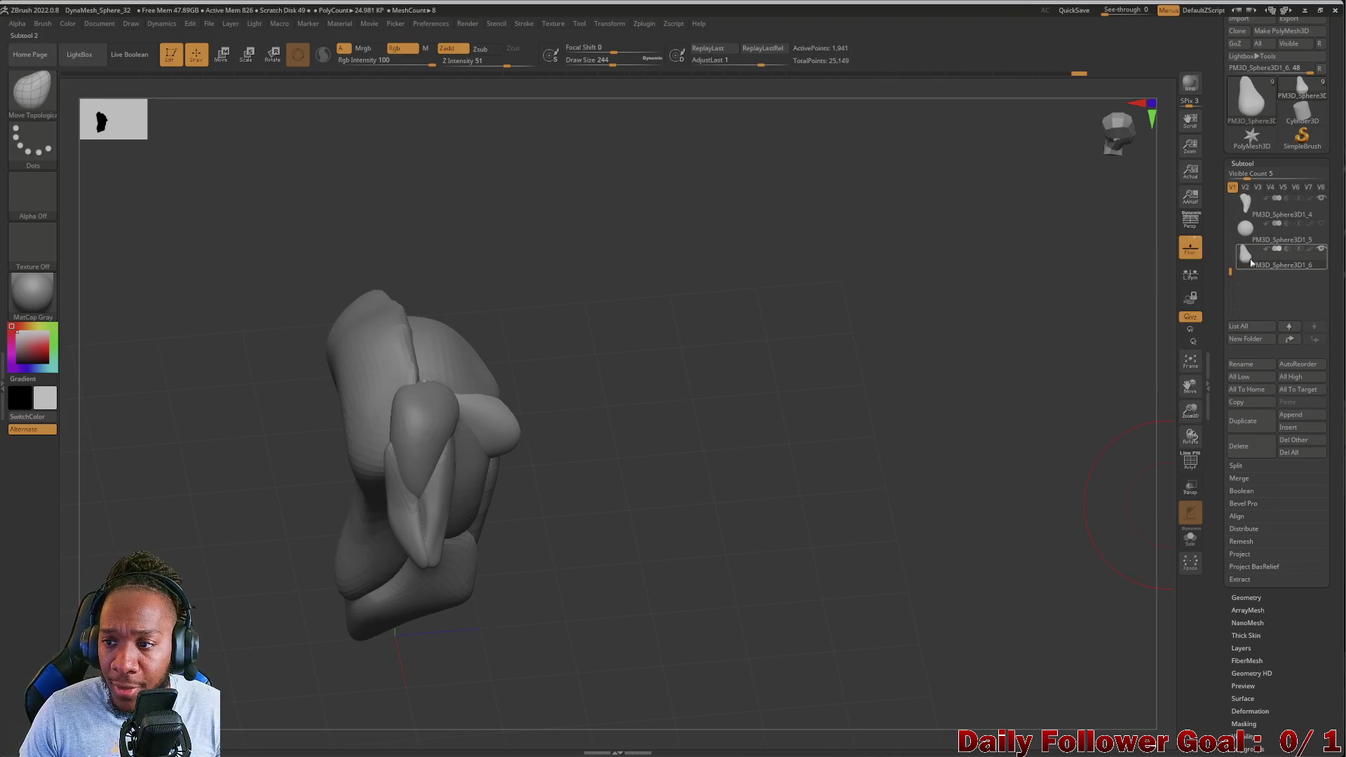
Select PM3D_Sphere3D1_4, then PM3D_Sphere3D1_2, and isolate it with Solo mode
left_click(1258, 206)
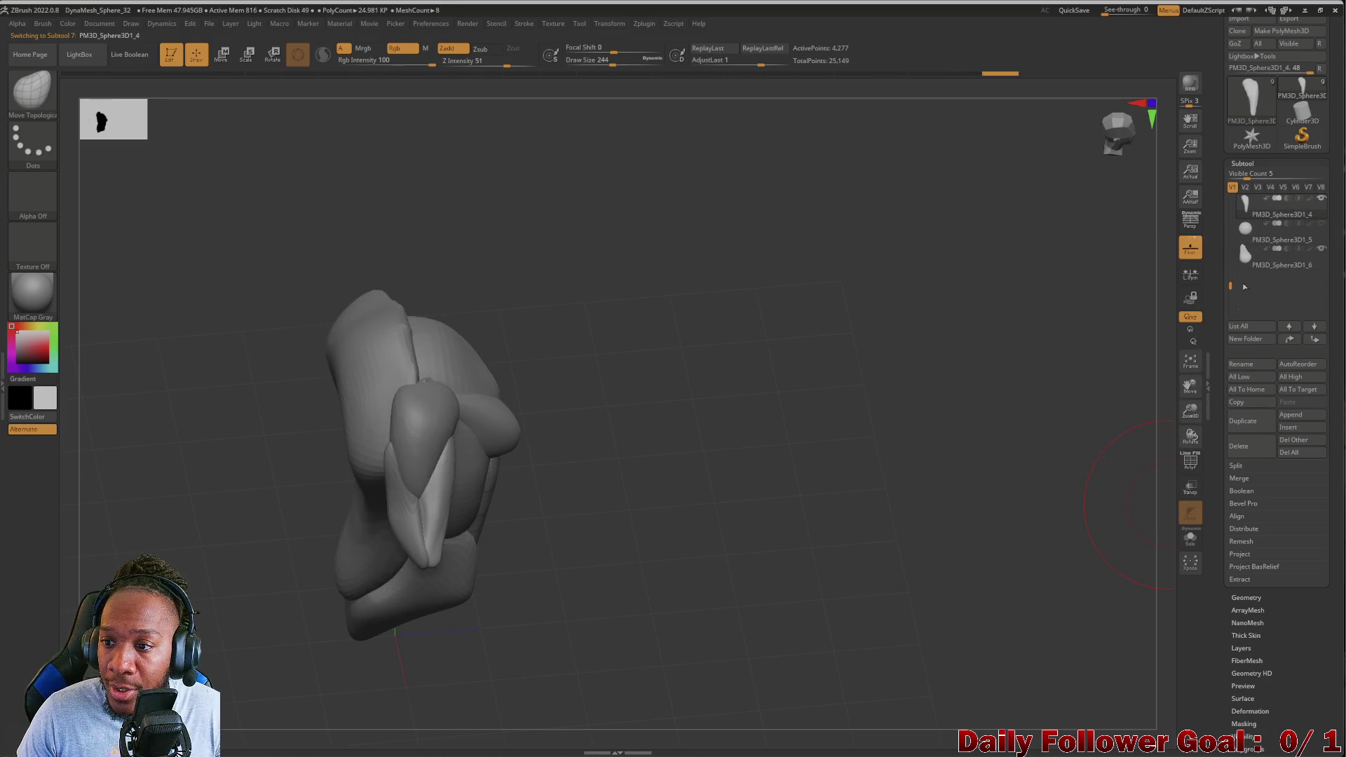
scroll(1245, 235, "up", 2)
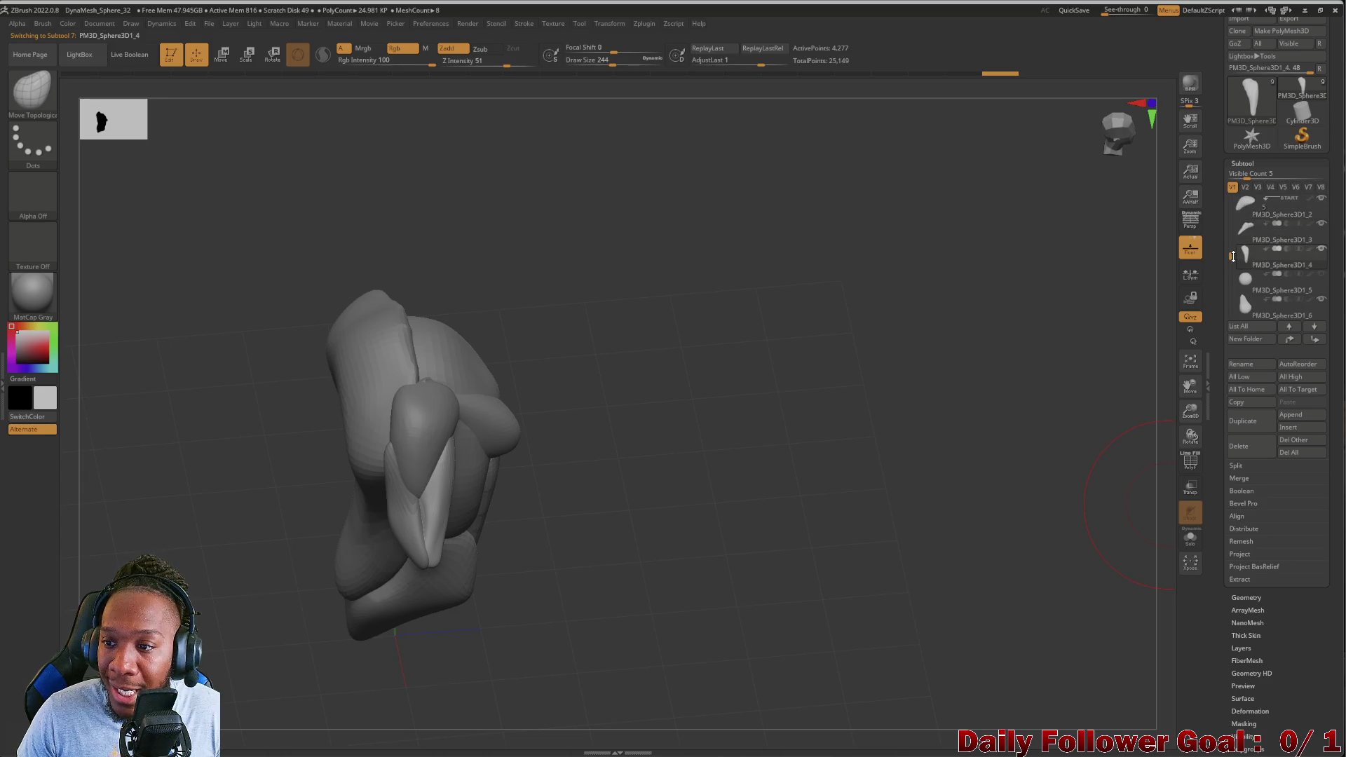
left_click(1255, 207)
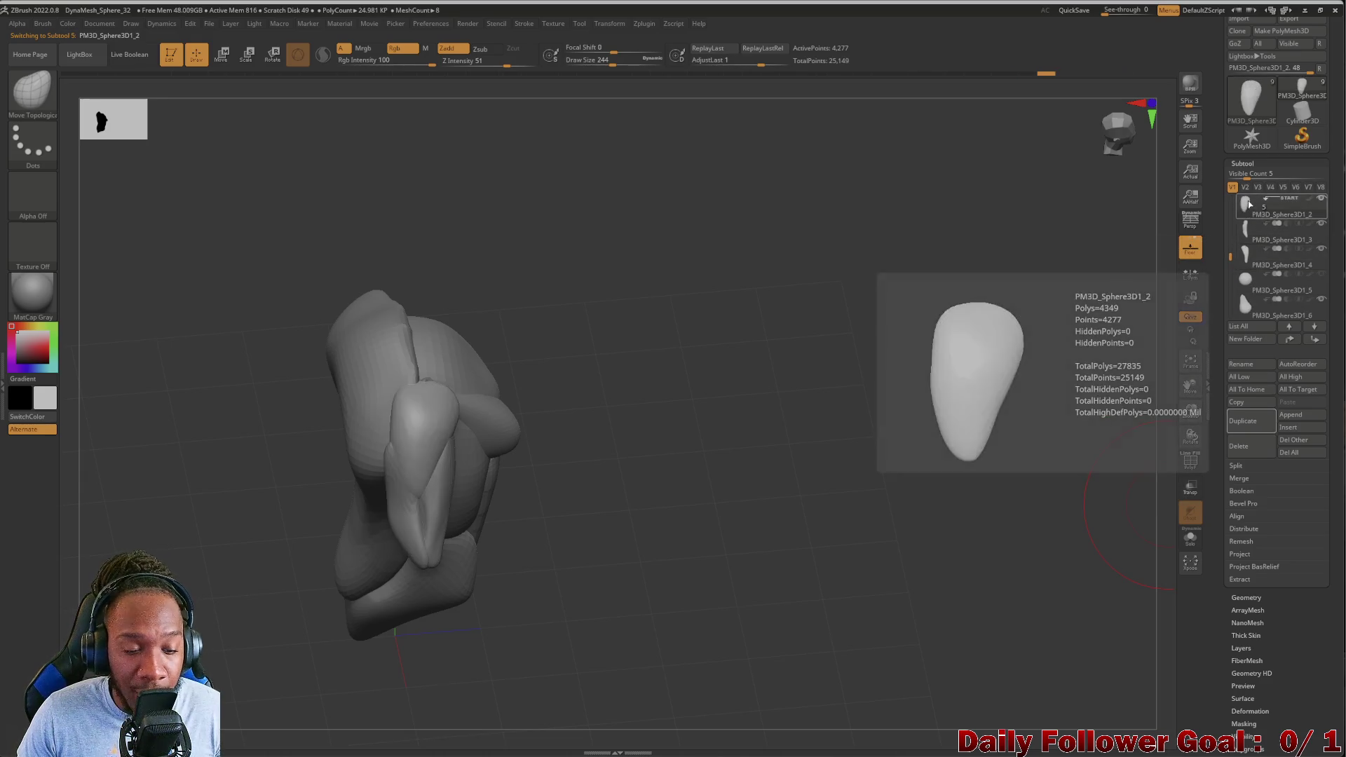
left_click_drag(140, 525, 304, 454)
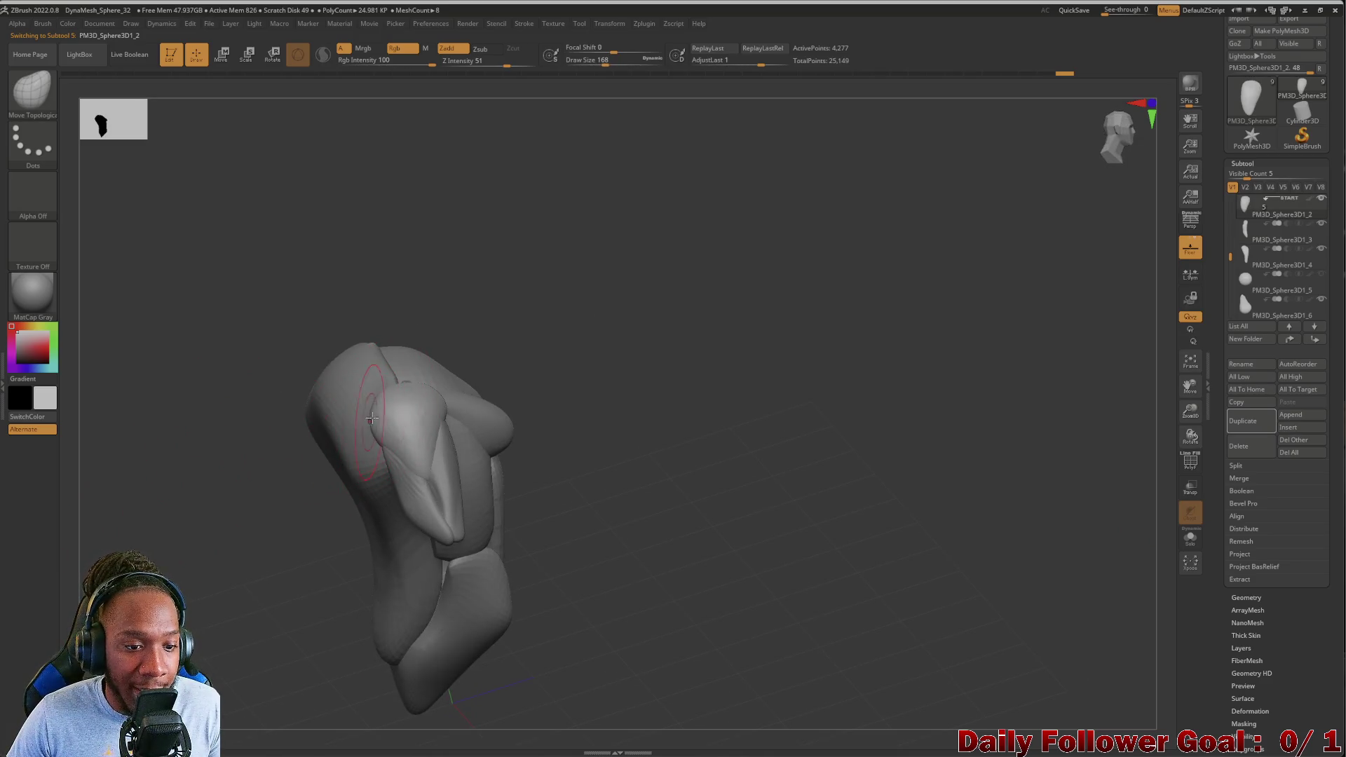
key("ctrl+shift+s")
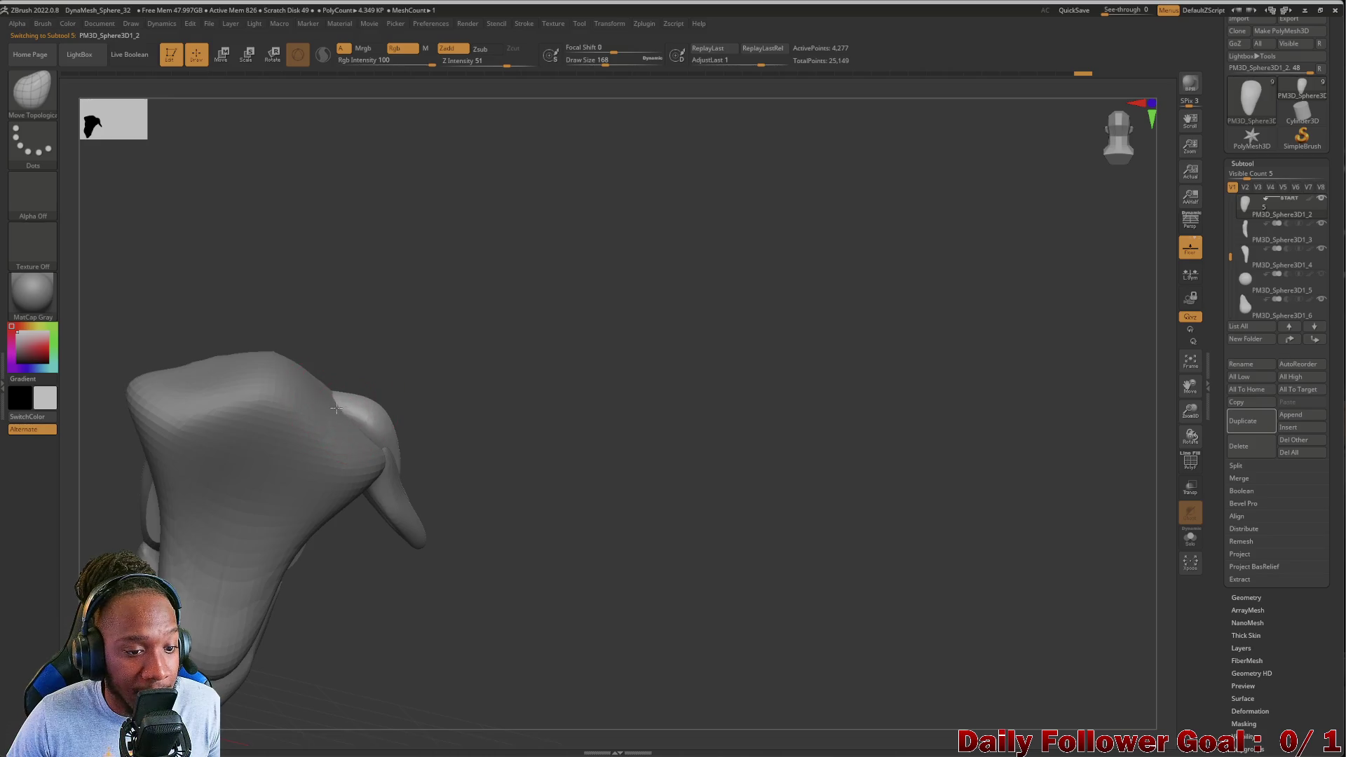
mouse_move(405, 429)
left_mouse_down()
mouse_move(452, 465)
mouse_move(156, 571)
mouse_move(204, 580)
mouse_move(161, 553)
left_mouse_up()
left_click_drag(1232, 268, 1231, 231)
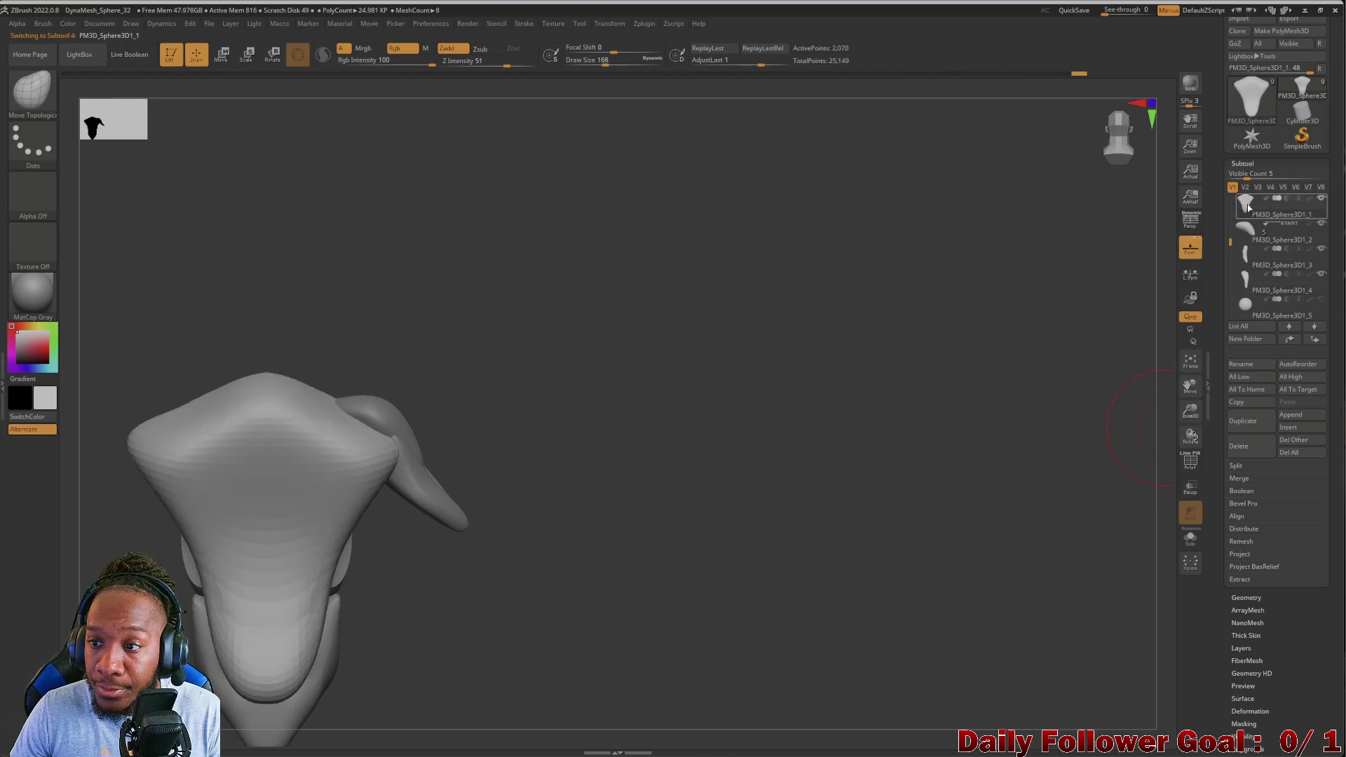
left_click_drag(210, 574, 265, 546)
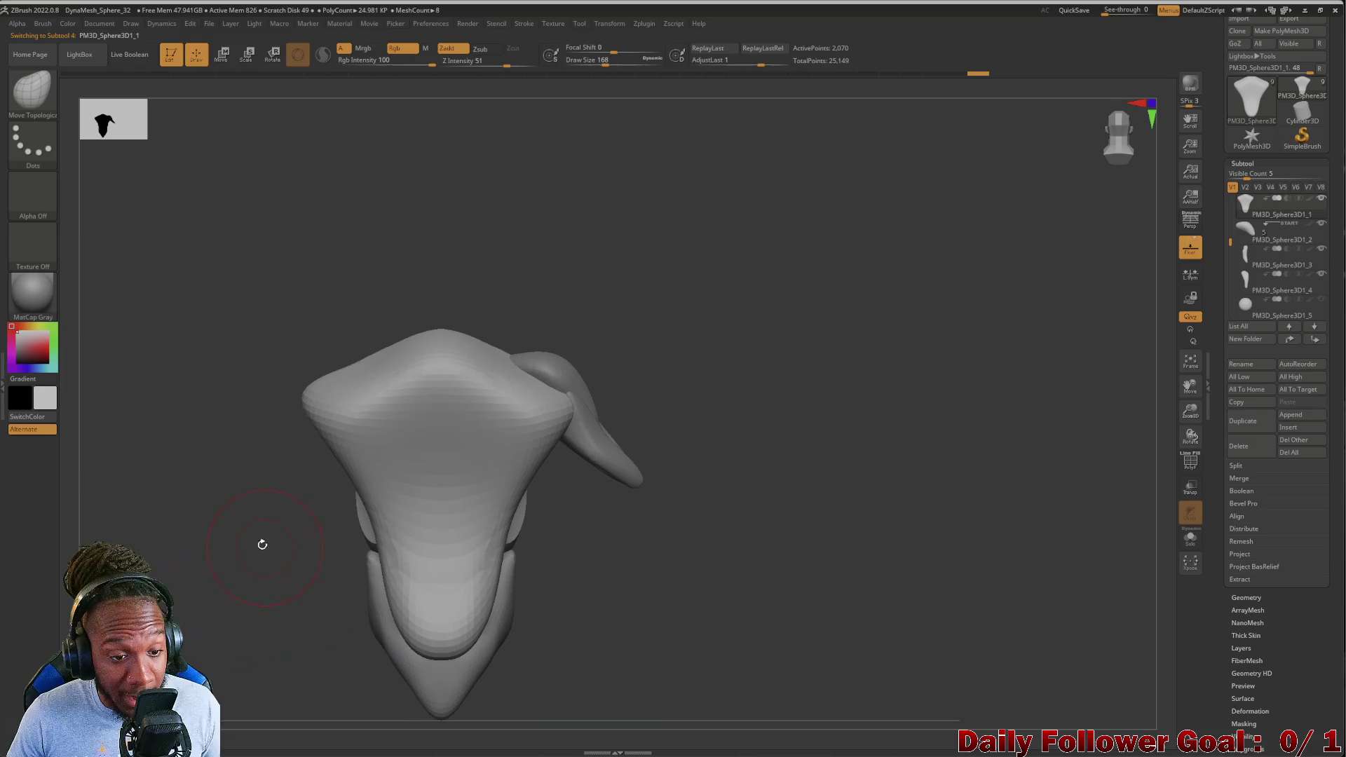
Choose the ClayBuildup brush and enlarge it
key("b")
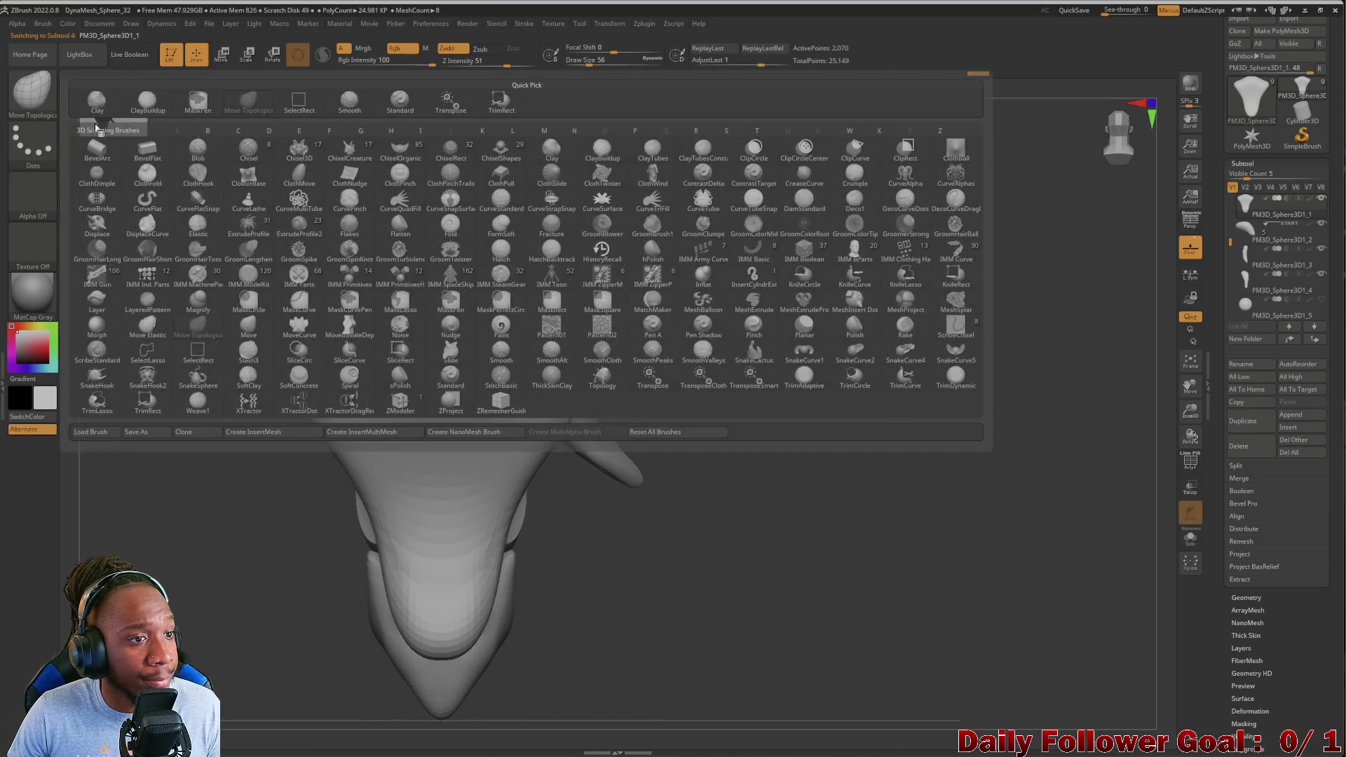
left_click(143, 102)
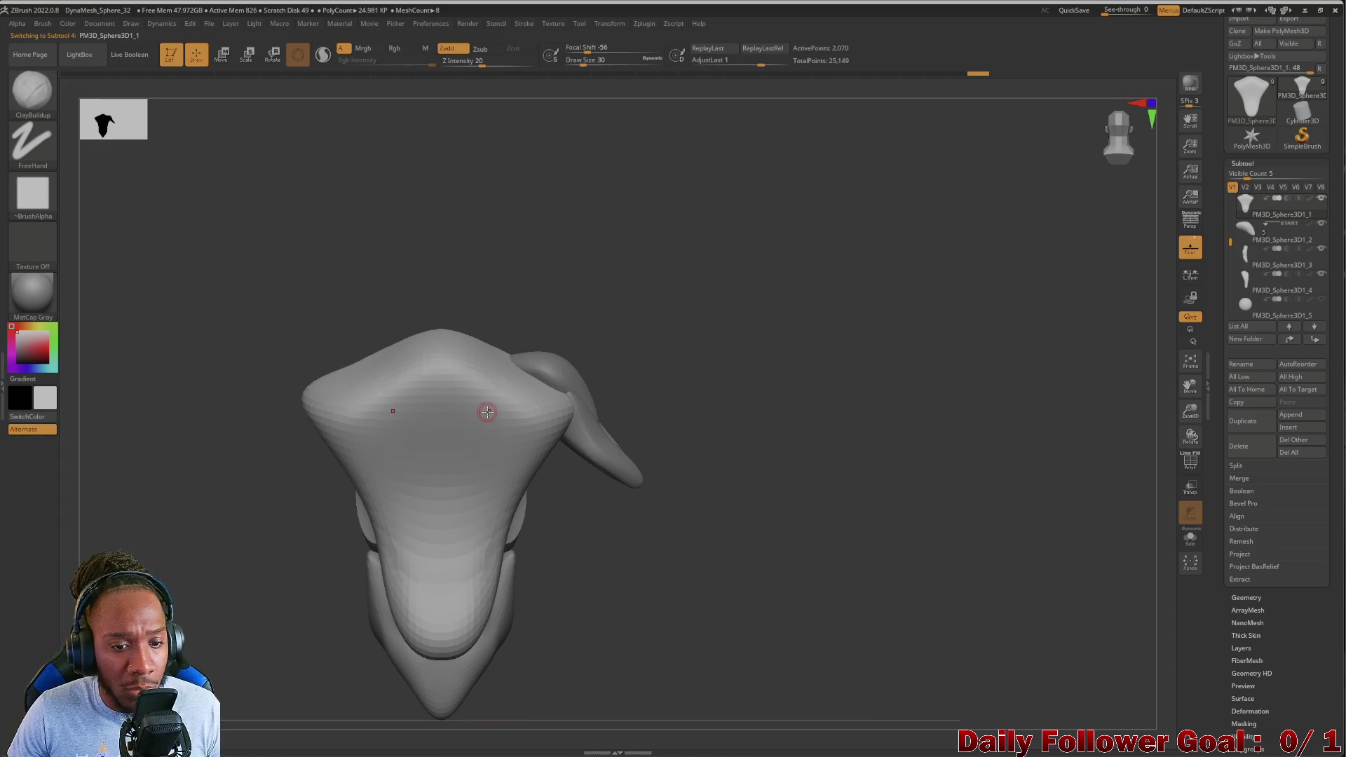
key("shift")
key("shift")
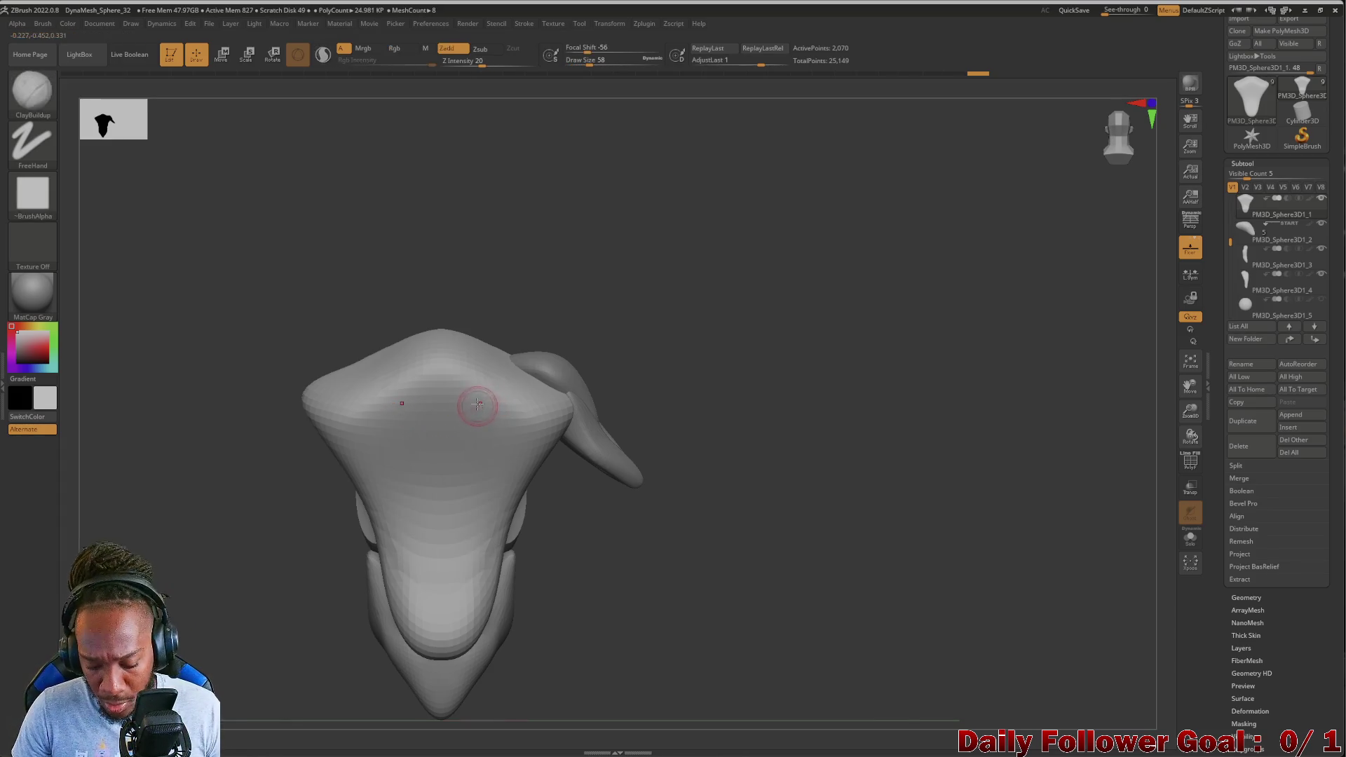
key("shift")
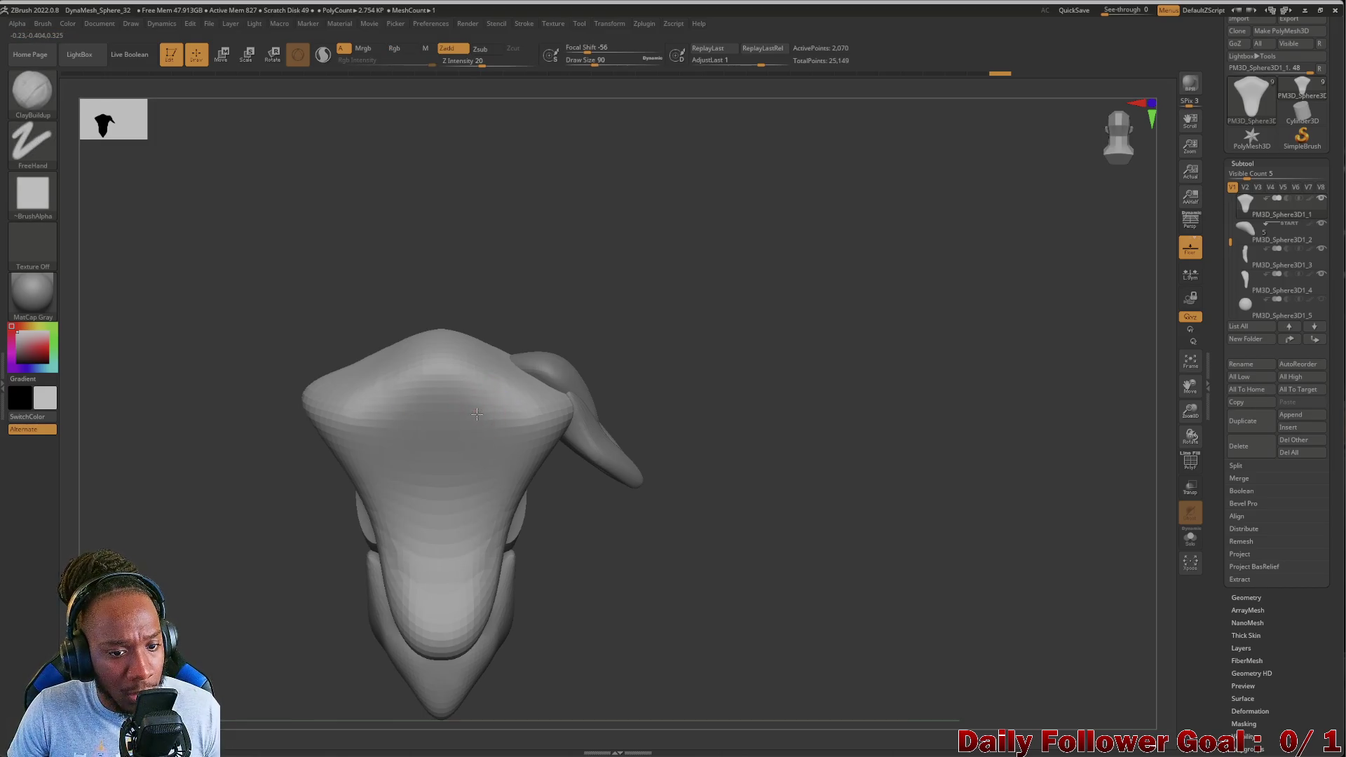
mouse_move(211, 448)
left_mouse_down()
mouse_move(178, 483)
mouse_move(201, 490)
mouse_move(316, 448)
left_mouse_up()
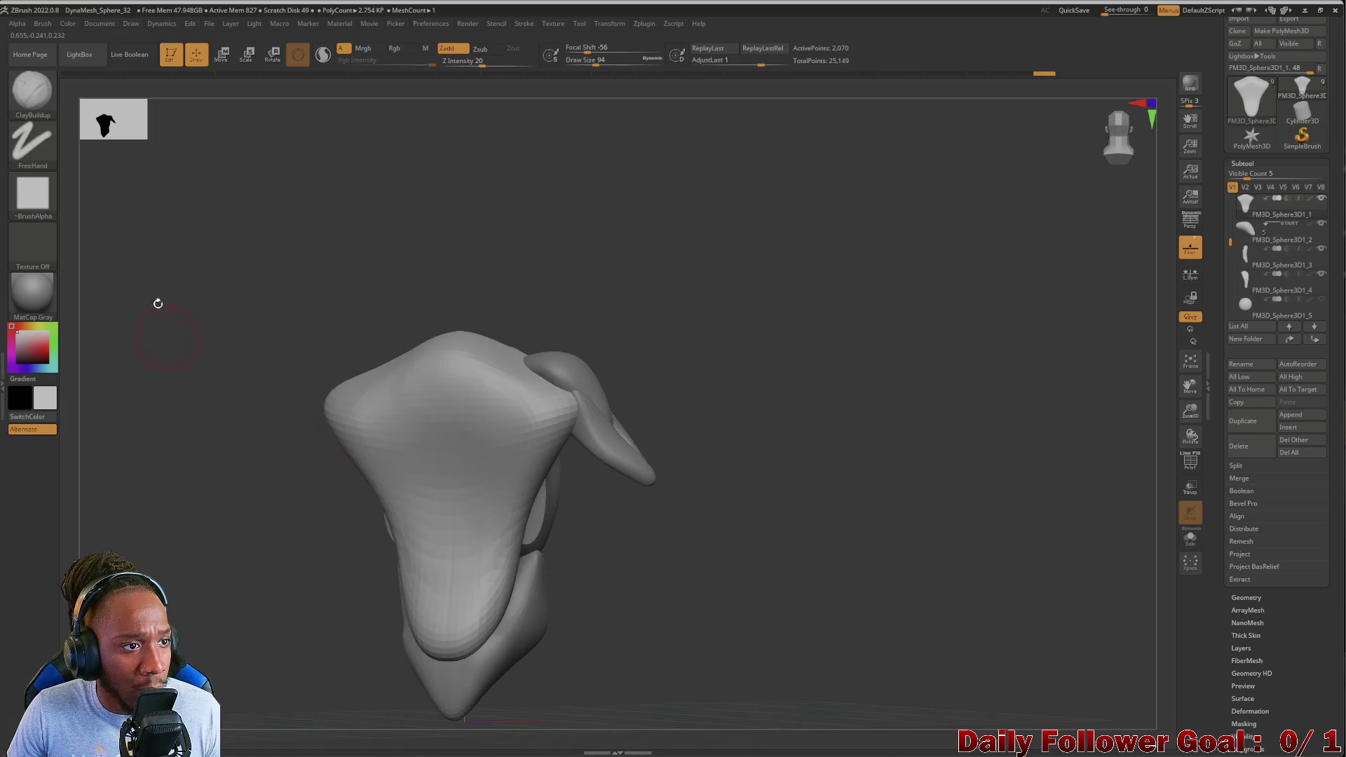
Decline Dynamic Subdiv, then switch to the DamStandard brush at a smaller size
left_click(49, 102)
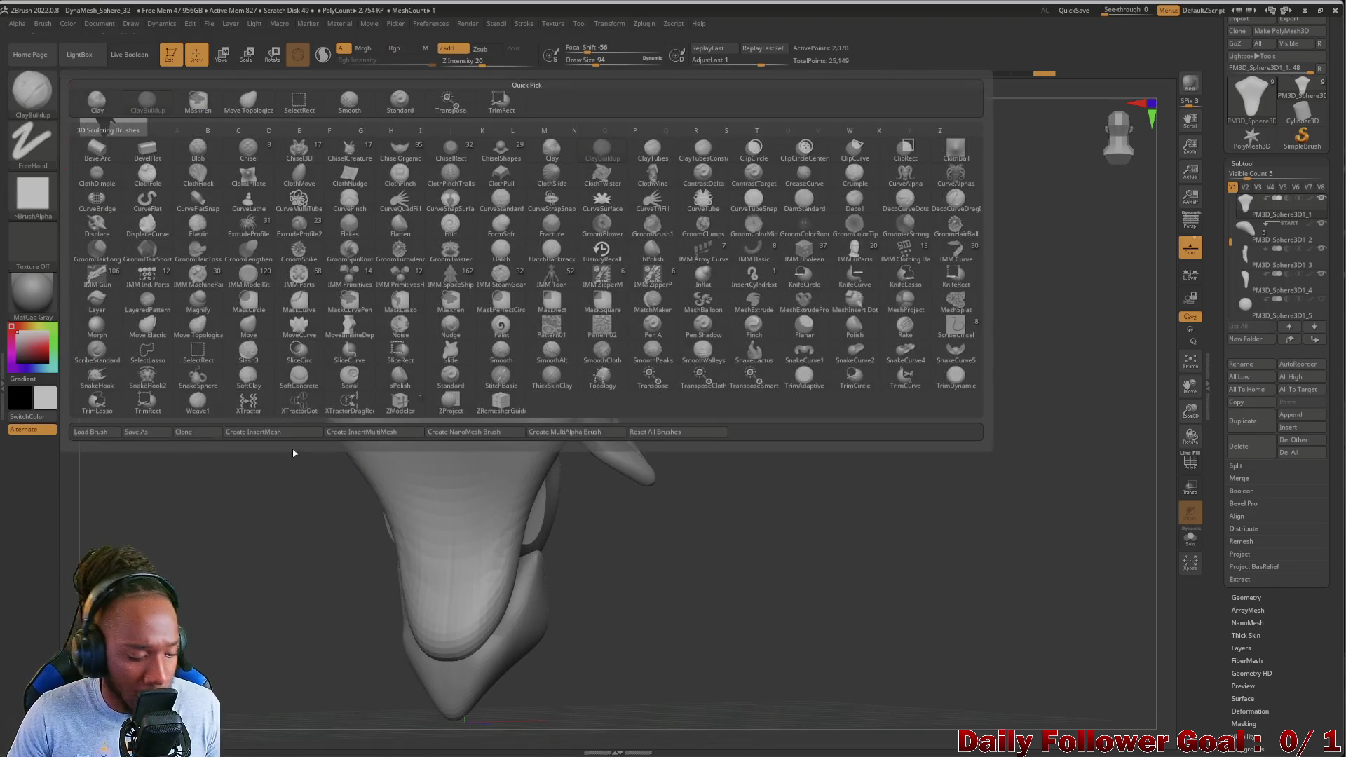
key("d")
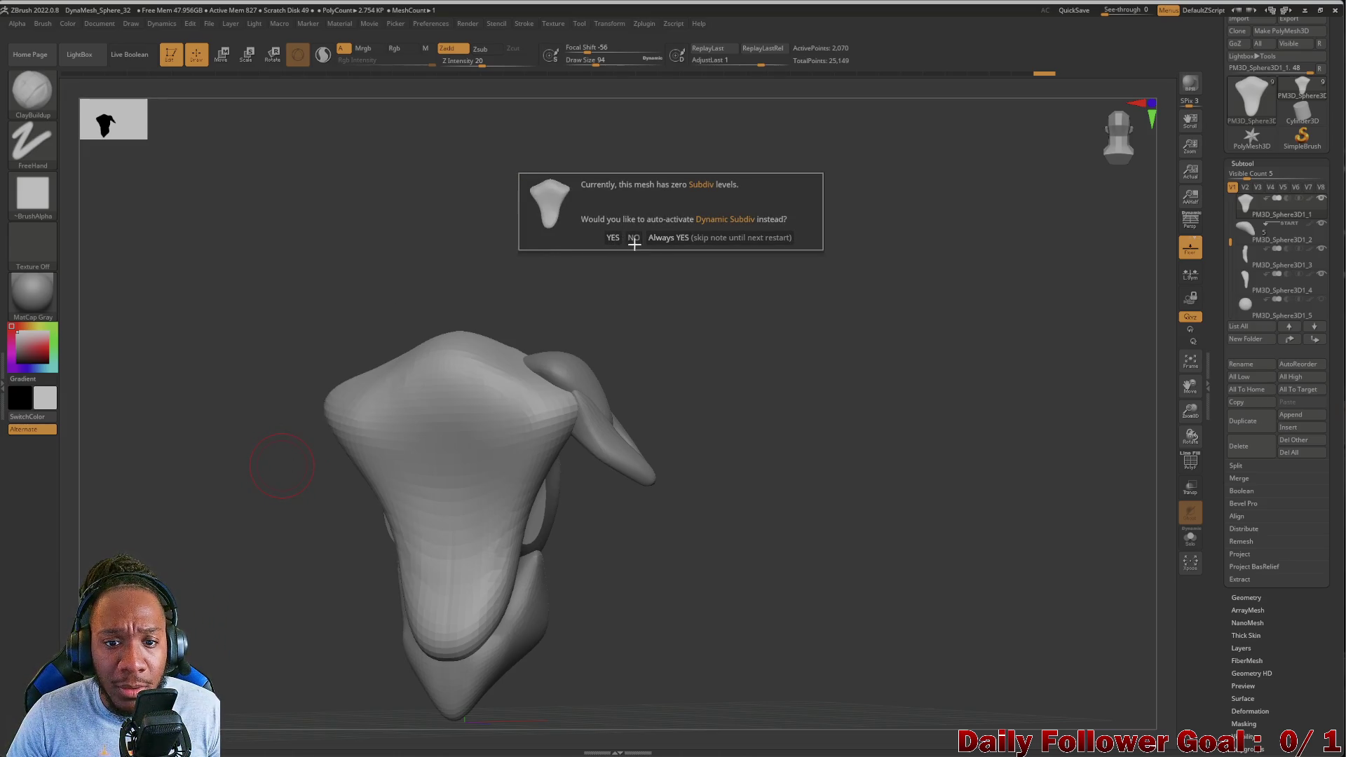
left_click(634, 239)
left_click(31, 91)
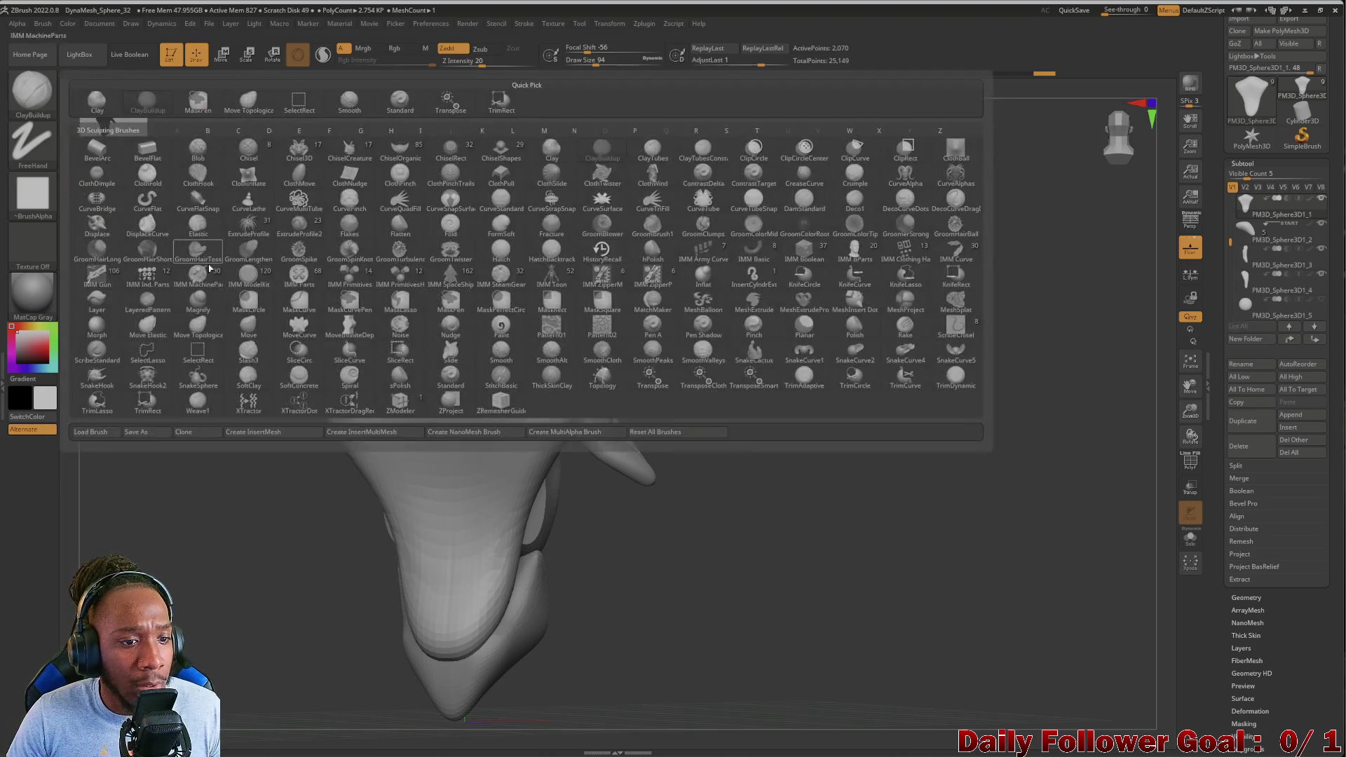
key("d")
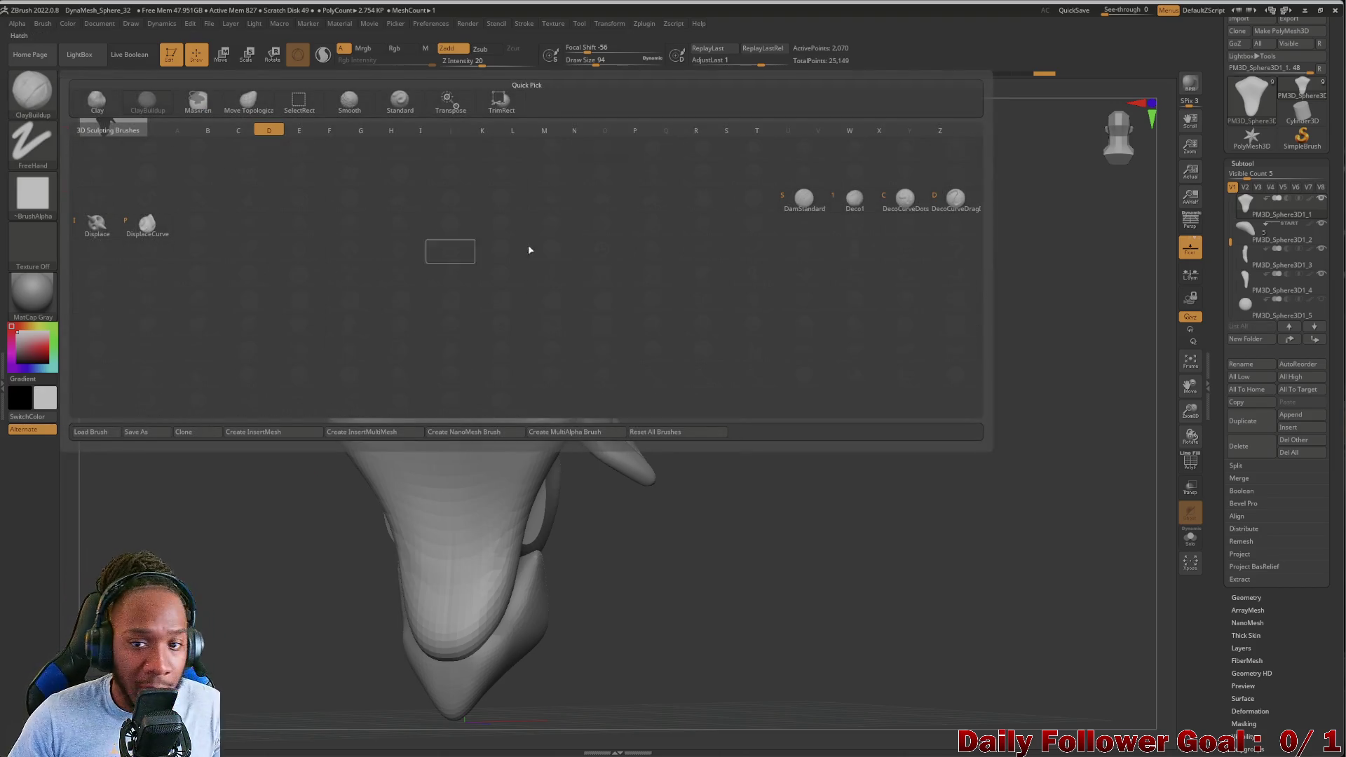
key("s")
key("bracketleft")
key("bracketleft")
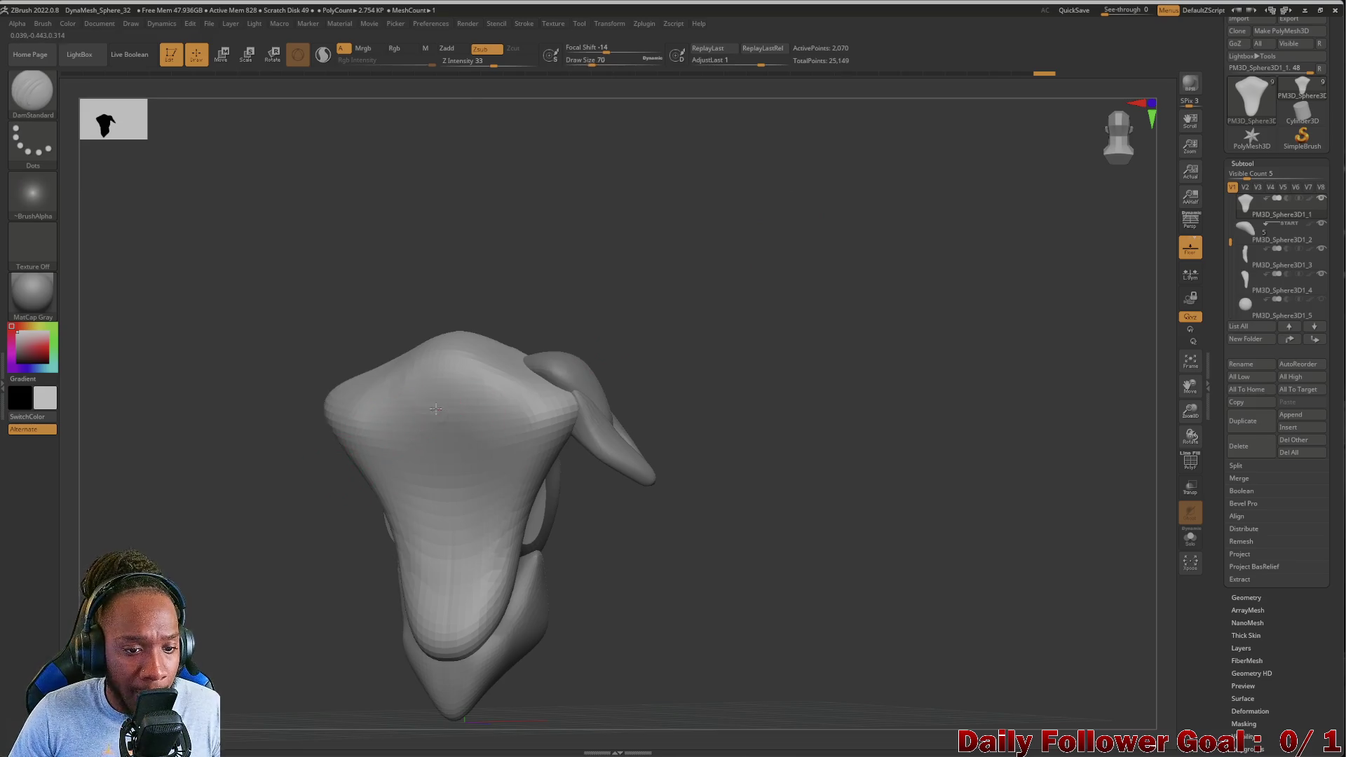
Carve a DamStandard crease down the chest centre and bands across the upper chest
mouse_move(444, 377)
left_mouse_down()
mouse_move(442, 364)
mouse_move(451, 456)
left_mouse_up()
left_click_drag(270, 467, 222, 517)
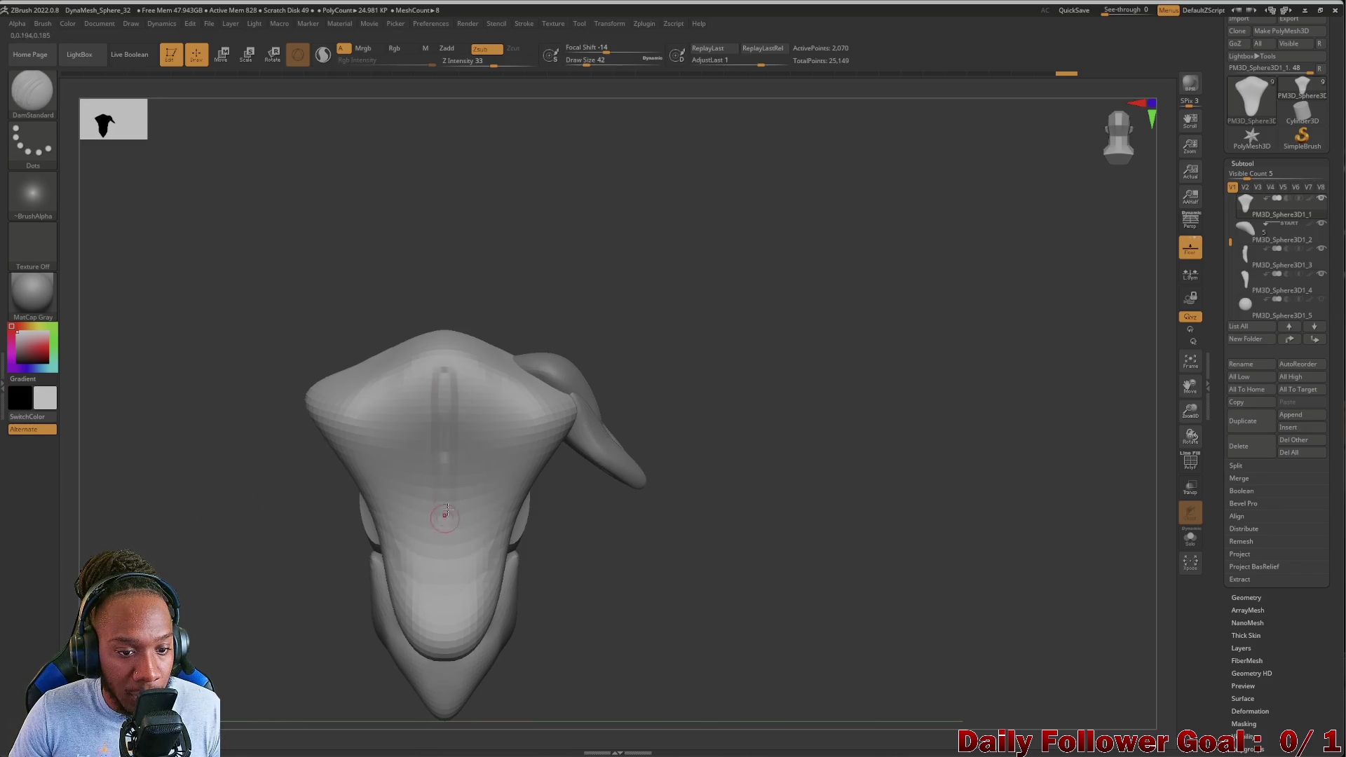
left_click_drag(443, 372, 443, 592)
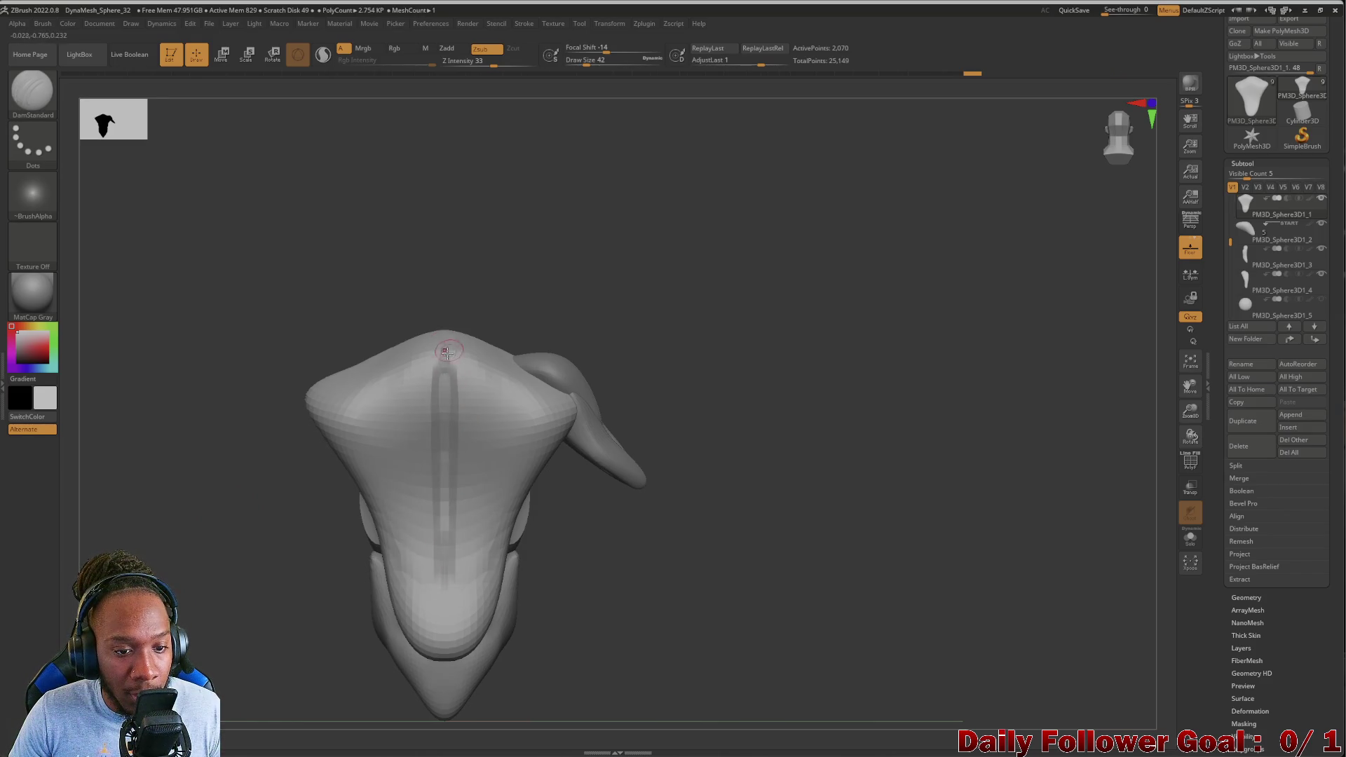
mouse_move(264, 525)
left_mouse_down()
mouse_move(195, 516)
mouse_move(213, 508)
left_mouse_up()
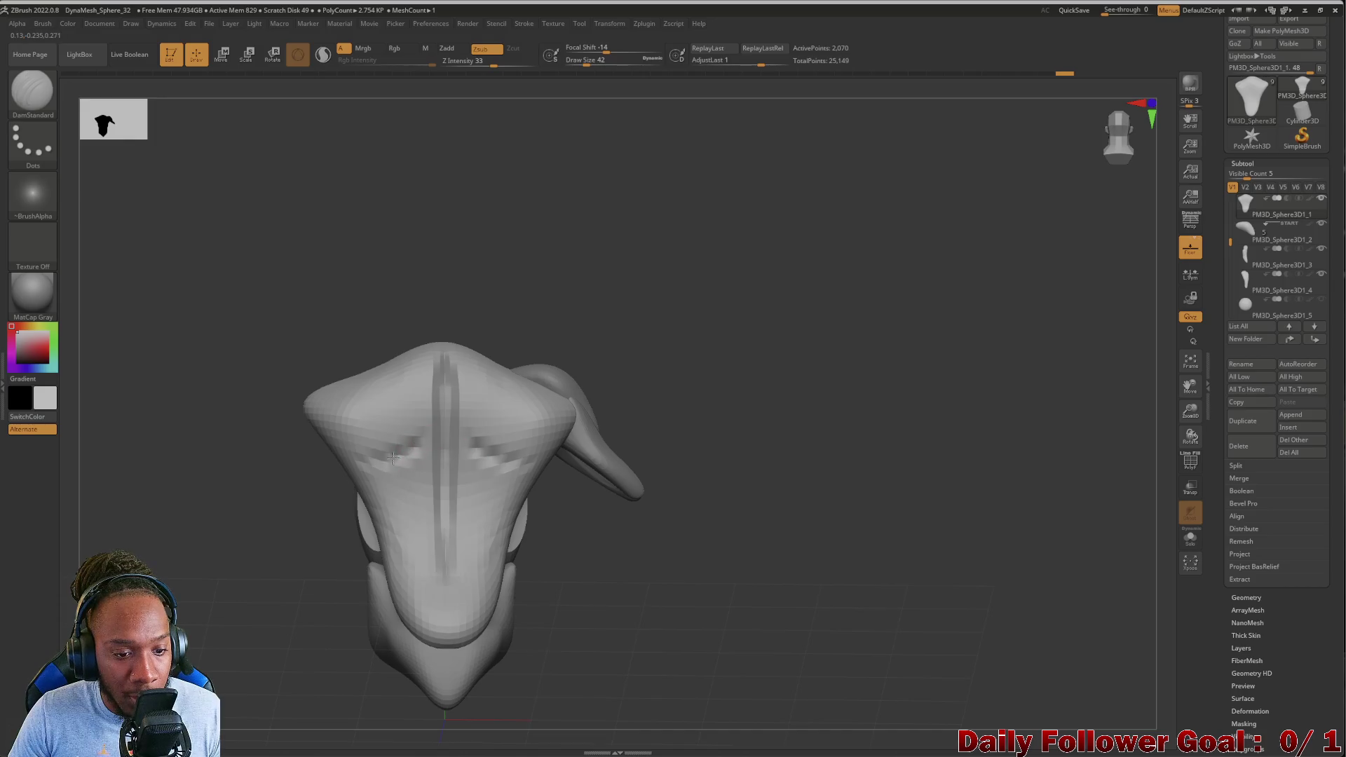
mouse_move(377, 478)
left_mouse_down()
mouse_move(424, 468)
mouse_move(377, 466)
left_mouse_up()
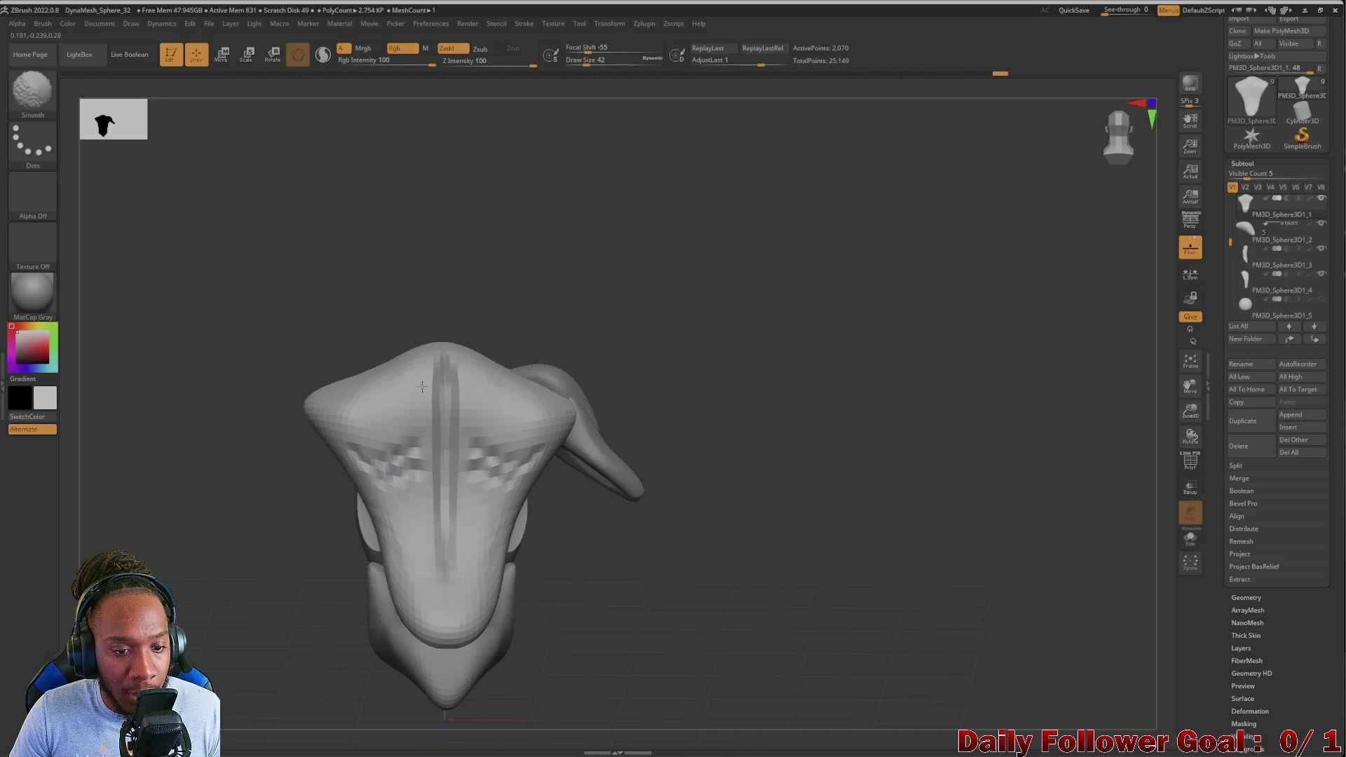
Smooth the chest groove and bands, then undo a newly carved upper-chest groove
mouse_move(444, 415)
left_mouse_down("shift")
mouse_move(465, 534)
mouse_move(500, 444)
left_mouse_up("shift")
mouse_move(446, 399)
left_mouse_down("shift")
mouse_move(457, 556)
mouse_move(504, 455)
mouse_move(456, 518)
left_mouse_up("shift")
mouse_move(298, 428)
left_mouse_down()
mouse_move(183, 511)
mouse_move(225, 532)
mouse_move(310, 518)
mouse_move(457, 404)
mouse_move(444, 564)
mouse_move(443, 389)
mouse_move(418, 518)
mouse_move(389, 483)
mouse_move(410, 463)
mouse_move(388, 473)
left_mouse_up()
left_click_drag(412, 425, 406, 386)
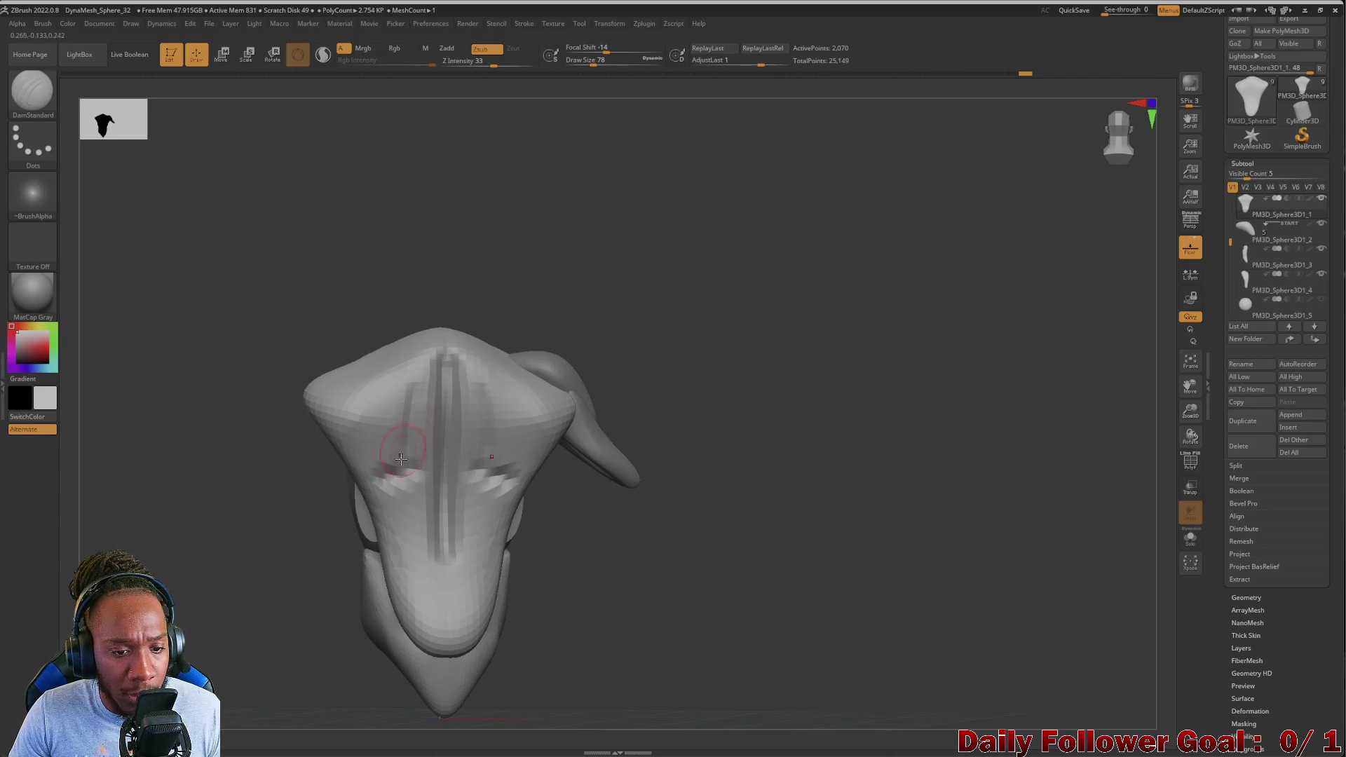
key("ctrl+z")
key("ctrl+z")
key("ctrl+z")
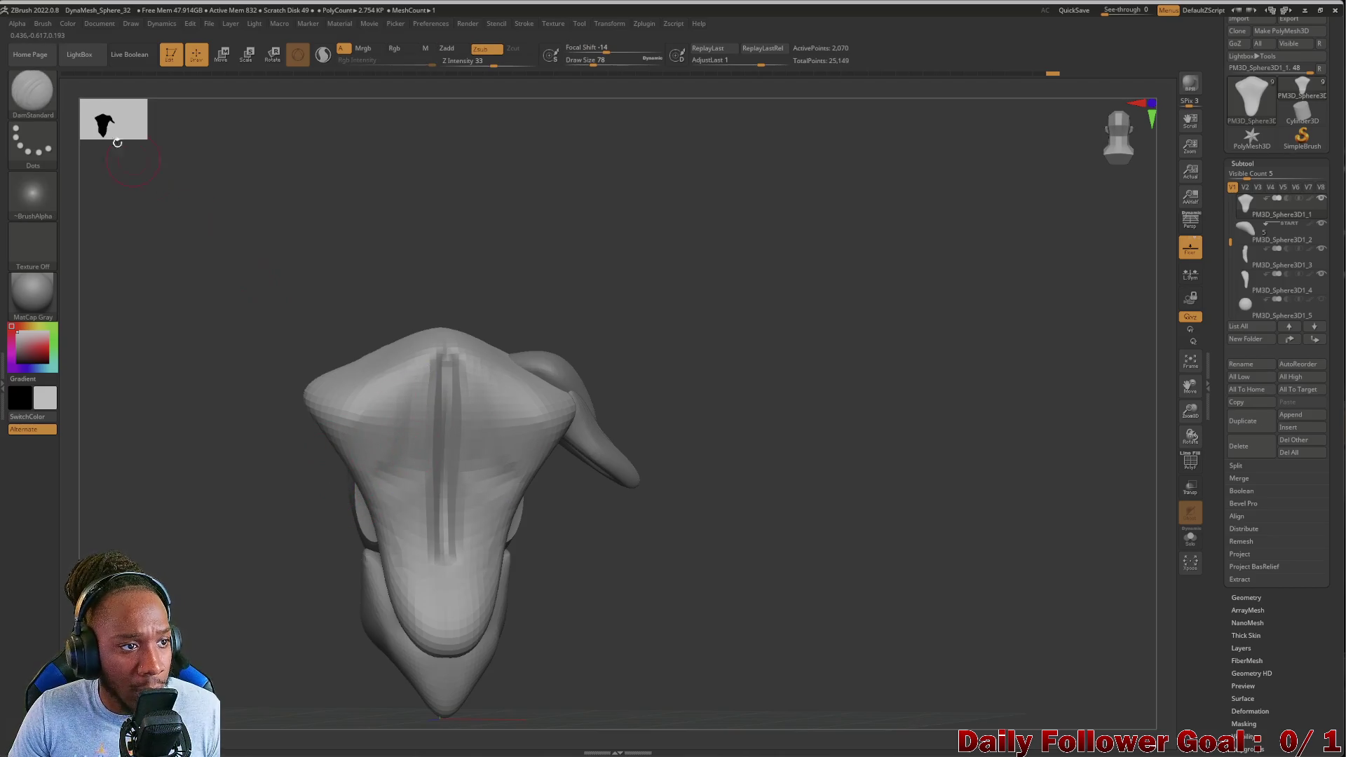
Build up mirrored clay masses on the upper chest with a larger ClayBuildup brush
left_click(29, 92)
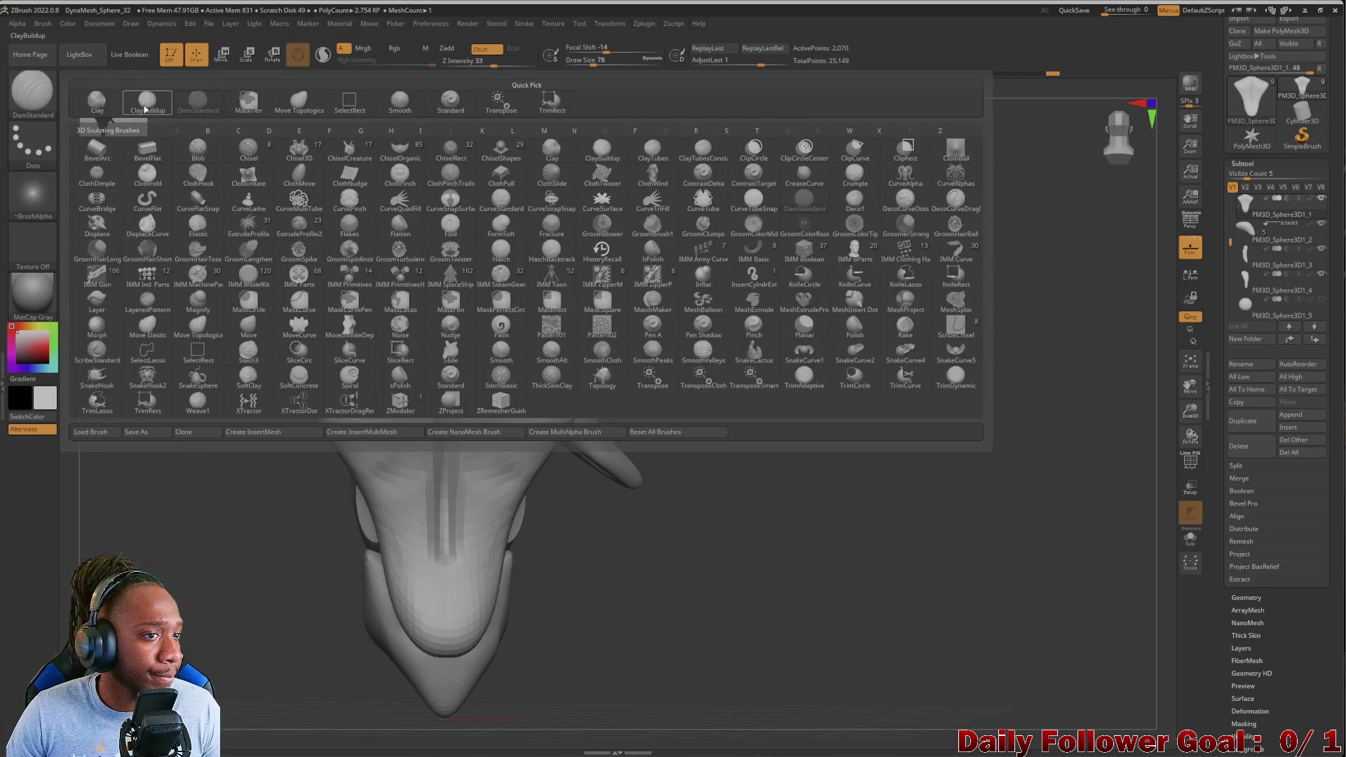
left_click(145, 106)
key("]")
left_click_drag(374, 460, 417, 422)
left_click_drag(372, 474, 396, 444)
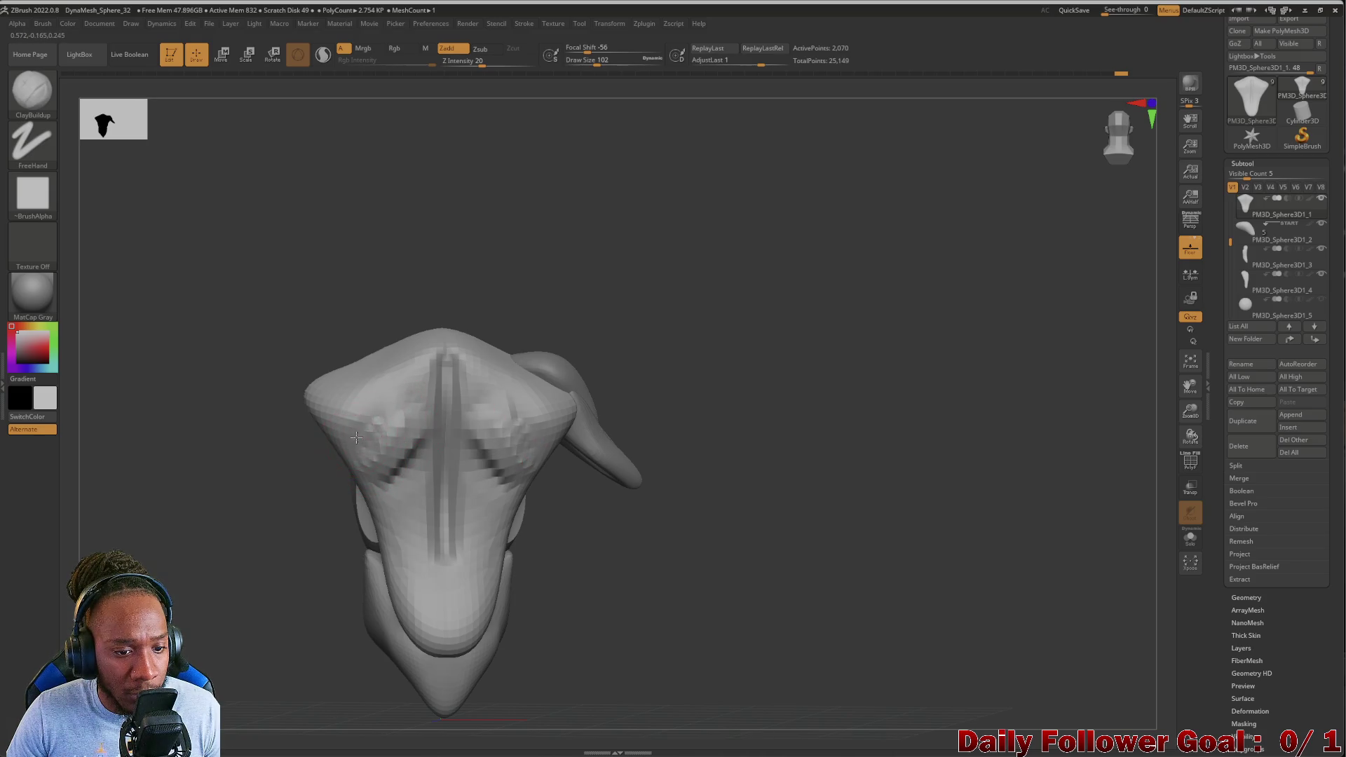
mouse_move(415, 435)
left_mouse_down()
mouse_move(405, 384)
mouse_move(384, 364)
left_mouse_up()
left_click_drag(384, 412, 381, 384)
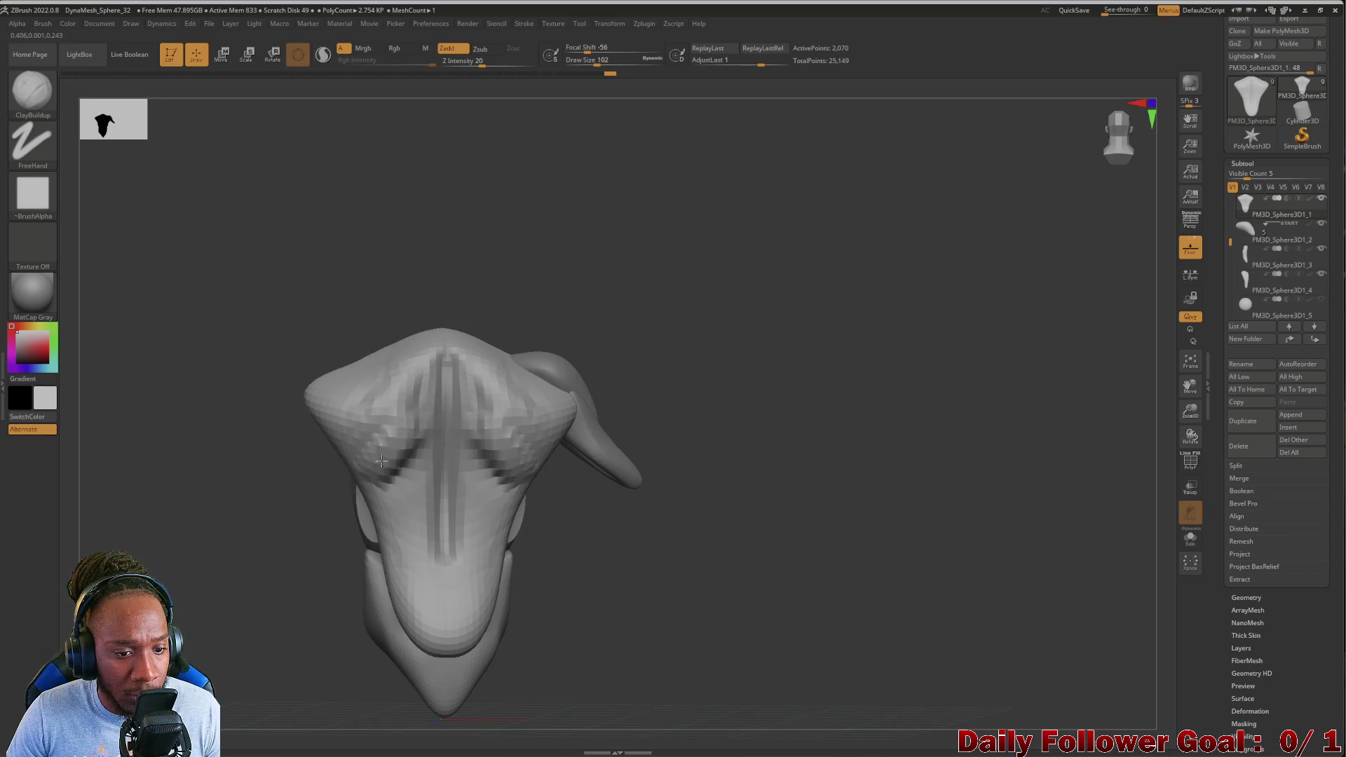
Smooth the clay strokes on the chest and the groove on the back
left_click_drag(378, 400, 392, 368)
mouse_move(396, 442)
left_mouse_down("shift")
mouse_move(406, 429)
mouse_move(372, 479)
left_mouse_up("shift")
mouse_move(459, 344)
left_mouse_down("shift")
mouse_move(441, 525)
mouse_move(420, 553)
left_mouse_up("shift")
mouse_move(236, 469)
left_mouse_down()
mouse_move(205, 514)
mouse_move(327, 498)
mouse_move(225, 528)
mouse_move(198, 553)
left_mouse_up()
Switch to Move Topological and pull the torso's side edge inward
left_click(44, 114)
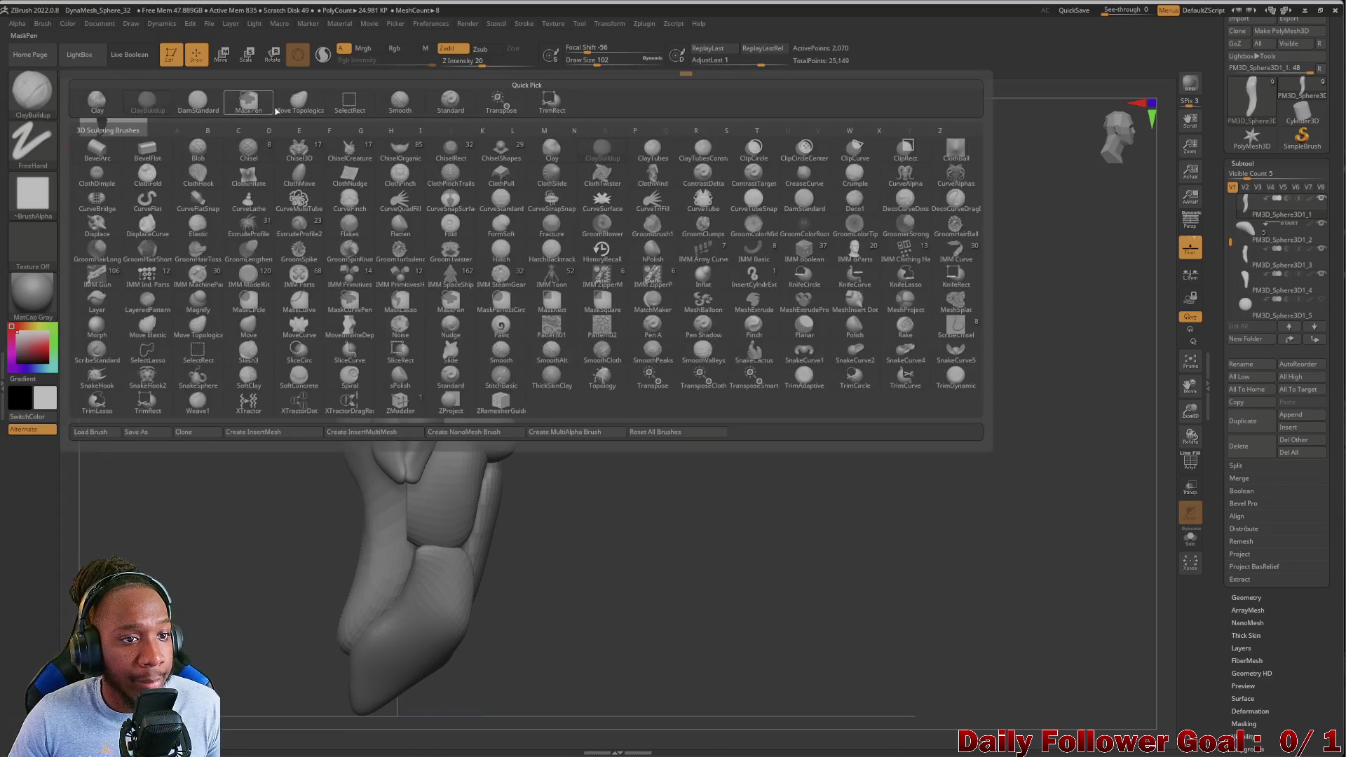
left_click(250, 105)
mouse_move(316, 446)
left_mouse_down()
mouse_move(238, 469)
mouse_move(351, 444)
left_mouse_up()
left_click_drag(246, 485, 335, 457)
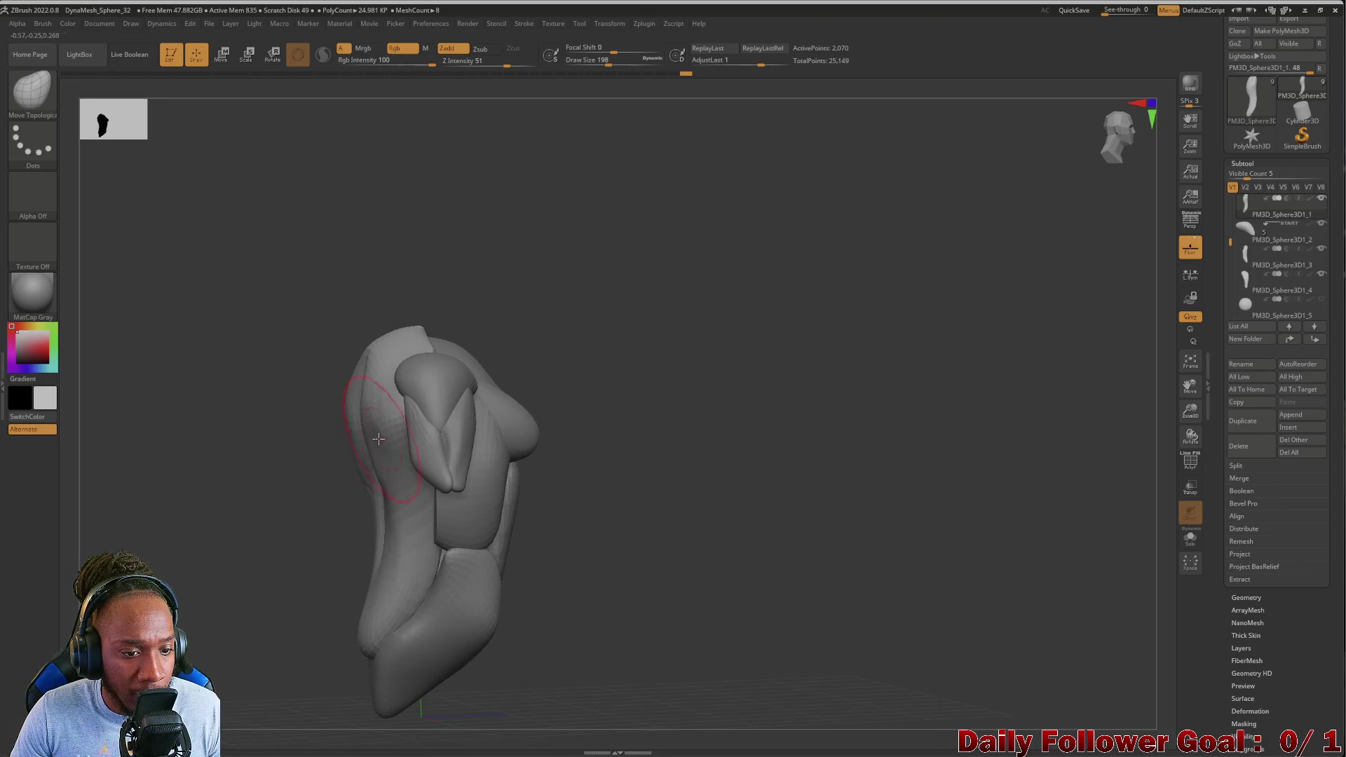
left_click_drag(368, 421, 384, 417)
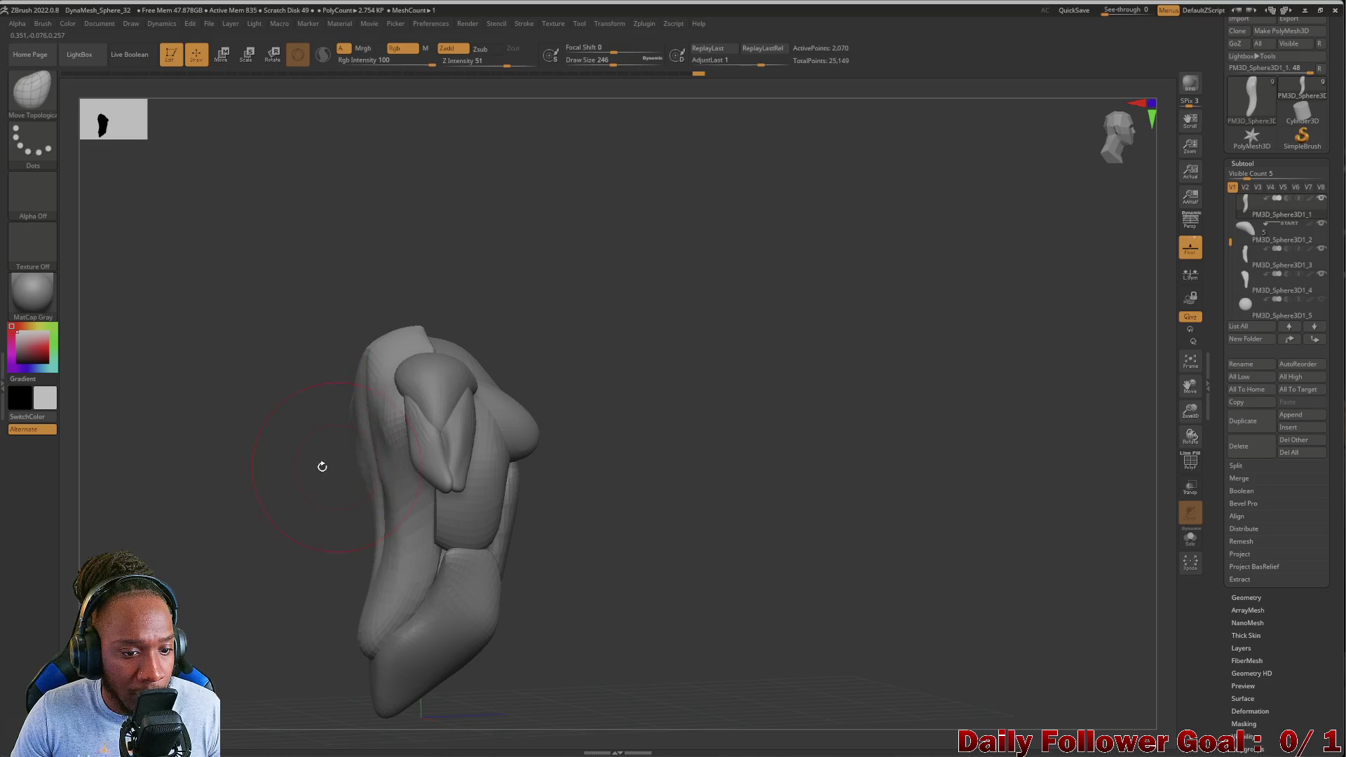
Orbit around the torso to inspect it from the front, side and back
left_click_drag(337, 466, 332, 438)
mouse_move(249, 491)
left_mouse_down()
mouse_move(228, 540)
mouse_move(139, 519)
mouse_move(219, 510)
left_mouse_up()
mouse_move(284, 465)
left_mouse_down()
mouse_move(204, 531)
mouse_move(231, 538)
left_mouse_up()
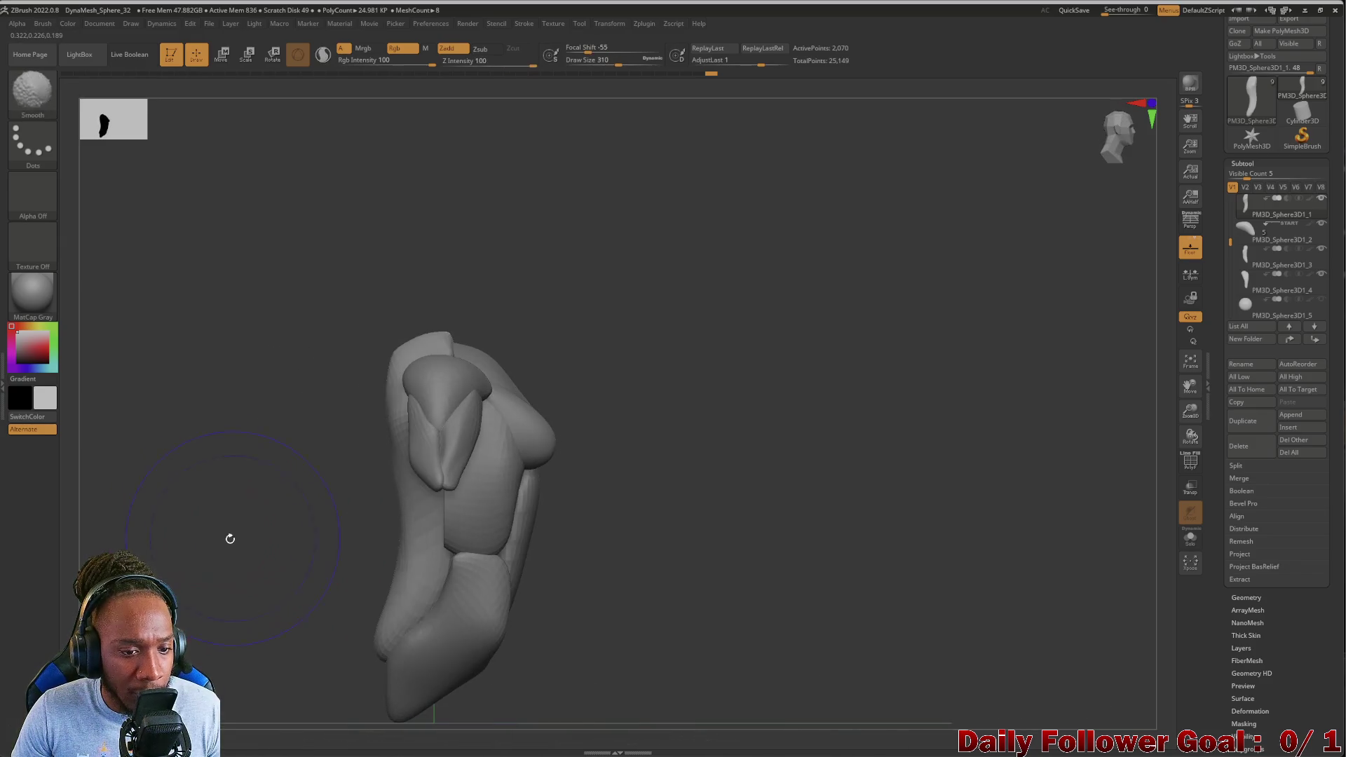
left_click_drag(375, 581, 317, 365)
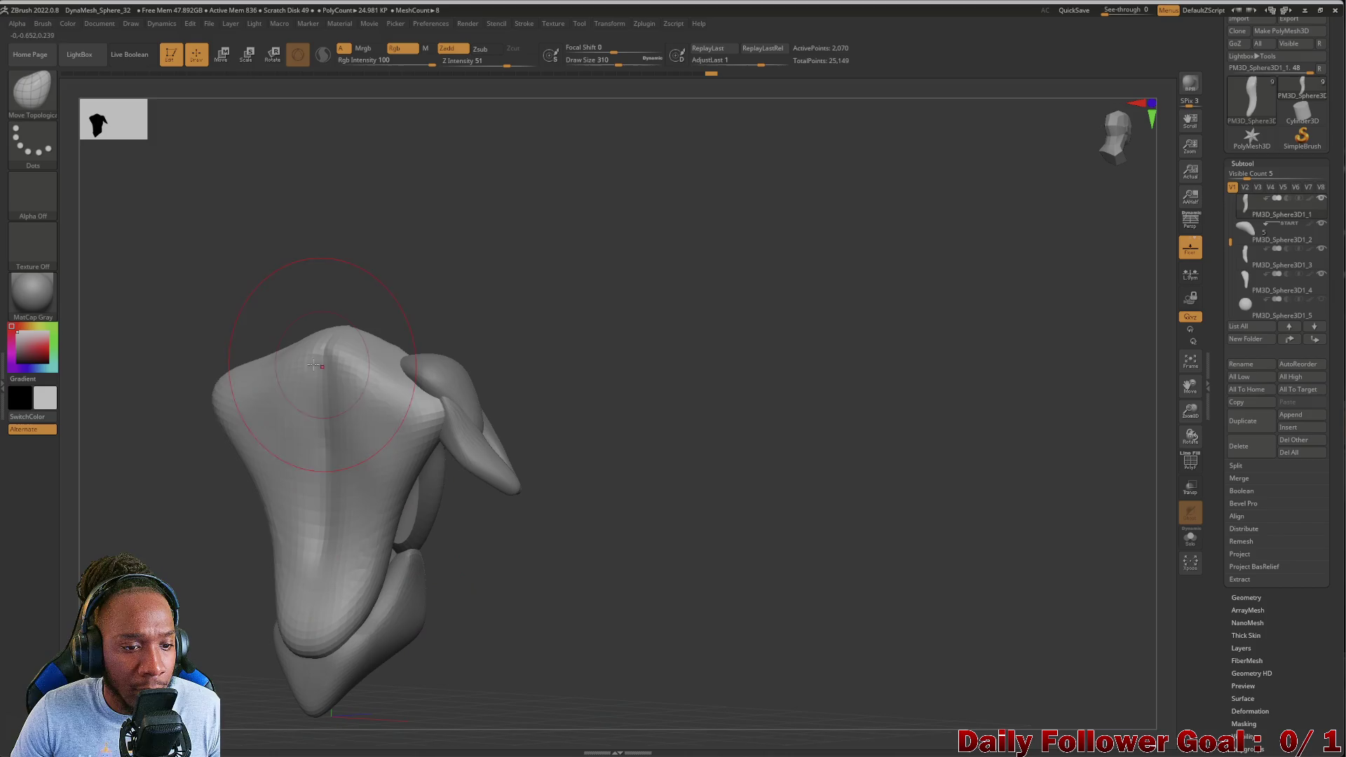
mouse_move(579, 389)
left_mouse_down()
mouse_move(225, 490)
mouse_move(225, 430)
mouse_move(456, 612)
mouse_move(232, 601)
mouse_move(227, 613)
mouse_move(180, 570)
left_mouse_up()
mouse_move(278, 441)
left_mouse_down()
mouse_move(252, 532)
mouse_move(211, 600)
mouse_move(261, 586)
mouse_move(225, 616)
mouse_move(345, 450)
left_mouse_up()
Select PM3D_Sphere3D1_2 and orbit to a near-front view
left_click(1255, 236)
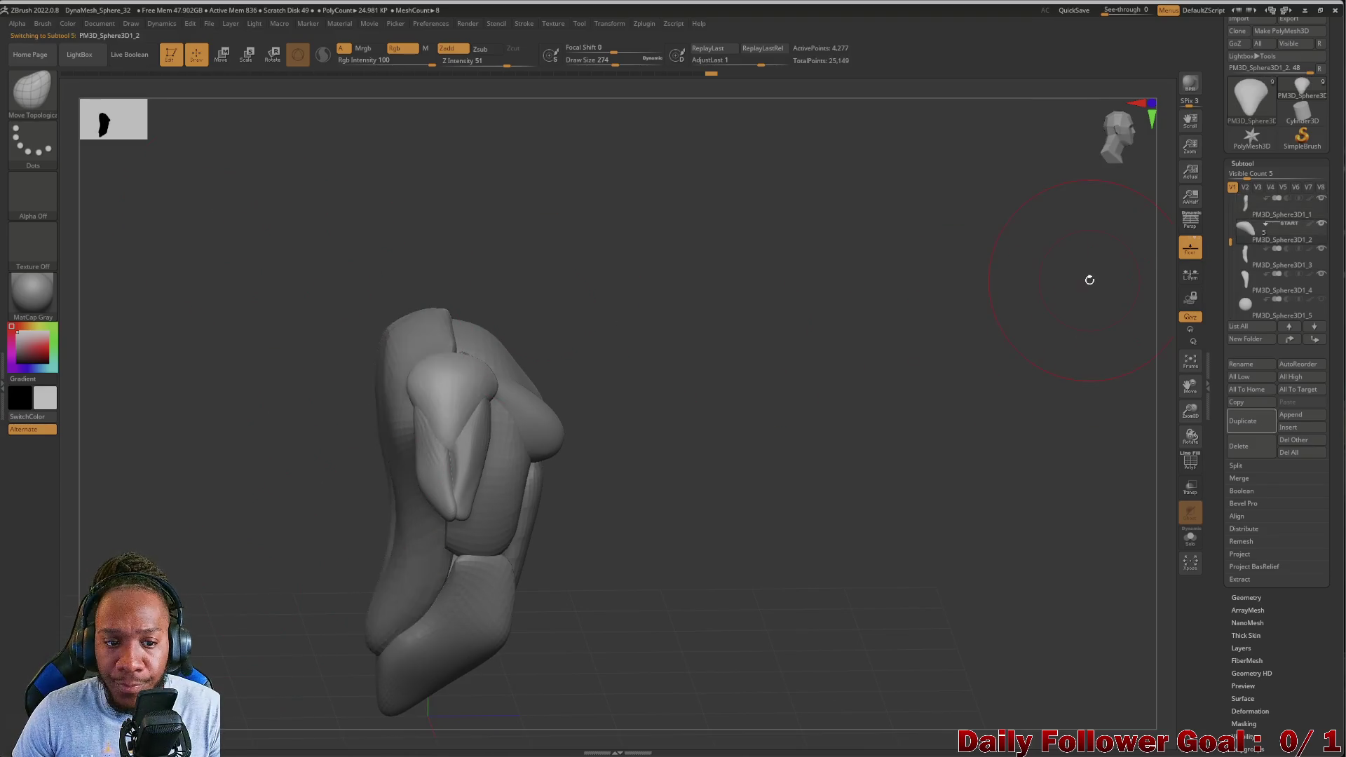
left_click_drag(273, 430, 392, 406)
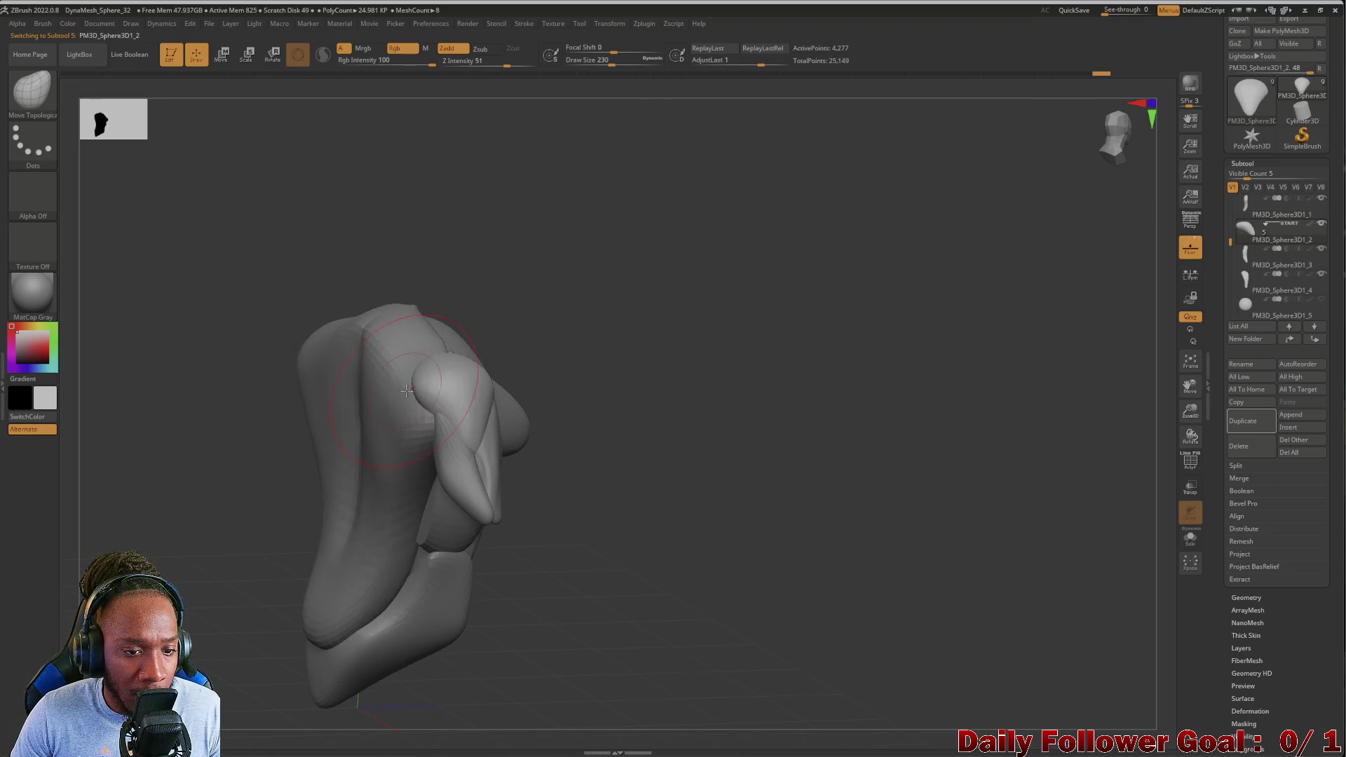
mouse_move(280, 414)
left_mouse_down()
mouse_move(276, 487)
mouse_move(418, 338)
left_mouse_up()
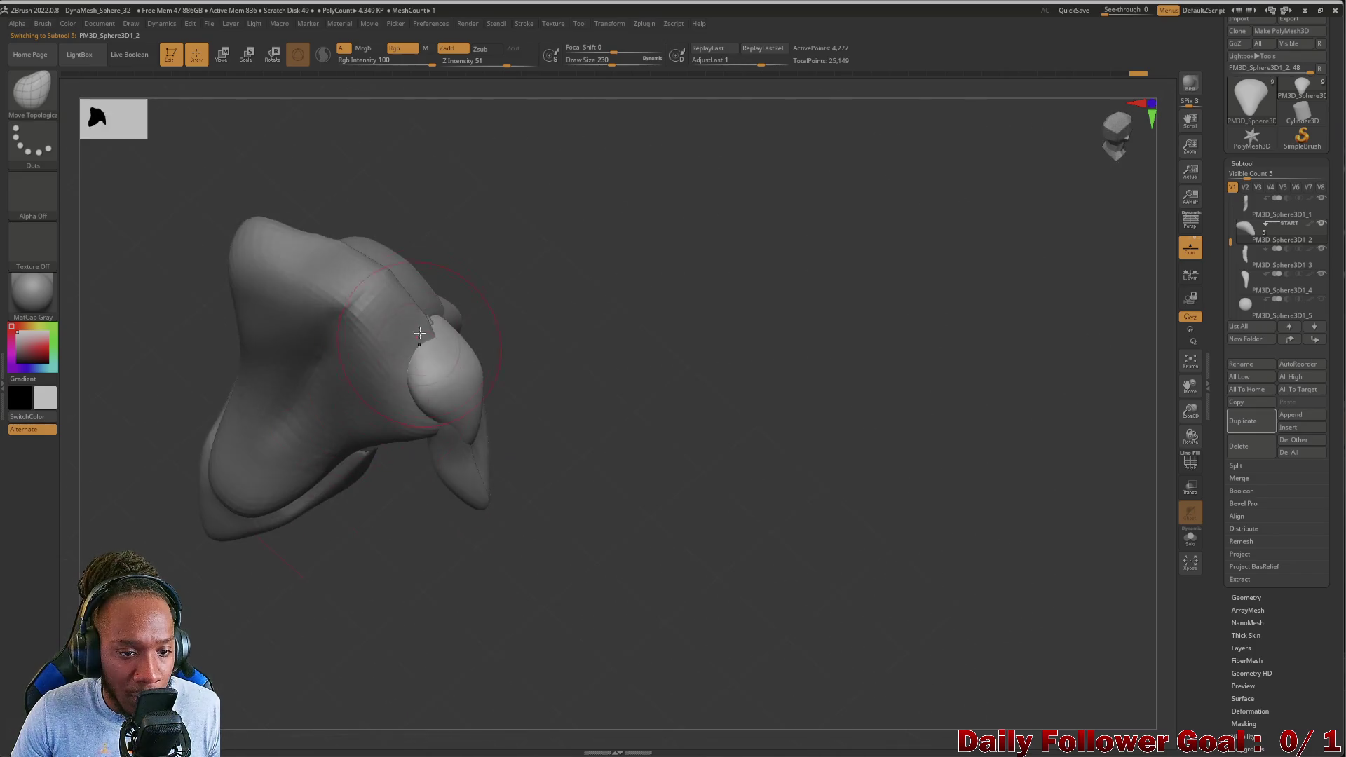
mouse_move(271, 416)
left_mouse_down()
mouse_move(166, 372)
mouse_move(175, 352)
mouse_move(126, 455)
mouse_move(199, 559)
mouse_move(220, 519)
mouse_move(189, 517)
mouse_move(225, 505)
mouse_move(204, 514)
mouse_move(220, 505)
mouse_move(190, 563)
mouse_move(262, 580)
mouse_move(279, 559)
mouse_move(222, 559)
mouse_move(267, 595)
mouse_move(298, 427)
mouse_move(231, 579)
mouse_move(309, 570)
mouse_move(234, 579)
mouse_move(301, 511)
mouse_move(288, 536)
mouse_move(252, 547)
mouse_move(222, 532)
mouse_move(249, 574)
mouse_move(221, 551)
mouse_move(450, 535)
left_mouse_up()
Select PM3D_Sphere3D1_3 and reshape the arm where it joins the chest with a smaller brush
left_click(451, 535, "alt")
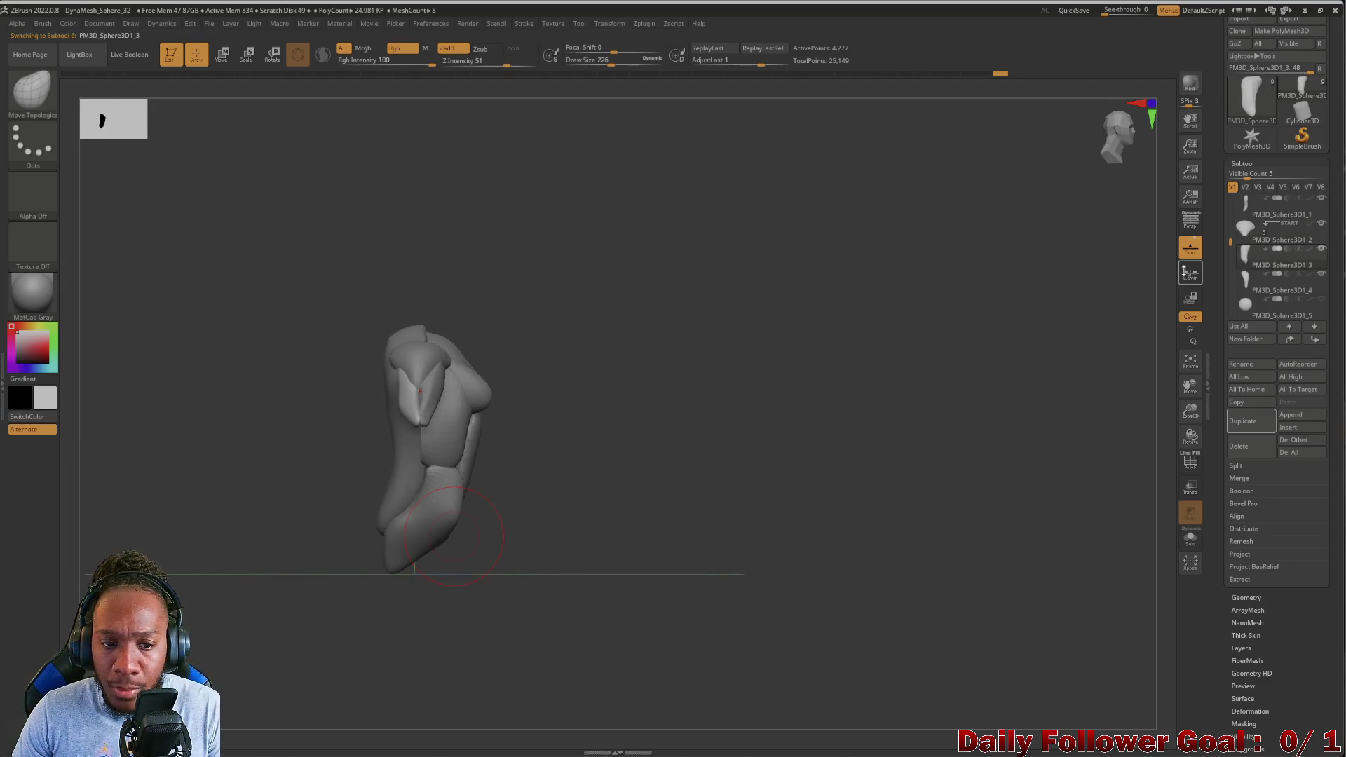
mouse_move(327, 476)
left_mouse_down("alt")
mouse_move(299, 514)
mouse_move(135, 486)
mouse_move(423, 417)
left_mouse_up("alt")
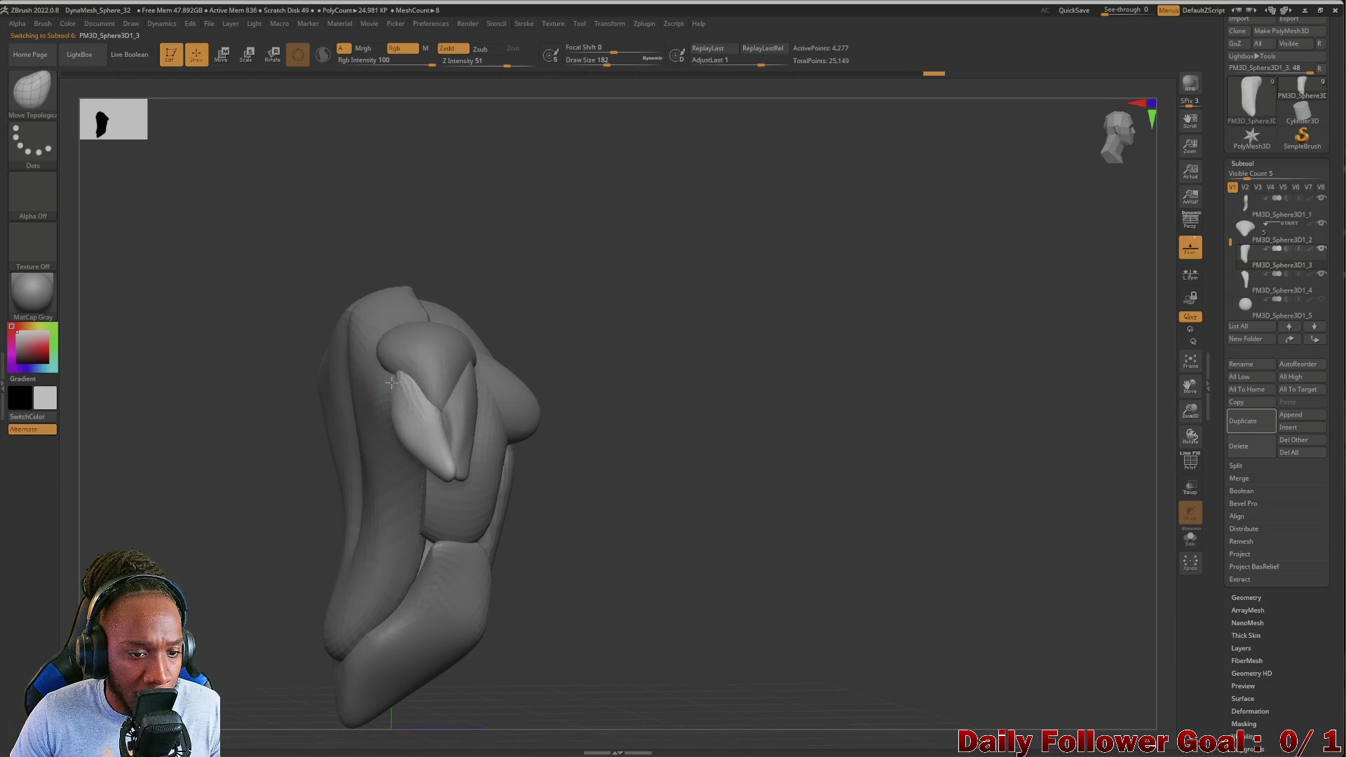
right_click_drag(379, 376, 371, 372)
key("bracketleft")
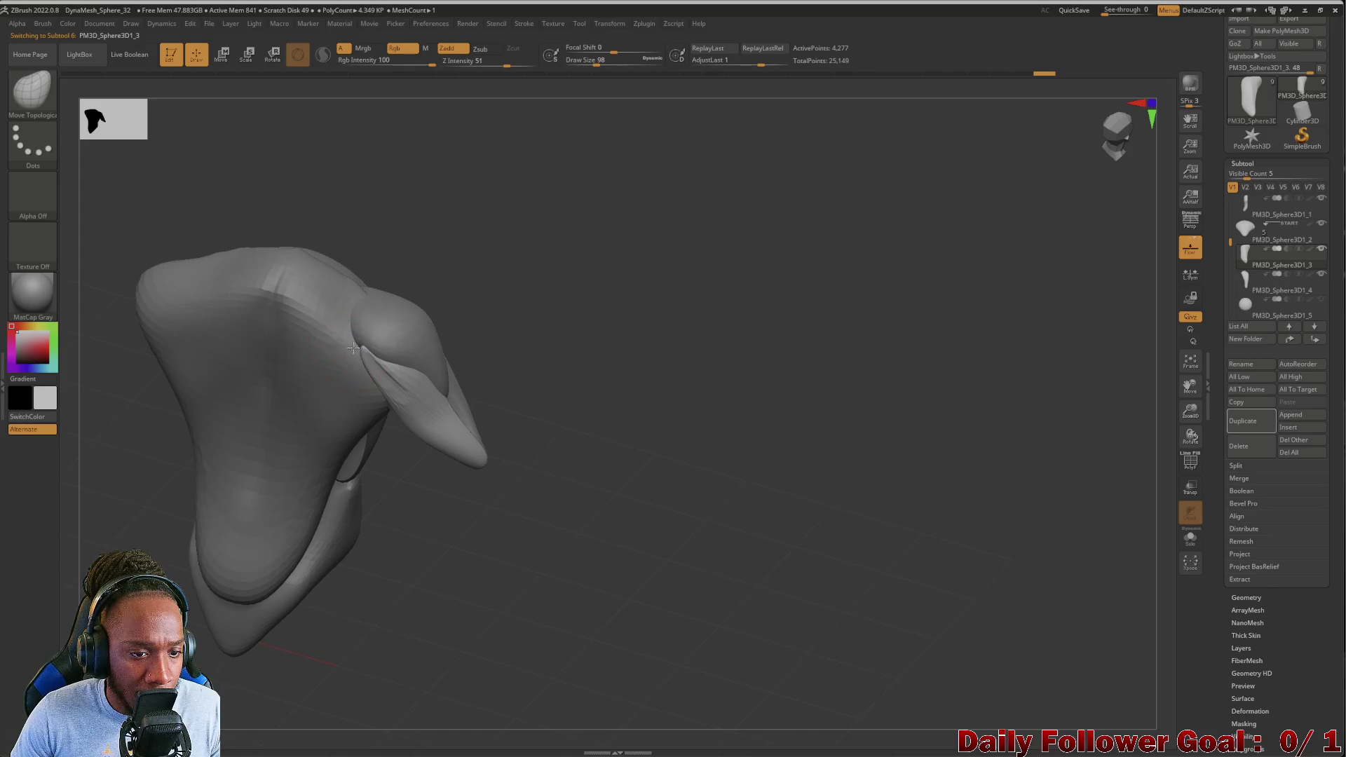
right_click_drag(567, 377, 379, 355)
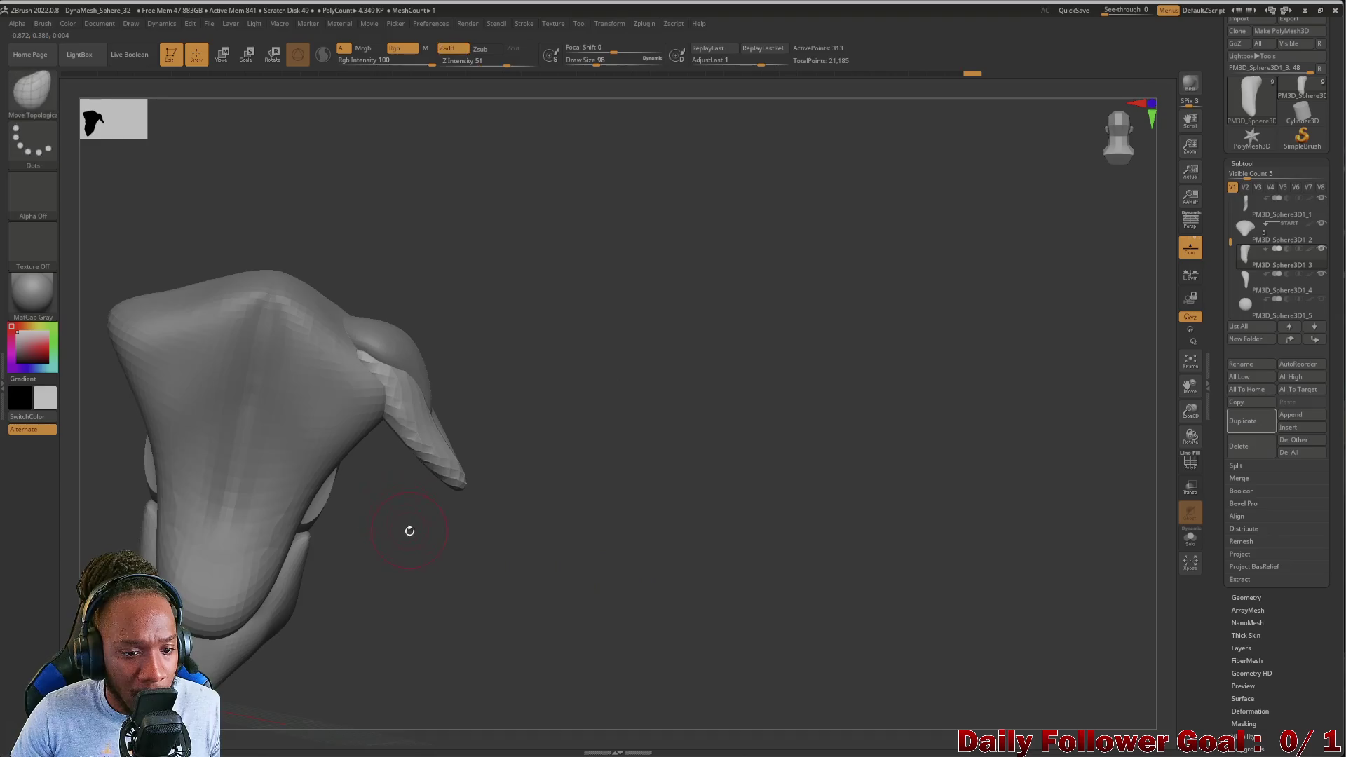
left_click_drag(408, 529, 409, 561, "ctrl")
Inspect the reshaped arm from several angles, then select PM3D_Sphere3D1_4
right_click_drag(409, 561, 378, 357)
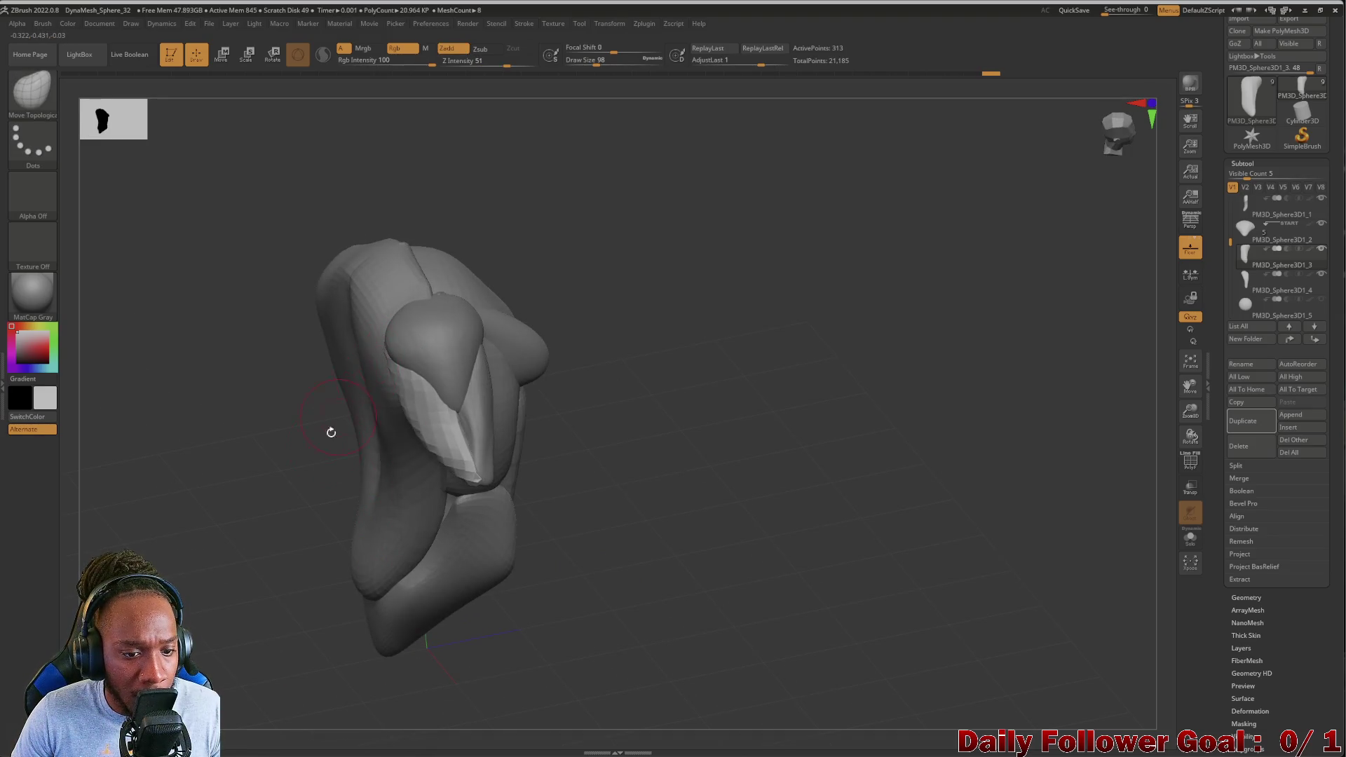
right_click_drag(335, 422, 288, 470)
right_click_drag(208, 479, 218, 518)
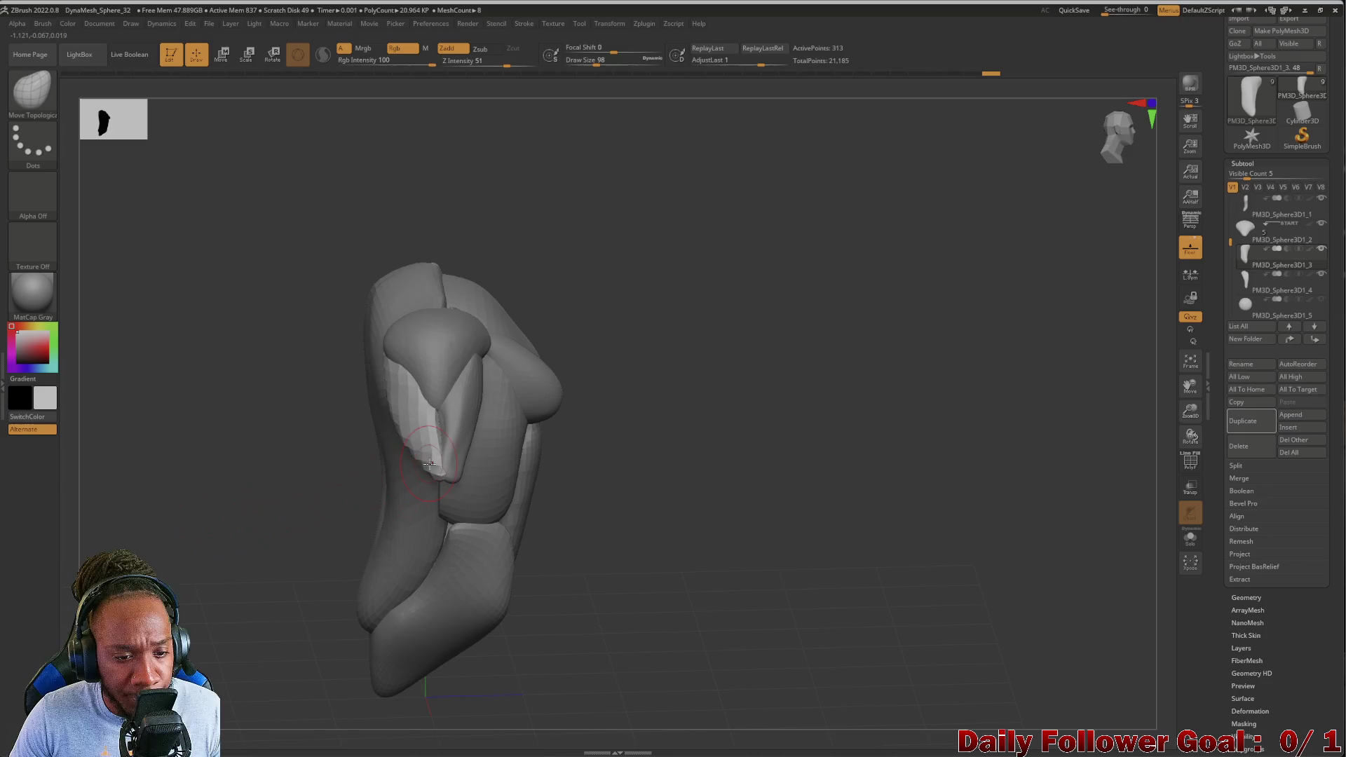
mouse_move(378, 505)
right_mouse_down()
mouse_move(435, 541)
mouse_move(300, 559)
mouse_move(296, 489)
right_mouse_up()
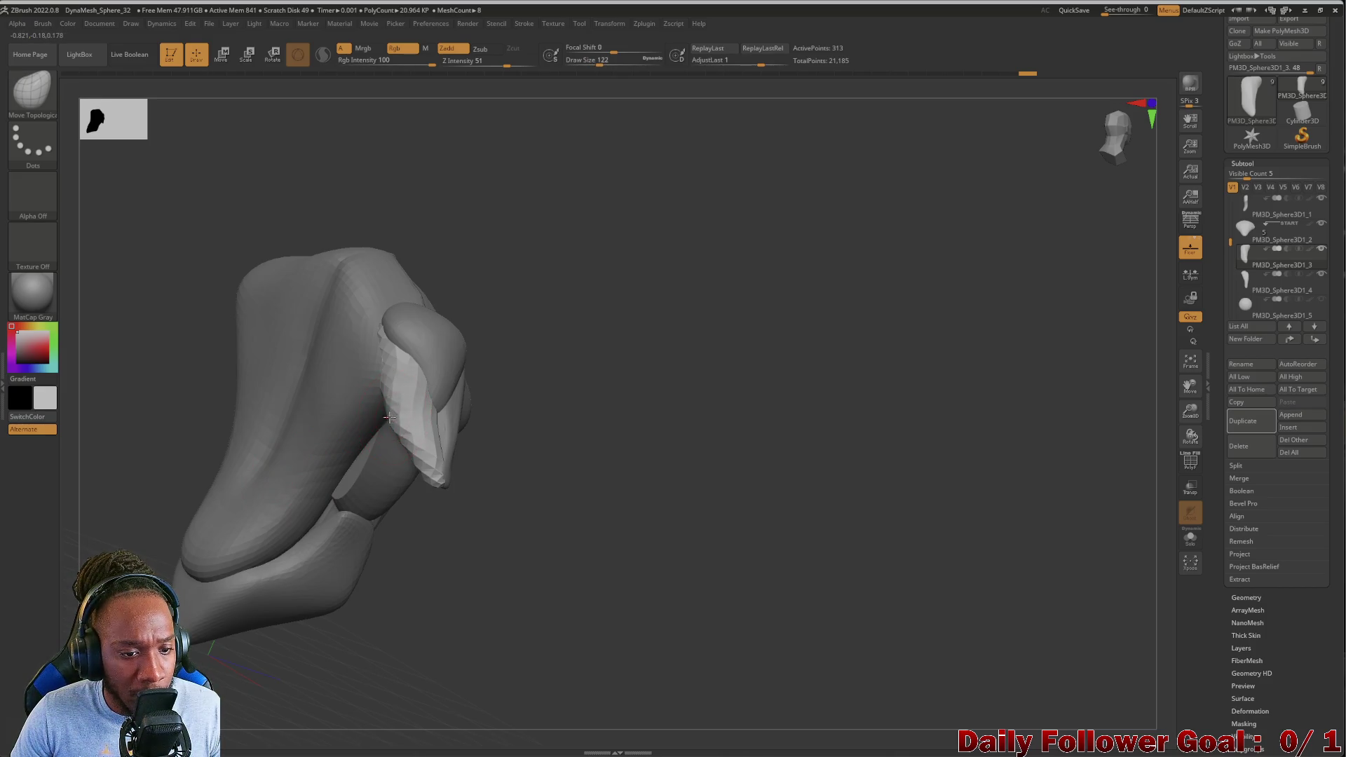
mouse_move(374, 446)
right_mouse_down()
mouse_move(120, 351)
mouse_move(222, 441)
right_mouse_up()
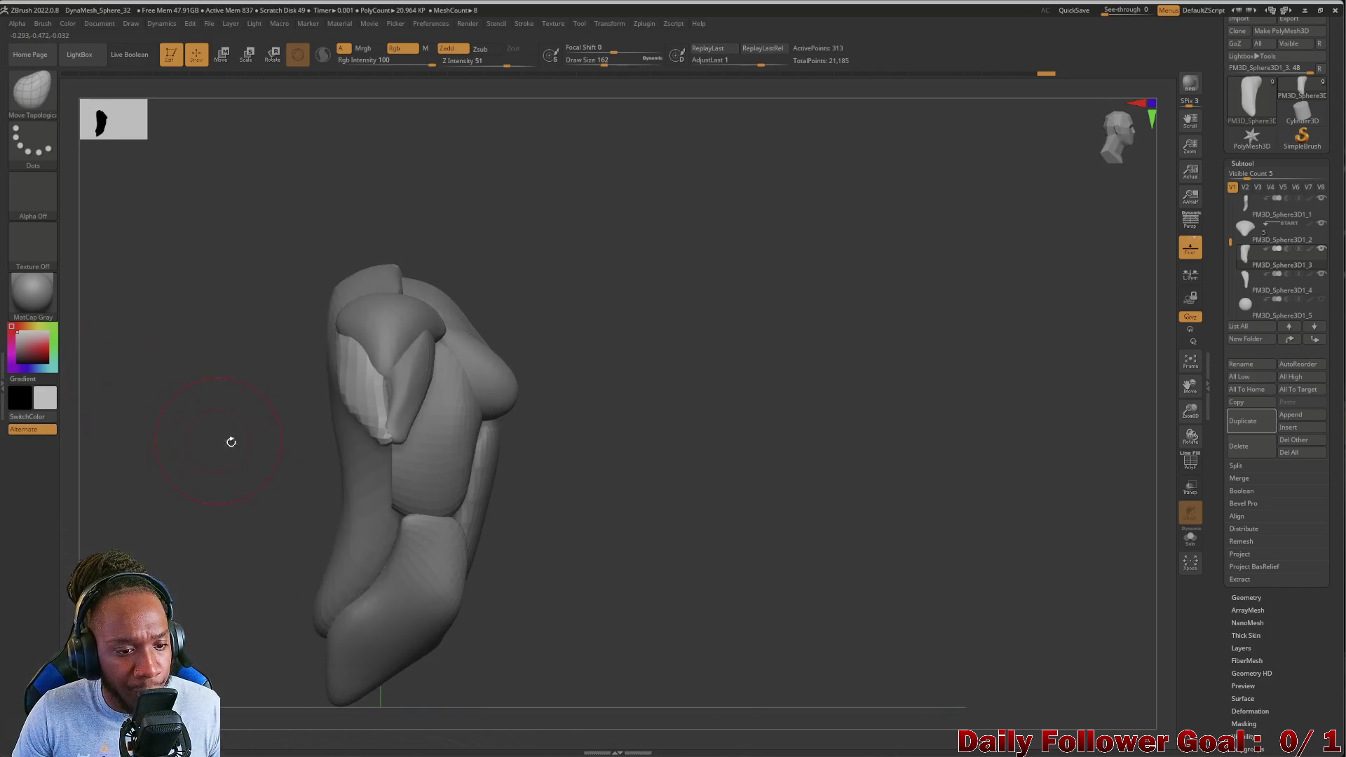
mouse_move(327, 377)
right_mouse_down()
mouse_move(364, 406)
mouse_move(471, 384)
mouse_move(187, 462)
mouse_move(607, 435)
right_mouse_up()
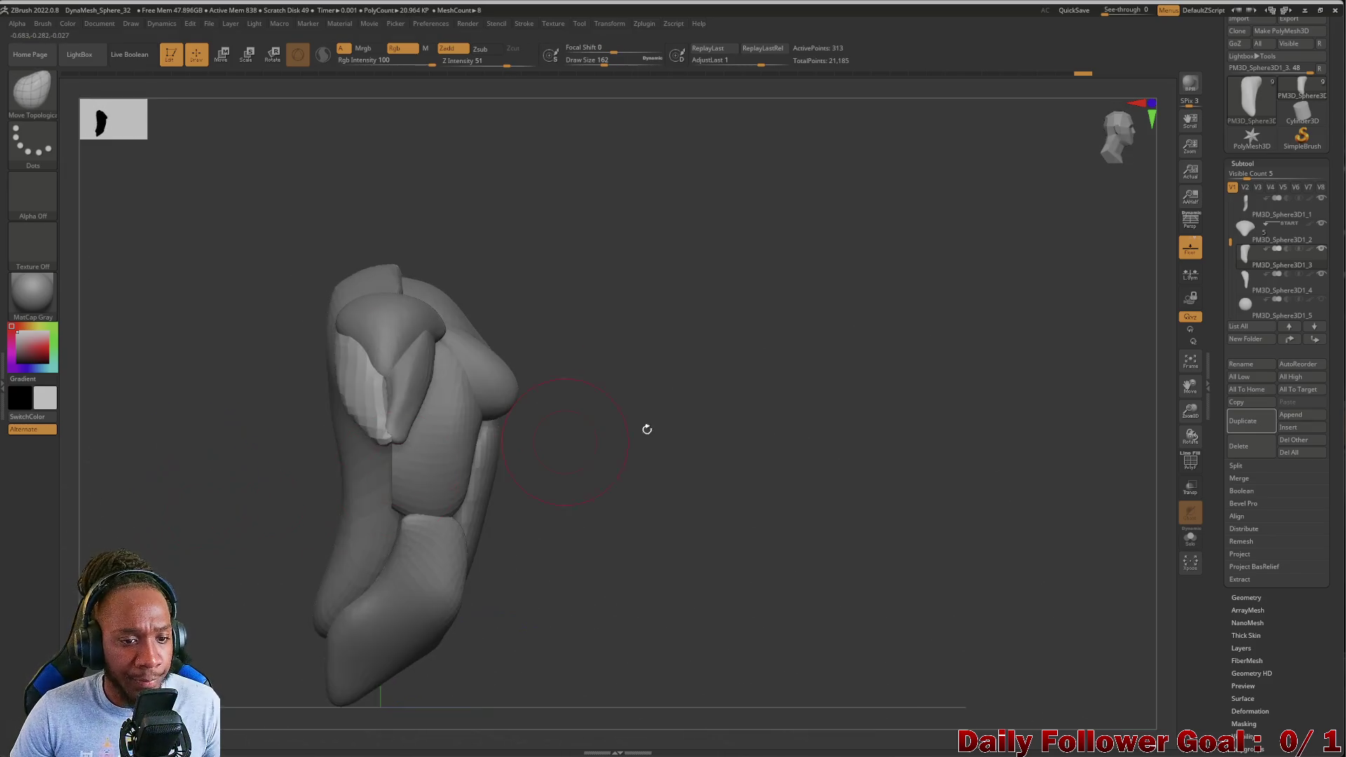
left_click(1261, 284)
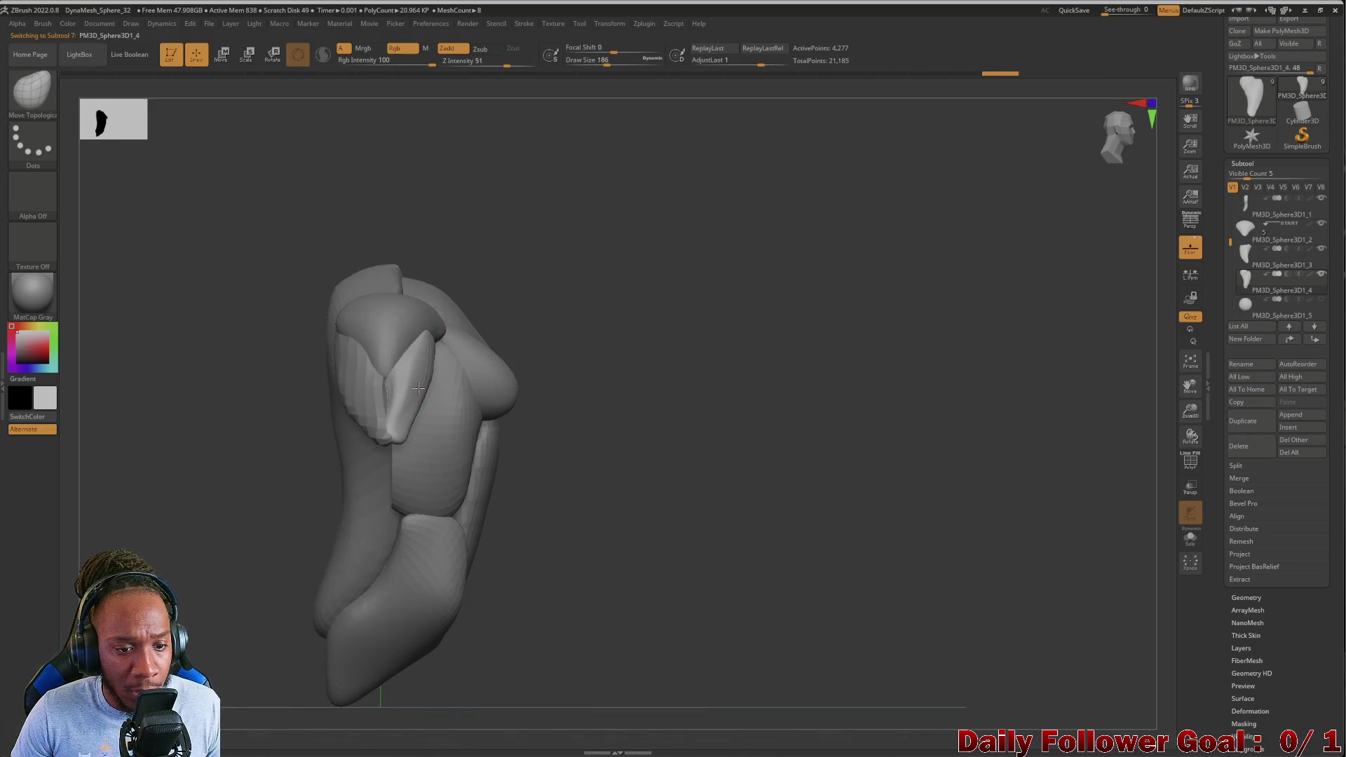
mouse_move(426, 388)
right_mouse_down()
mouse_move(192, 496)
mouse_move(204, 491)
mouse_move(196, 504)
mouse_move(237, 558)
mouse_move(213, 553)
mouse_move(293, 530)
mouse_move(252, 442)
mouse_move(293, 469)
mouse_move(279, 465)
mouse_move(466, 473)
right_mouse_up()
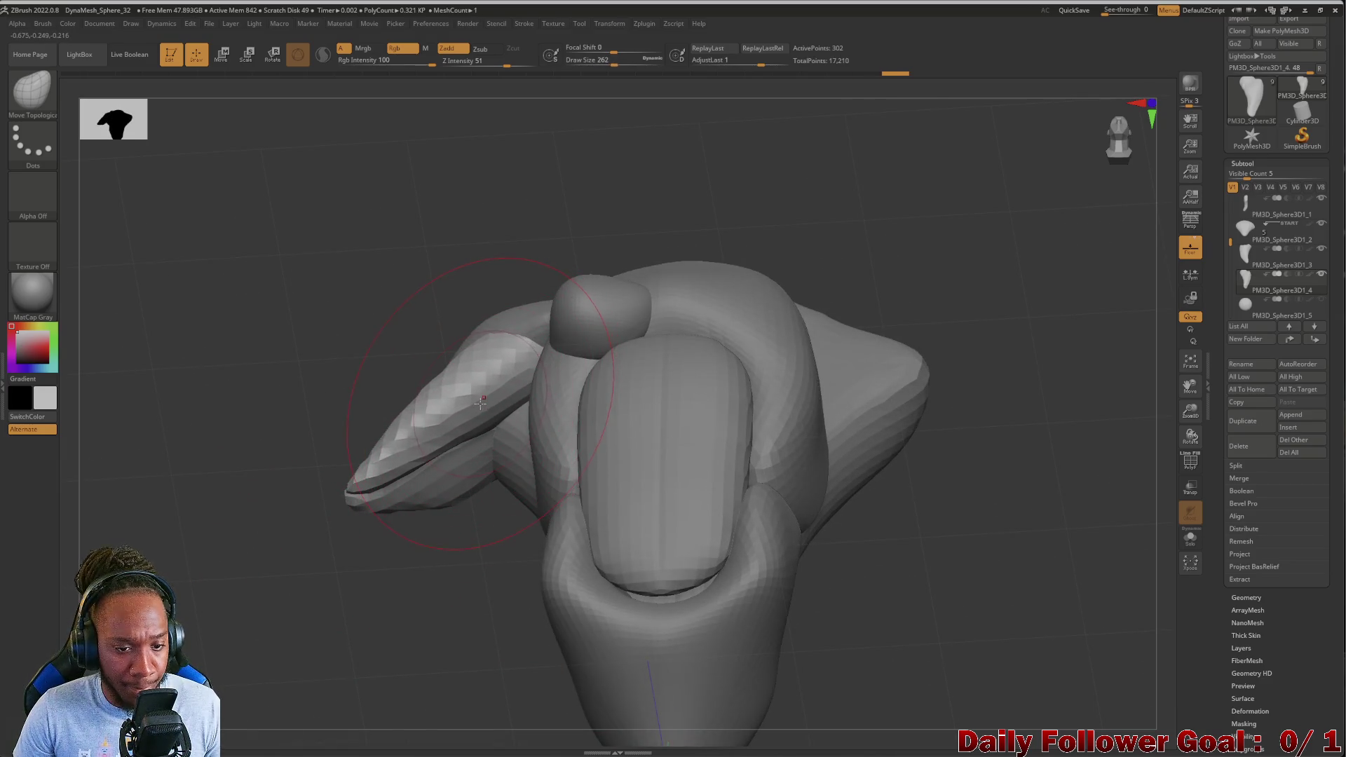
Try reshaping the arm at the shoulder joint, undo it, then select PM3D_Sphere3D1_6
mouse_move(211, 534)
right_mouse_down()
mouse_move(286, 578)
mouse_move(210, 511)
mouse_move(201, 590)
mouse_move(162, 483)
mouse_move(132, 462)
mouse_move(183, 557)
mouse_move(200, 385)
mouse_move(230, 589)
right_mouse_up()
key("shift")
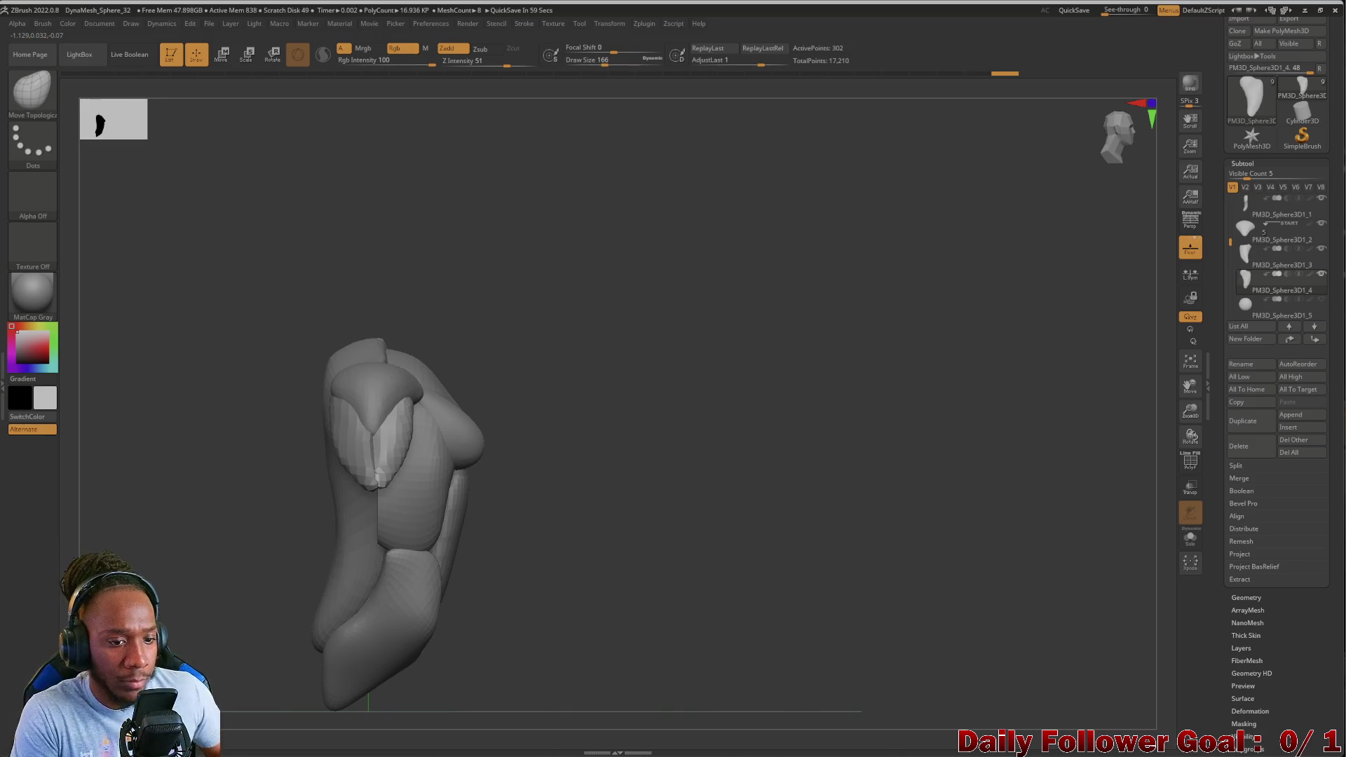
mouse_move(210, 581)
right_mouse_down()
mouse_move(186, 474)
mouse_move(177, 531)
mouse_move(177, 505)
mouse_move(201, 556)
mouse_move(158, 527)
mouse_move(207, 540)
mouse_move(223, 523)
mouse_move(263, 521)
mouse_move(183, 547)
mouse_move(201, 553)
mouse_move(198, 540)
mouse_move(195, 557)
mouse_move(305, 714)
mouse_move(229, 550)
mouse_move(192, 584)
right_mouse_up()
mouse_move(319, 572)
right_mouse_down()
mouse_move(306, 631)
mouse_move(270, 577)
mouse_move(364, 537)
right_mouse_up()
left_click_drag(530, 366, 543, 385)
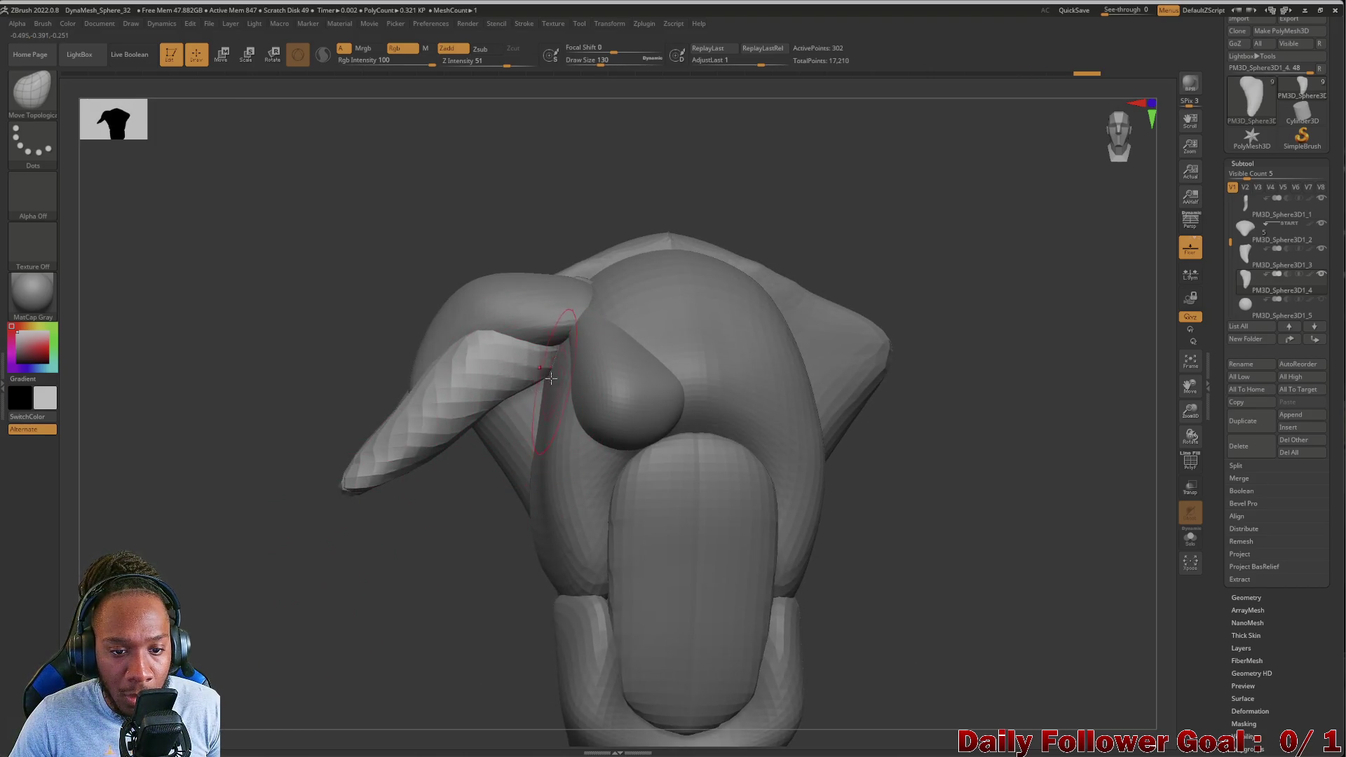
key("ctrl+z")
mouse_move(403, 581)
left_mouse_down()
mouse_move(394, 595)
mouse_move(423, 570)
mouse_move(377, 596)
mouse_move(381, 619)
mouse_move(381, 585)
mouse_move(371, 596)
left_mouse_up()
key("Down")
key("Down")
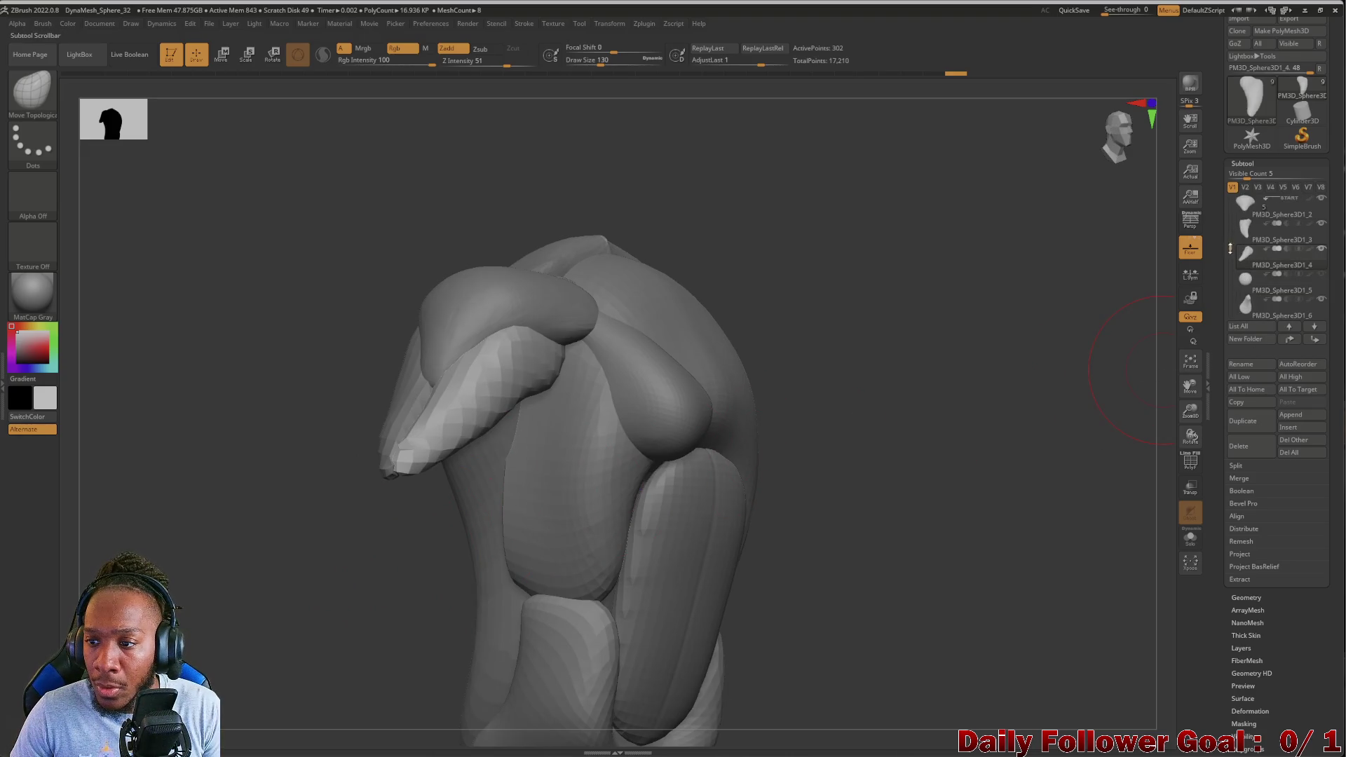
key("bracketleft")
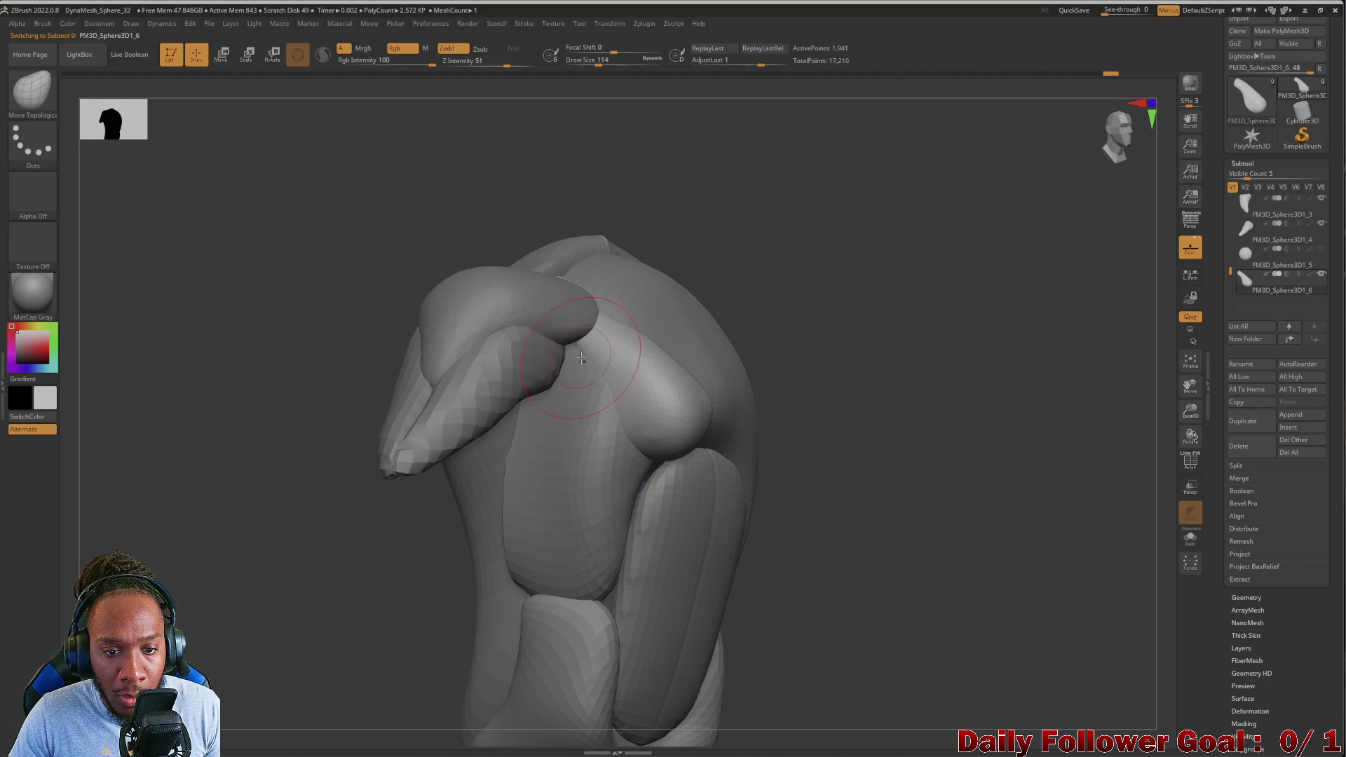
key("bracketleft")
key("bracketleft")
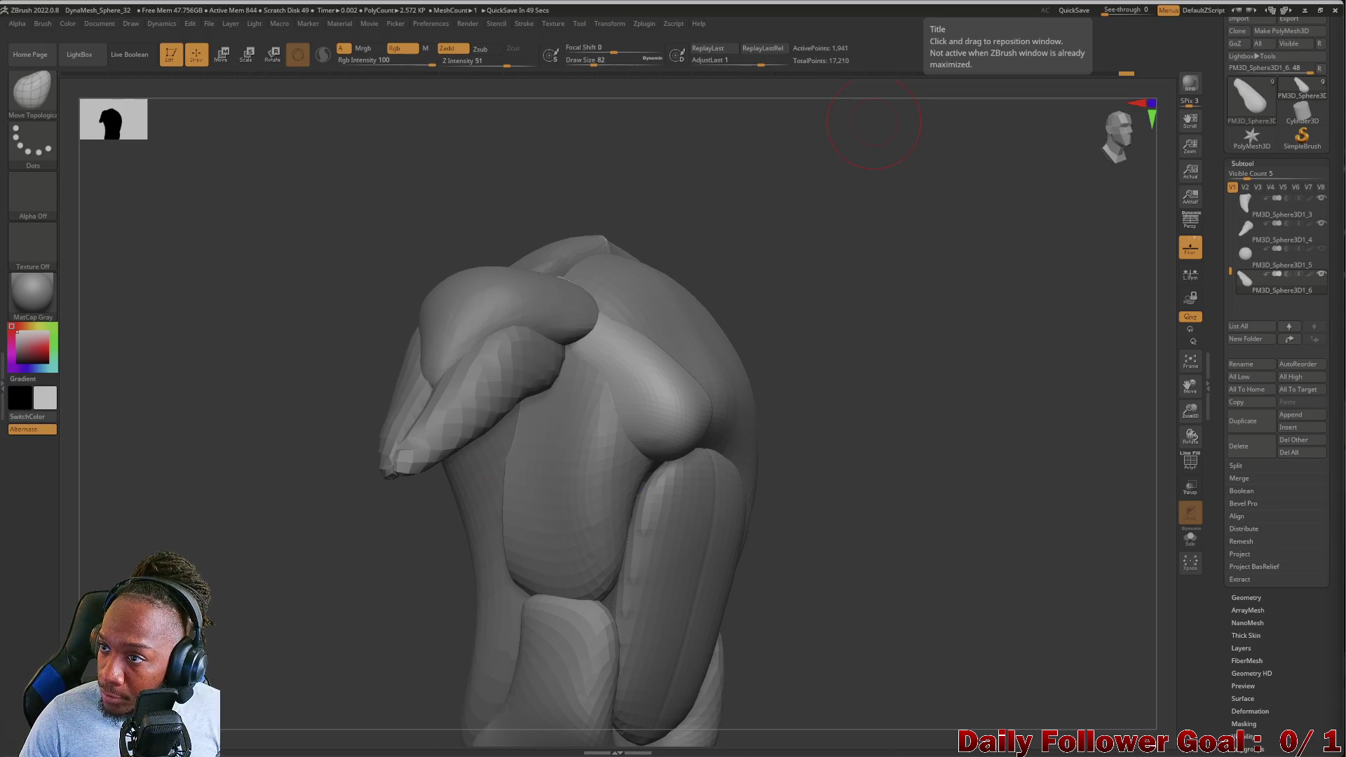
left_click_drag(218, 600, 320, 523)
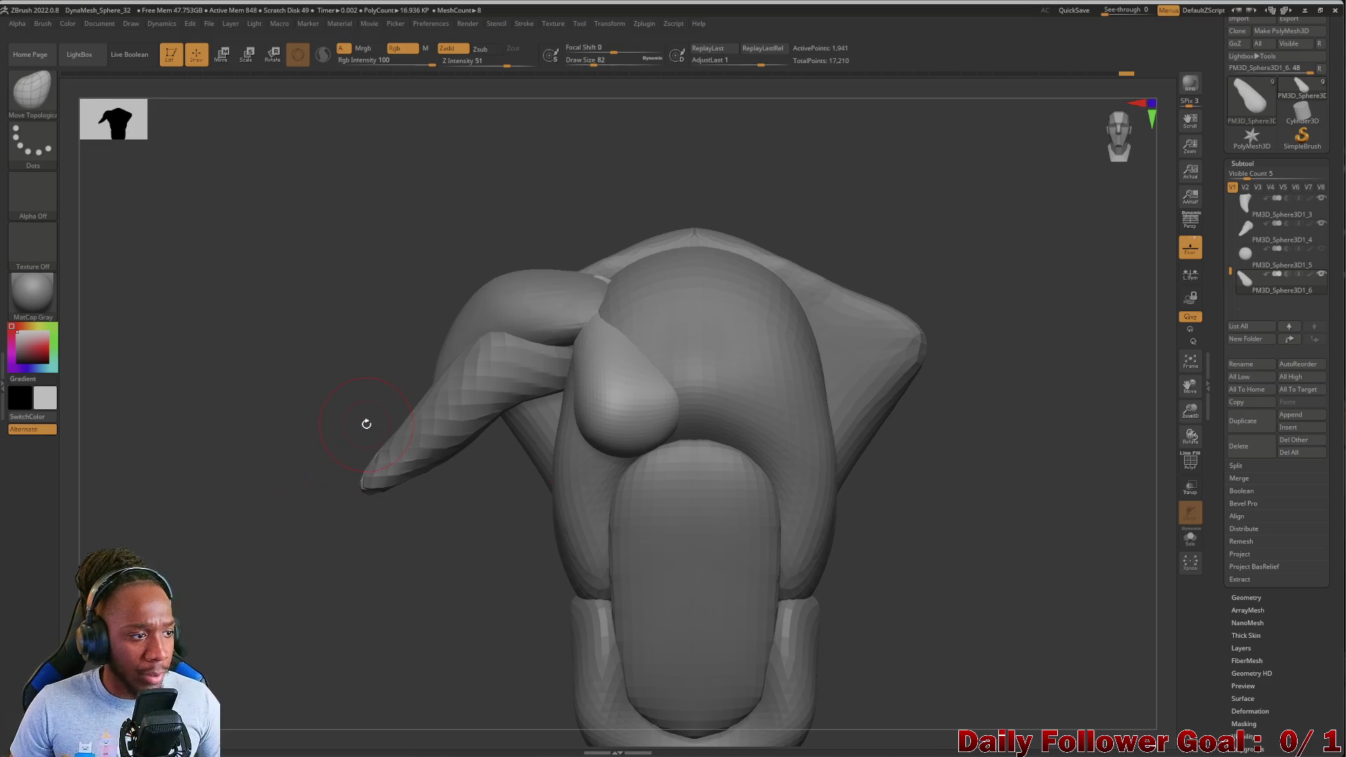
mouse_move(417, 618)
left_mouse_down()
mouse_move(367, 595)
mouse_move(421, 456)
mouse_move(450, 594)
mouse_move(474, 481)
mouse_move(414, 540)
mouse_move(456, 477)
mouse_move(442, 527)
left_mouse_up()
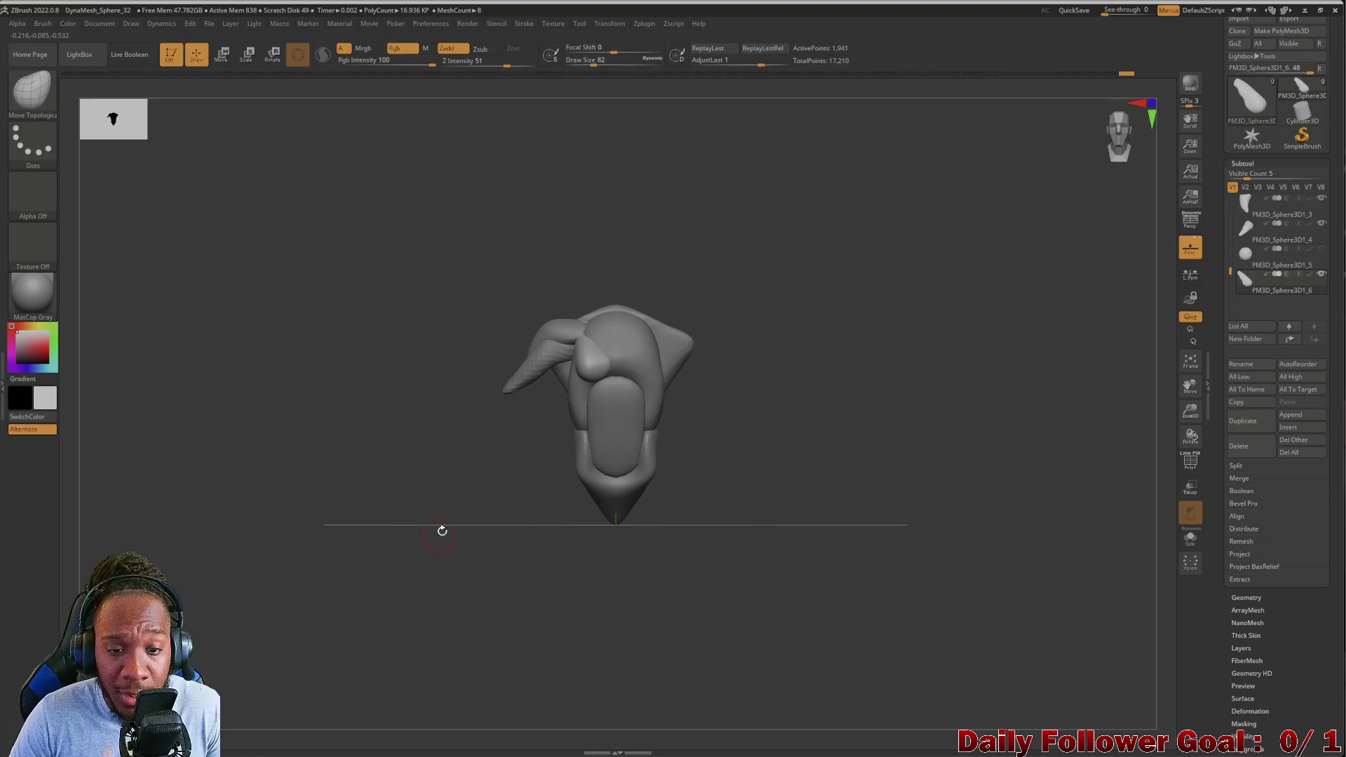
mouse_move(450, 469)
left_mouse_down()
mouse_move(423, 462)
mouse_move(376, 511)
mouse_move(364, 504)
mouse_move(320, 537)
mouse_move(393, 511)
mouse_move(355, 529)
mouse_move(364, 519)
mouse_move(430, 570)
mouse_move(420, 534)
mouse_move(419, 574)
mouse_move(355, 561)
mouse_move(306, 595)
mouse_move(382, 583)
mouse_move(360, 472)
mouse_move(322, 558)
mouse_move(319, 515)
mouse_move(292, 553)
mouse_move(734, 461)
left_mouse_up()
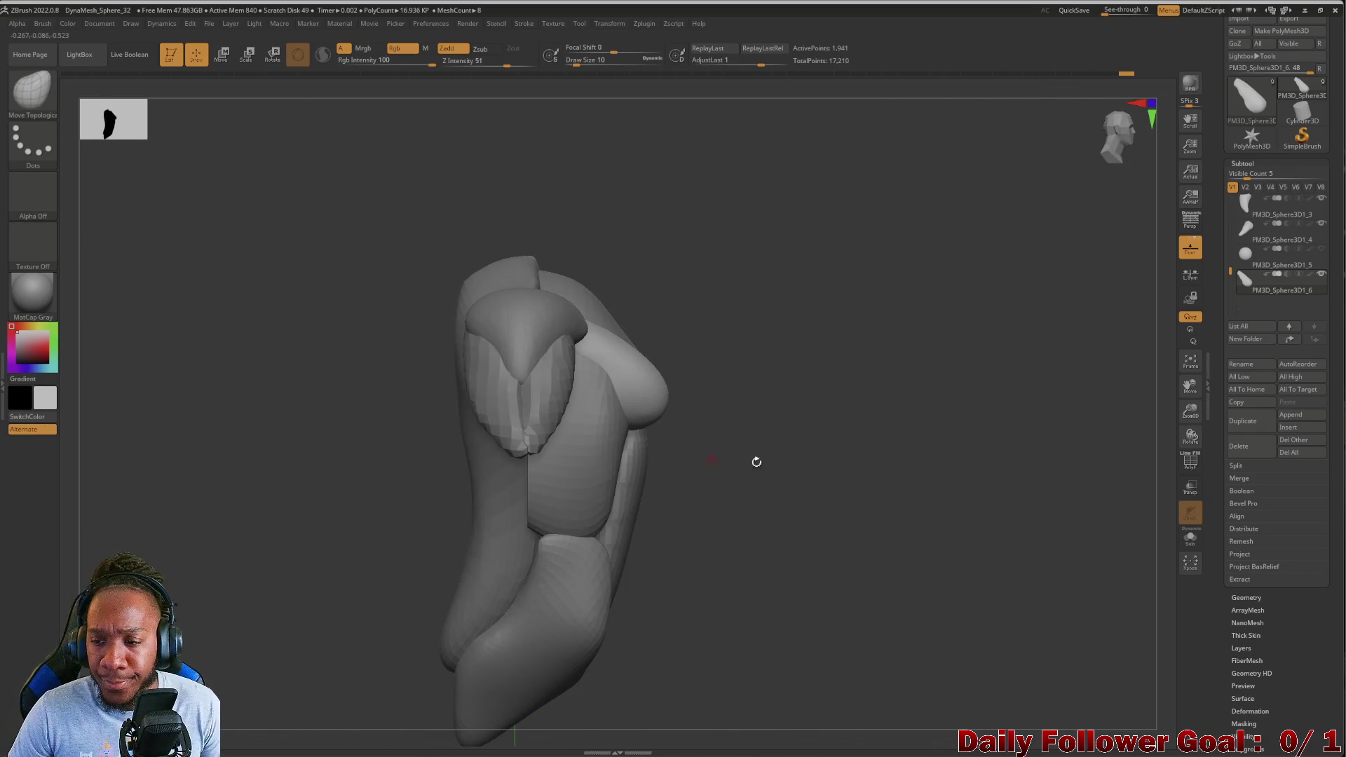
mouse_move(841, 435)
left_mouse_down()
mouse_move(330, 486)
mouse_move(267, 511)
mouse_move(249, 537)
mouse_move(248, 642)
left_mouse_up()
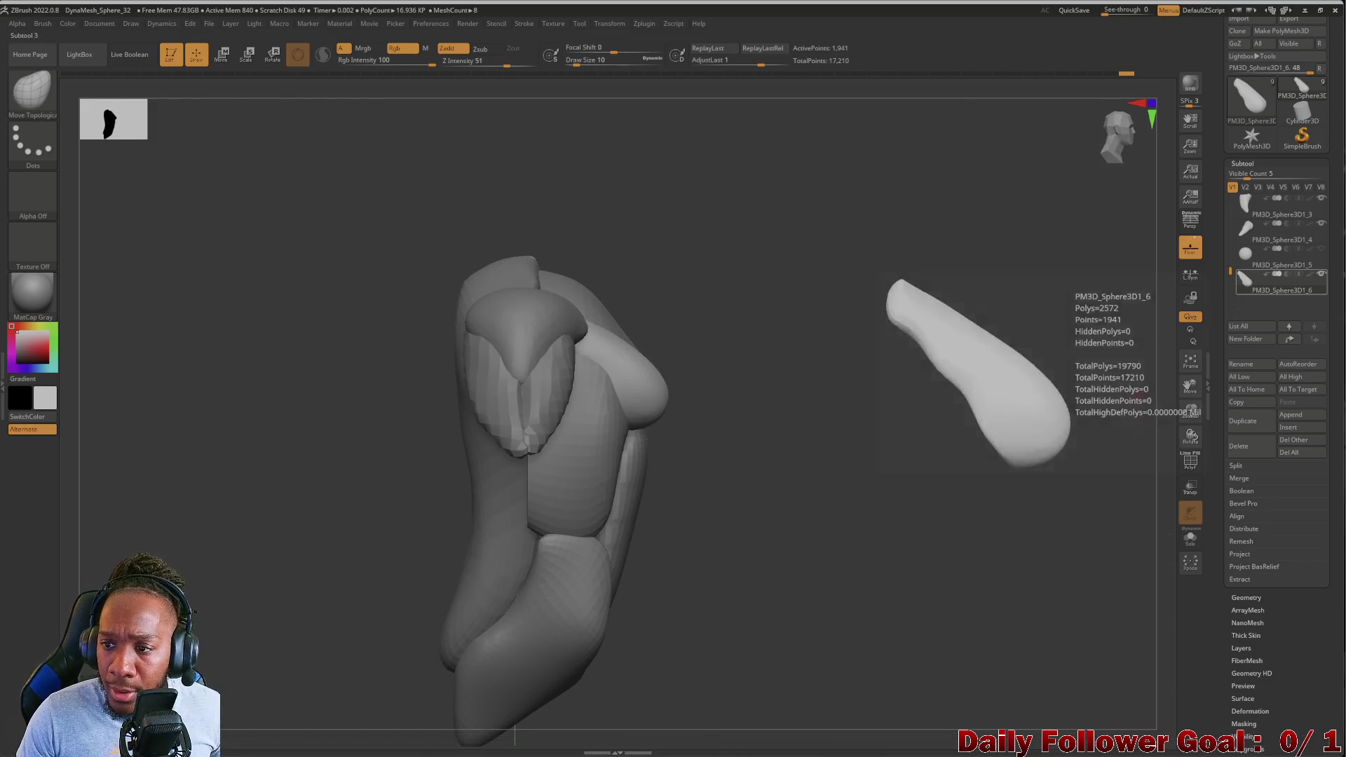
Click through the arm subtools and make PM3D_Sphere3D1_3 active
left_click(1247, 233)
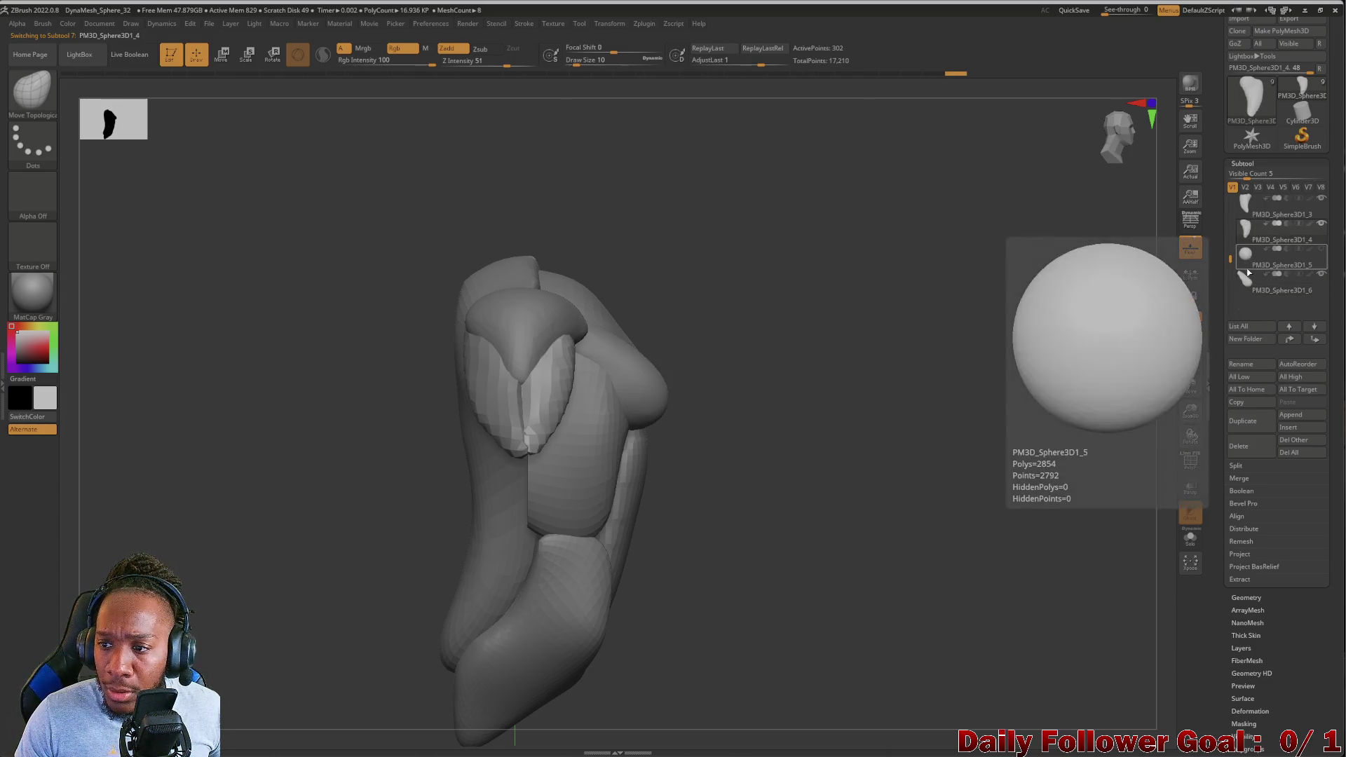
left_click(1256, 286)
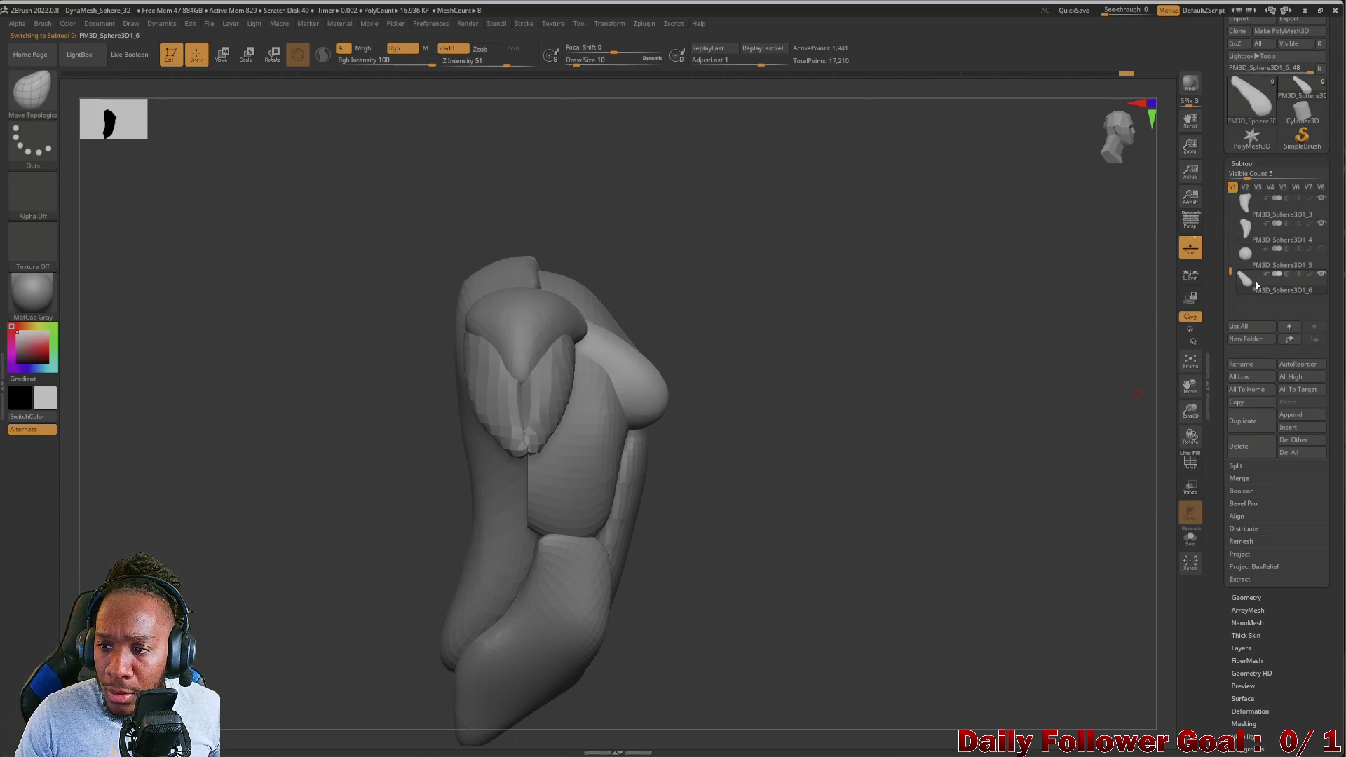
left_click(1257, 225)
scroll(1255, 231, "up", 1)
left_click(1253, 241)
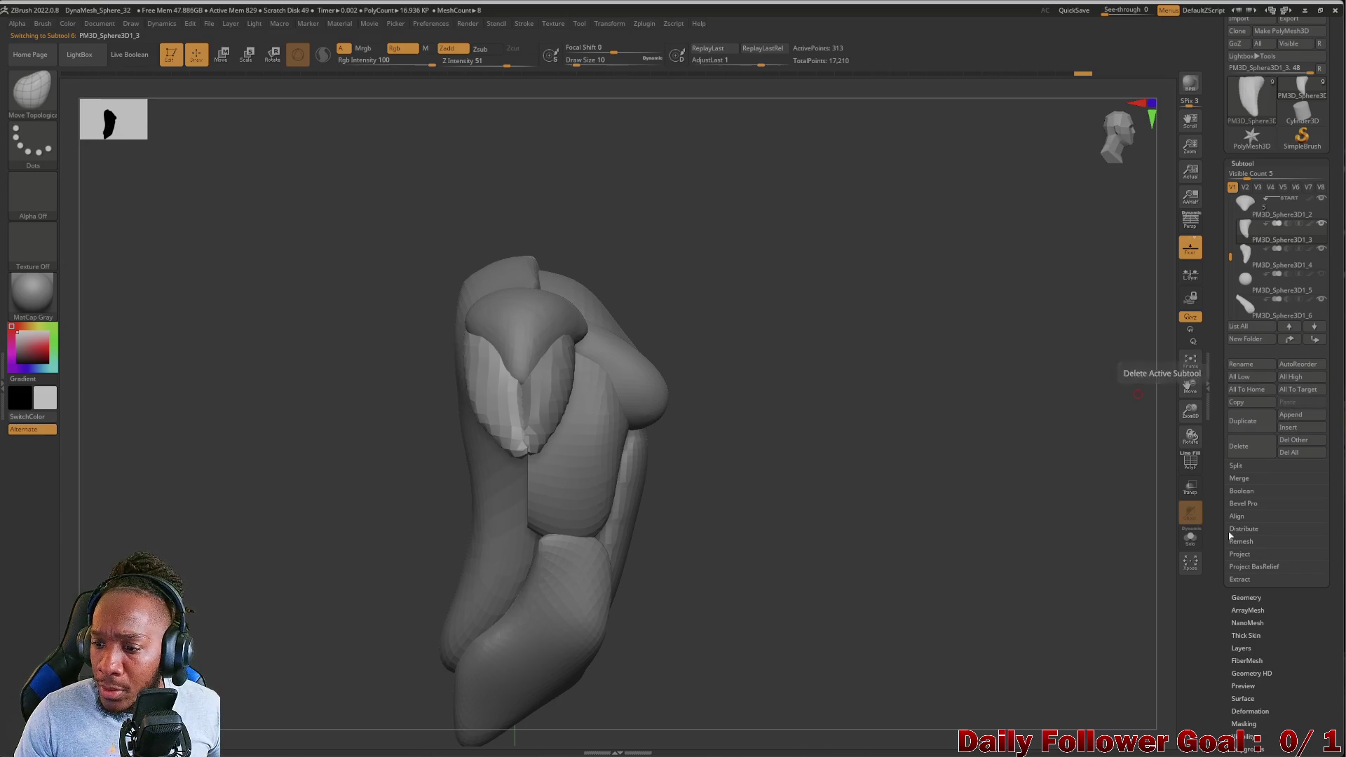
MergeDown the arm subtools, confirm the merge, and duplicate the merged piece
left_click(1246, 480)
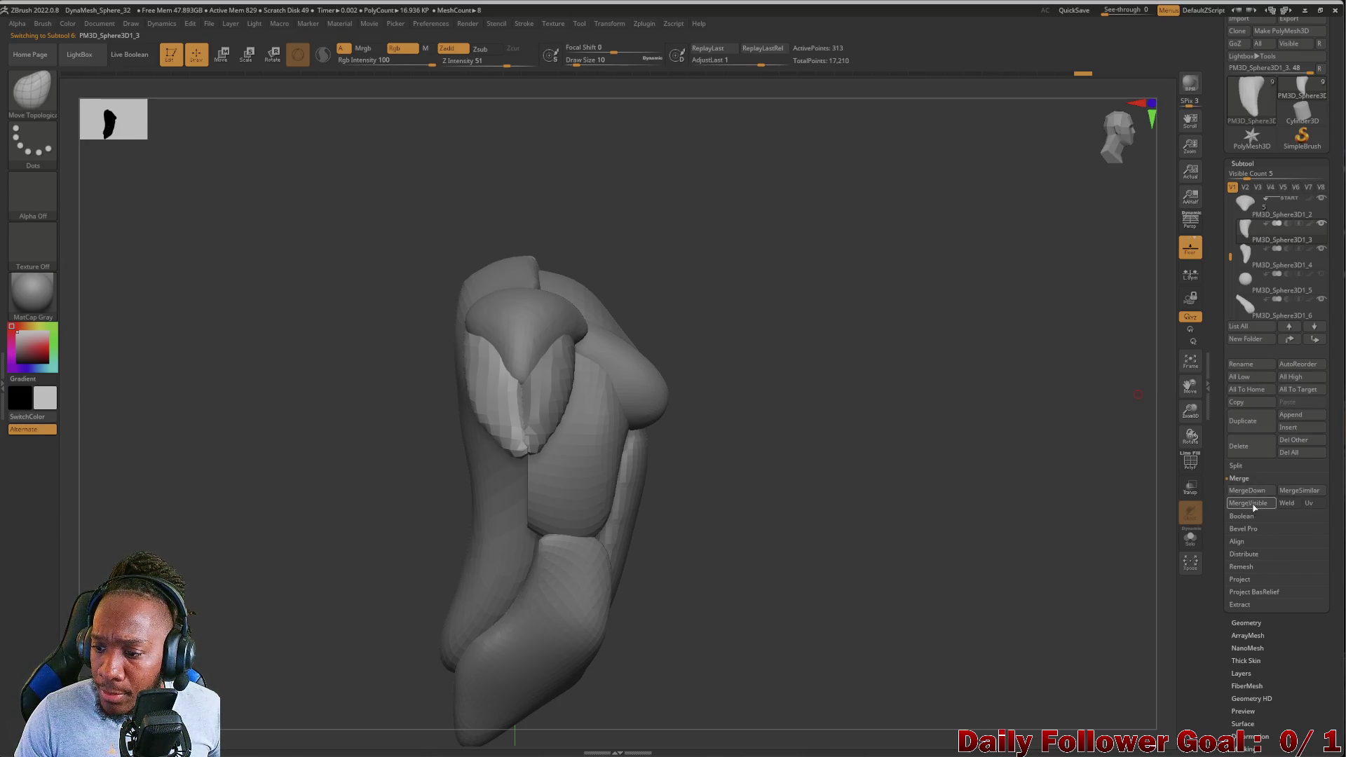
left_click(1258, 495)
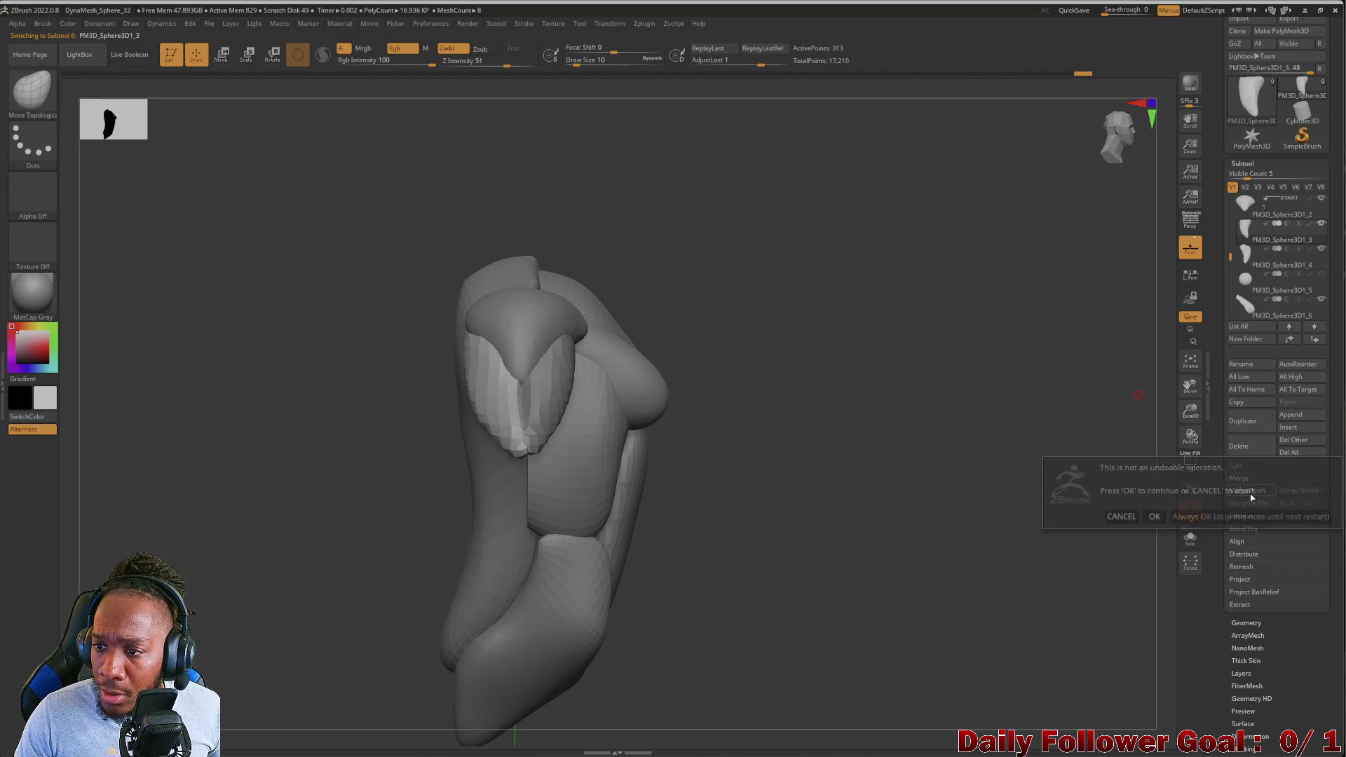
left_click(1154, 516)
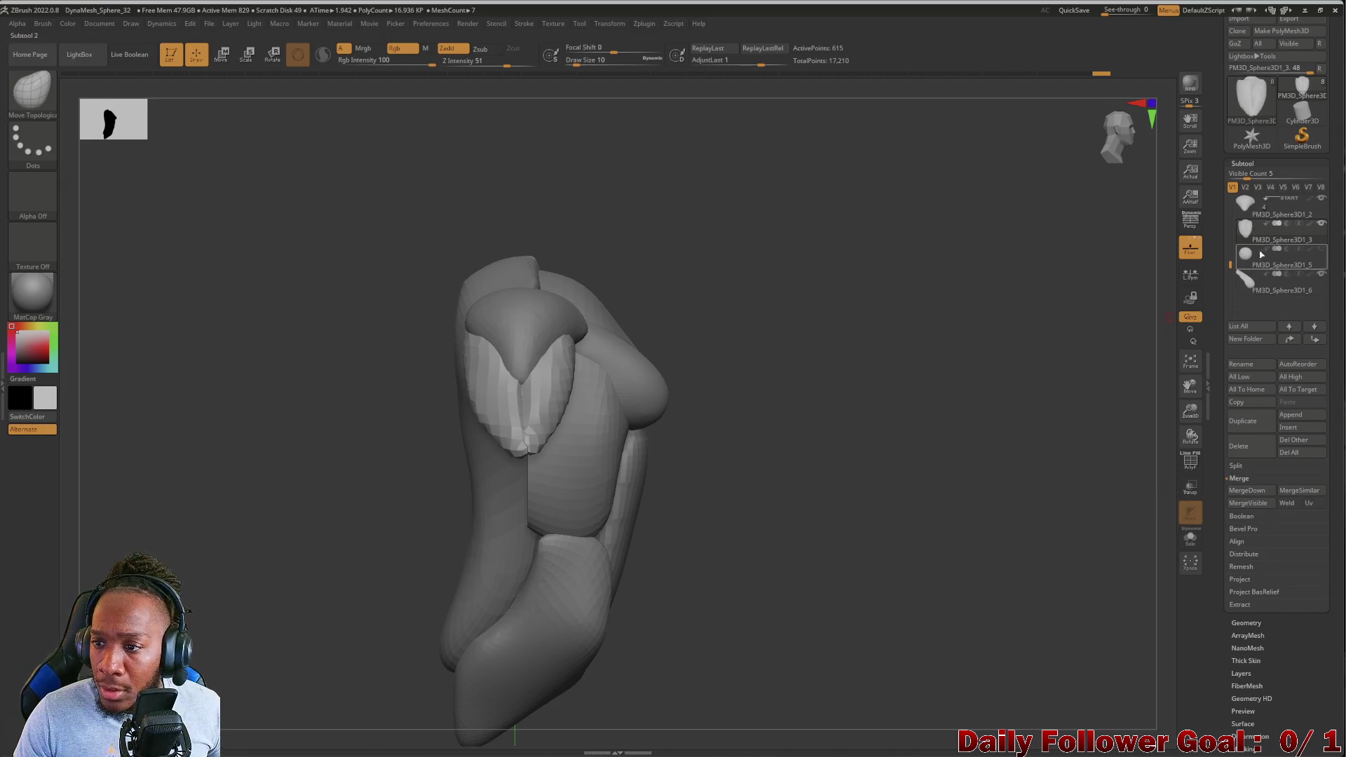
left_click(1300, 429)
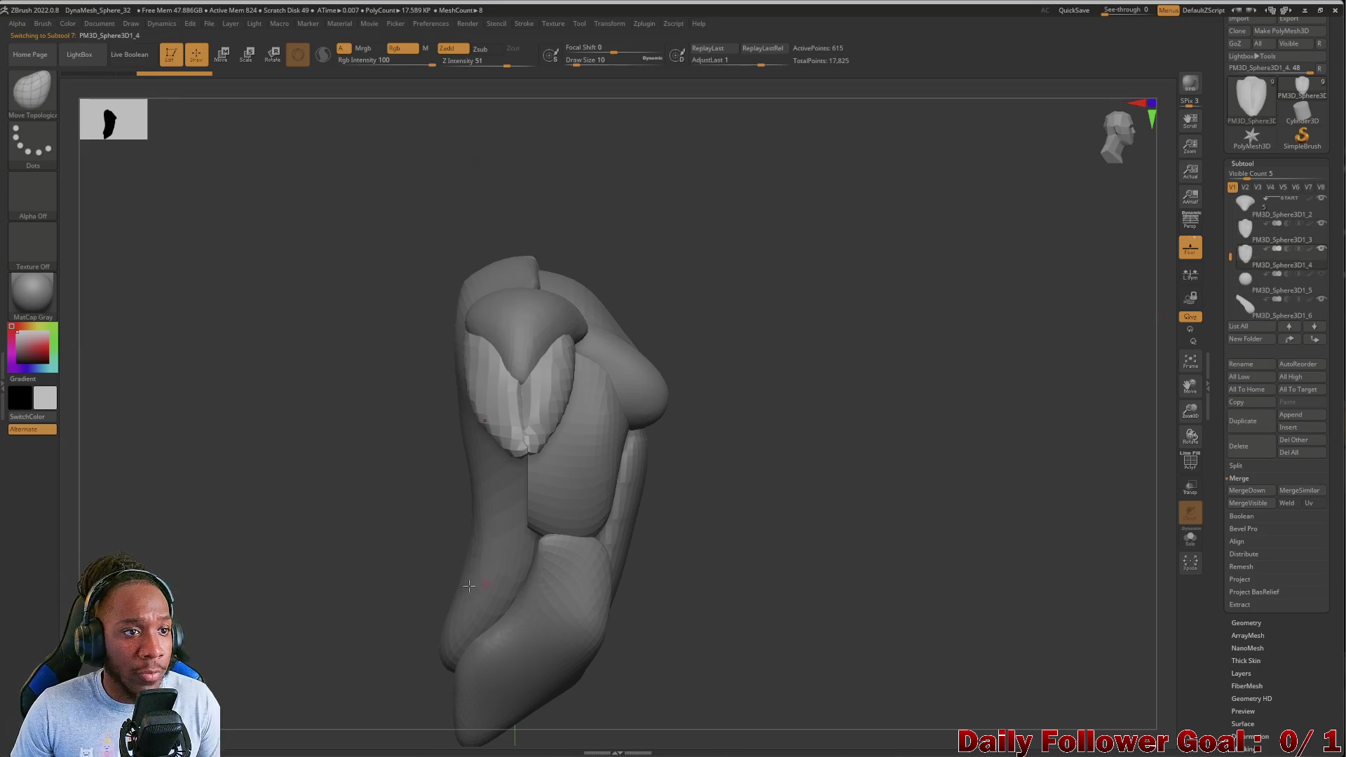
key("shift")
Move the arm copy down-left with the Transpose line, Gizmo off, then return to Draw
key("w")
mouse_move(222, 135)
left_mouse_down()
mouse_move(201, 439)
mouse_move(219, 420)
mouse_move(212, 435)
left_mouse_up()
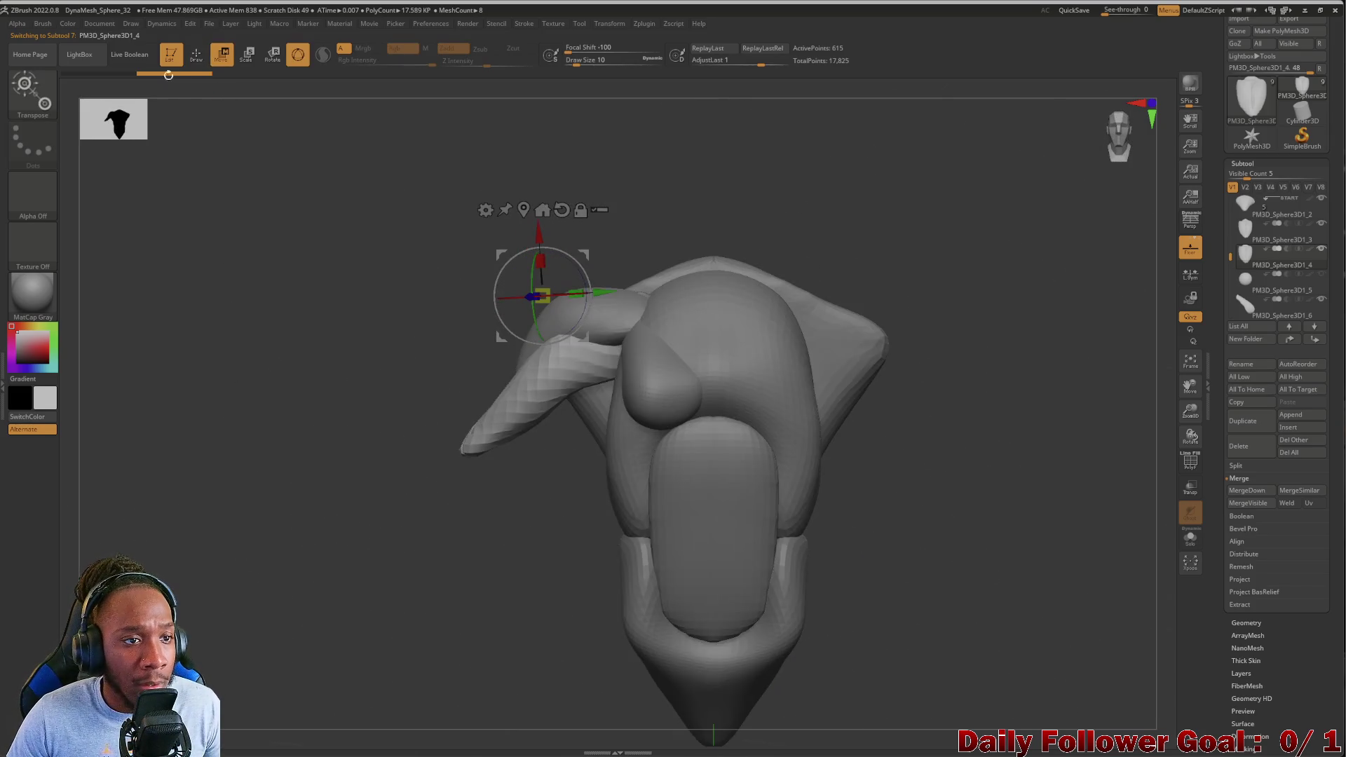
left_click(188, 60)
left_click(216, 59)
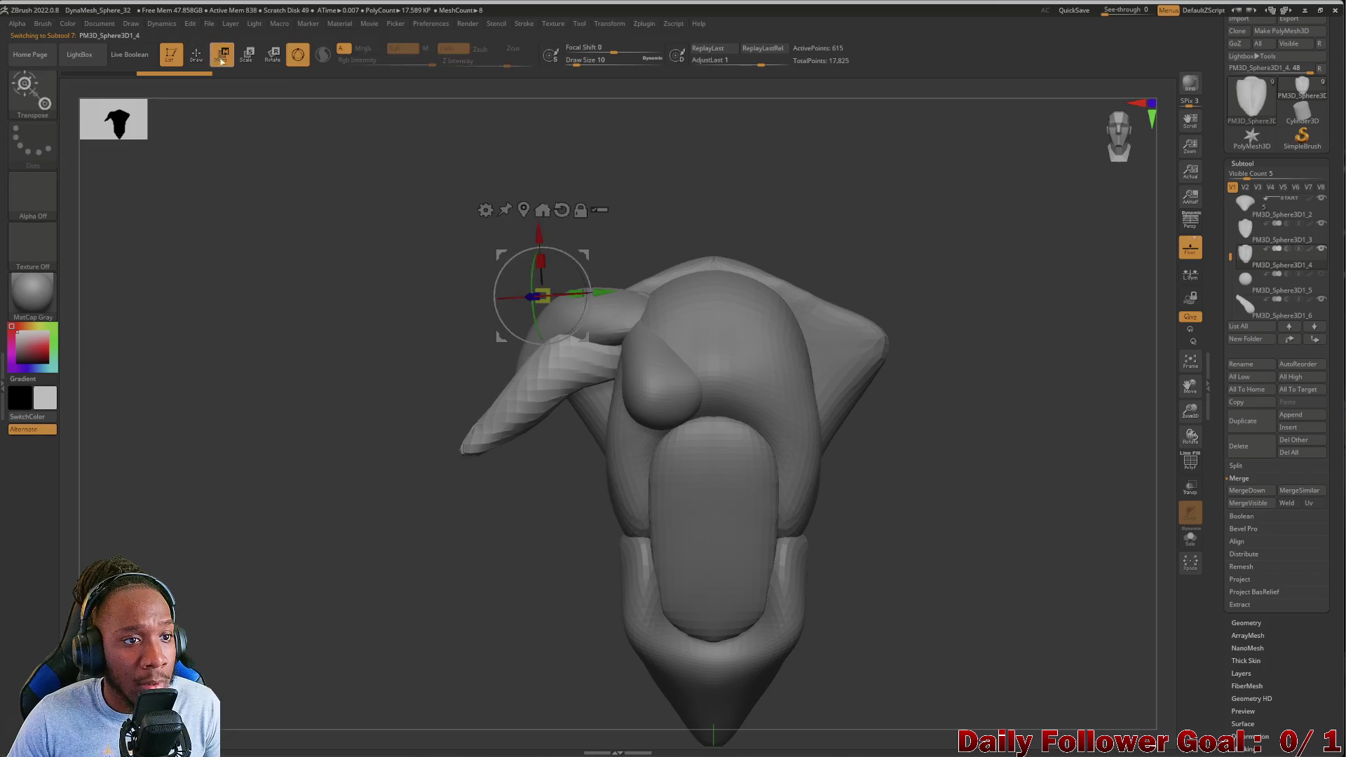
left_click(294, 60)
mouse_move(607, 339)
left_mouse_down()
mouse_move(384, 511)
mouse_move(300, 600)
mouse_move(309, 586)
left_mouse_up()
mouse_move(285, 495)
left_mouse_down()
mouse_move(179, 493)
mouse_move(216, 511)
mouse_move(234, 544)
mouse_move(304, 544)
mouse_move(322, 524)
left_mouse_up()
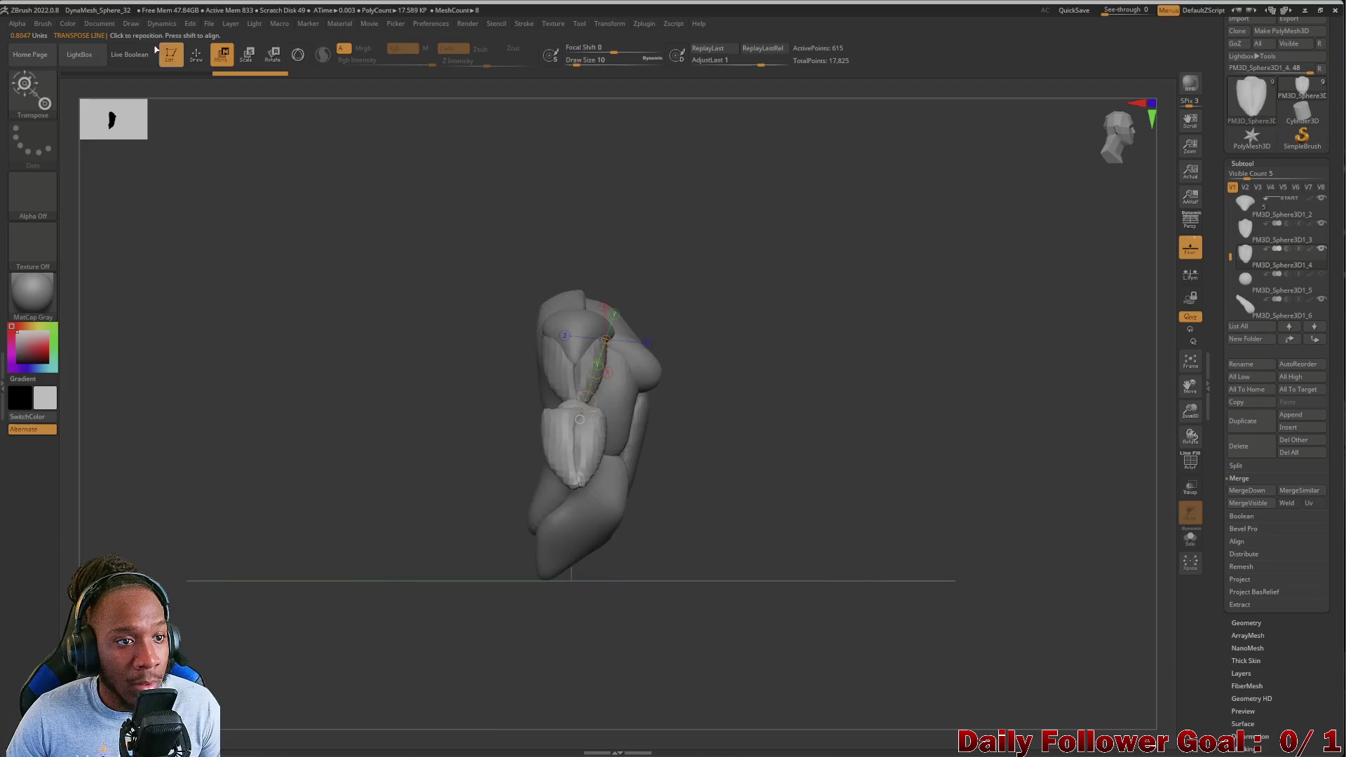
left_click(200, 60)
Orbit and zoom to inspect the new lower arm from several angles
mouse_move(234, 184)
left_mouse_down()
mouse_move(339, 495)
mouse_move(351, 460)
mouse_move(316, 594)
mouse_move(270, 544)
mouse_move(277, 601)
mouse_move(284, 438)
mouse_move(450, 376)
mouse_move(295, 438)
mouse_move(291, 454)
mouse_move(508, 488)
mouse_move(527, 417)
mouse_move(547, 412)
left_mouse_up()
mouse_move(491, 496)
left_mouse_down()
mouse_move(327, 559)
mouse_move(515, 455)
left_mouse_up()
mouse_move(359, 422)
left_mouse_down()
mouse_move(339, 399)
mouse_move(411, 406)
mouse_move(507, 368)
left_mouse_up()
mouse_move(354, 421)
left_mouse_down()
mouse_move(280, 378)
mouse_move(375, 386)
mouse_move(381, 399)
mouse_move(243, 373)
mouse_move(366, 418)
mouse_move(373, 394)
mouse_move(469, 408)
left_mouse_up()
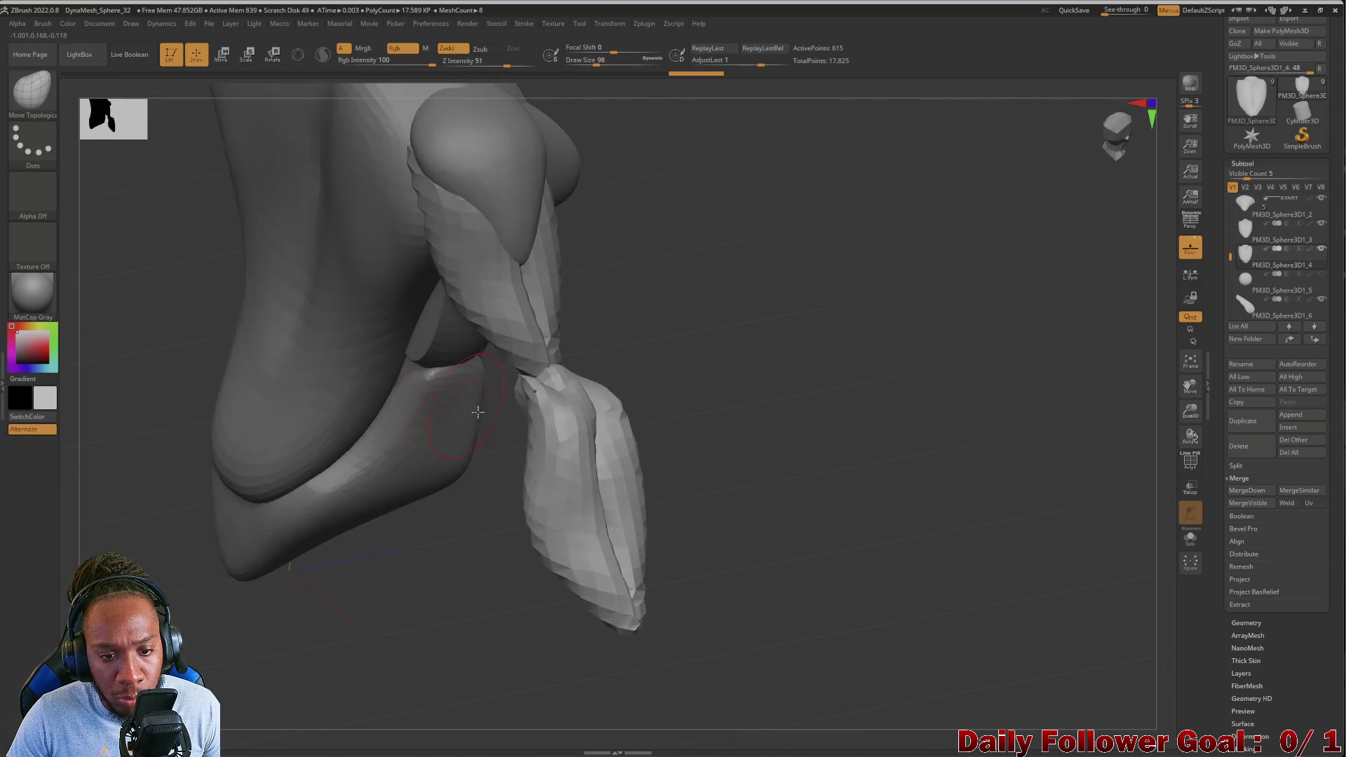
Orbit around the figure to inspect the lower arm from several angles
mouse_move(474, 463)
left_mouse_down()
mouse_move(531, 453)
mouse_move(447, 435)
mouse_move(295, 516)
mouse_move(516, 532)
mouse_move(519, 496)
left_mouse_up()
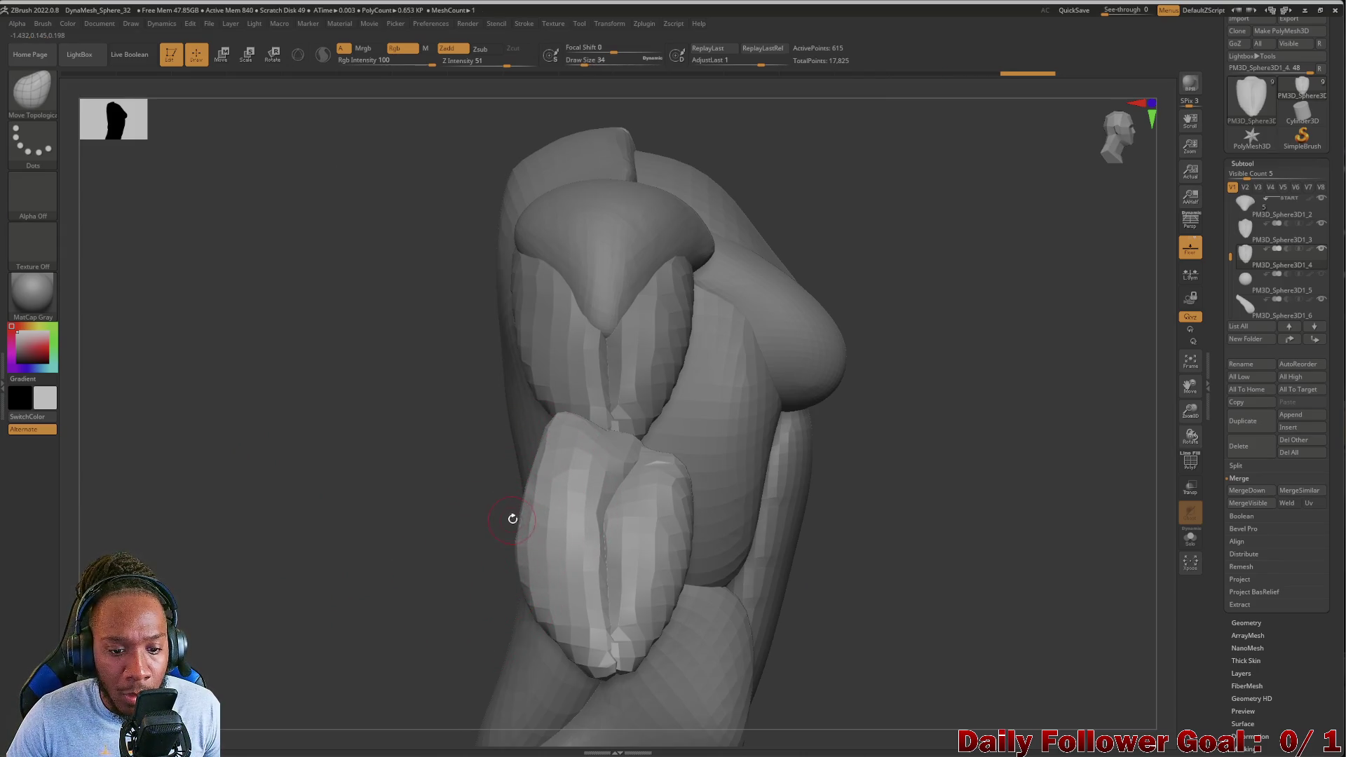
left_click_drag(484, 488, 359, 541)
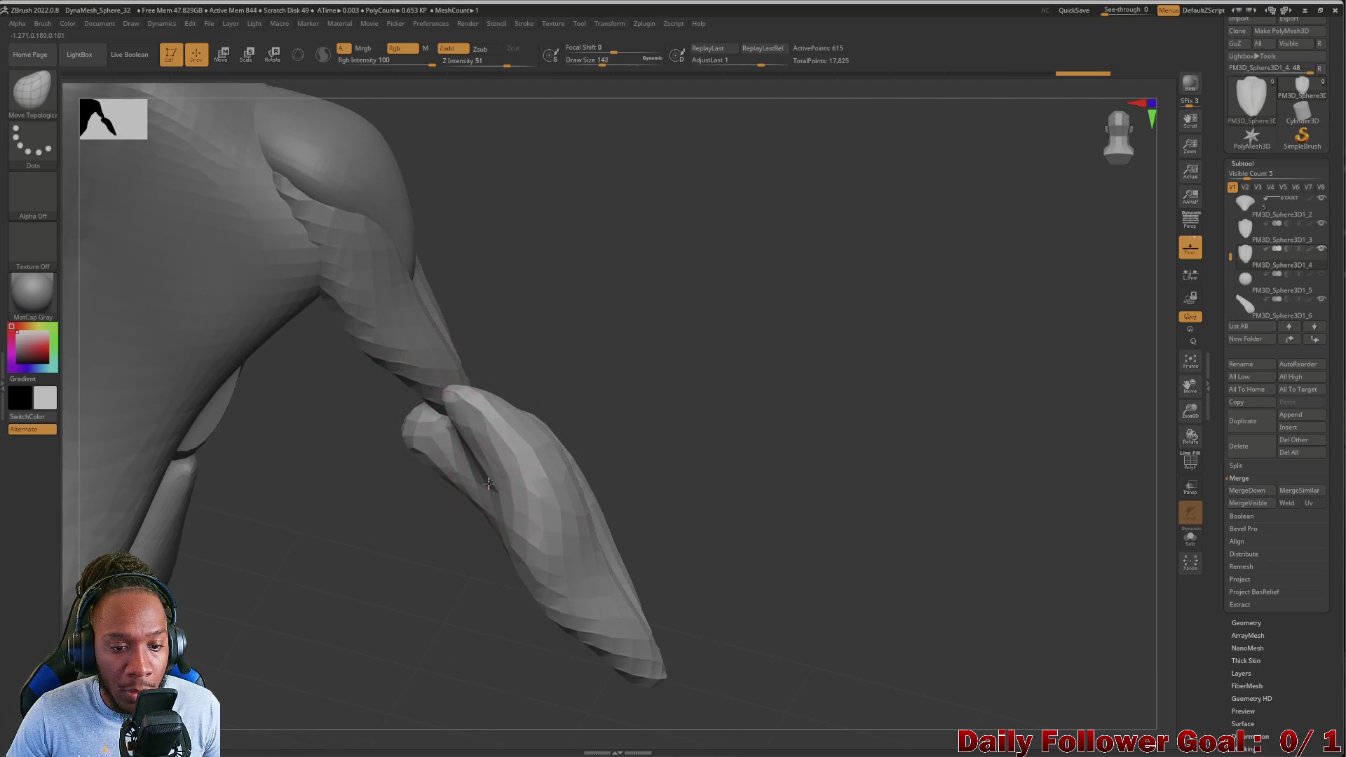
mouse_move(364, 512)
left_mouse_down()
mouse_move(309, 532)
mouse_move(242, 470)
mouse_move(266, 468)
mouse_move(252, 484)
mouse_move(207, 447)
mouse_move(187, 357)
mouse_move(225, 385)
mouse_move(245, 449)
mouse_move(273, 463)
left_mouse_up()
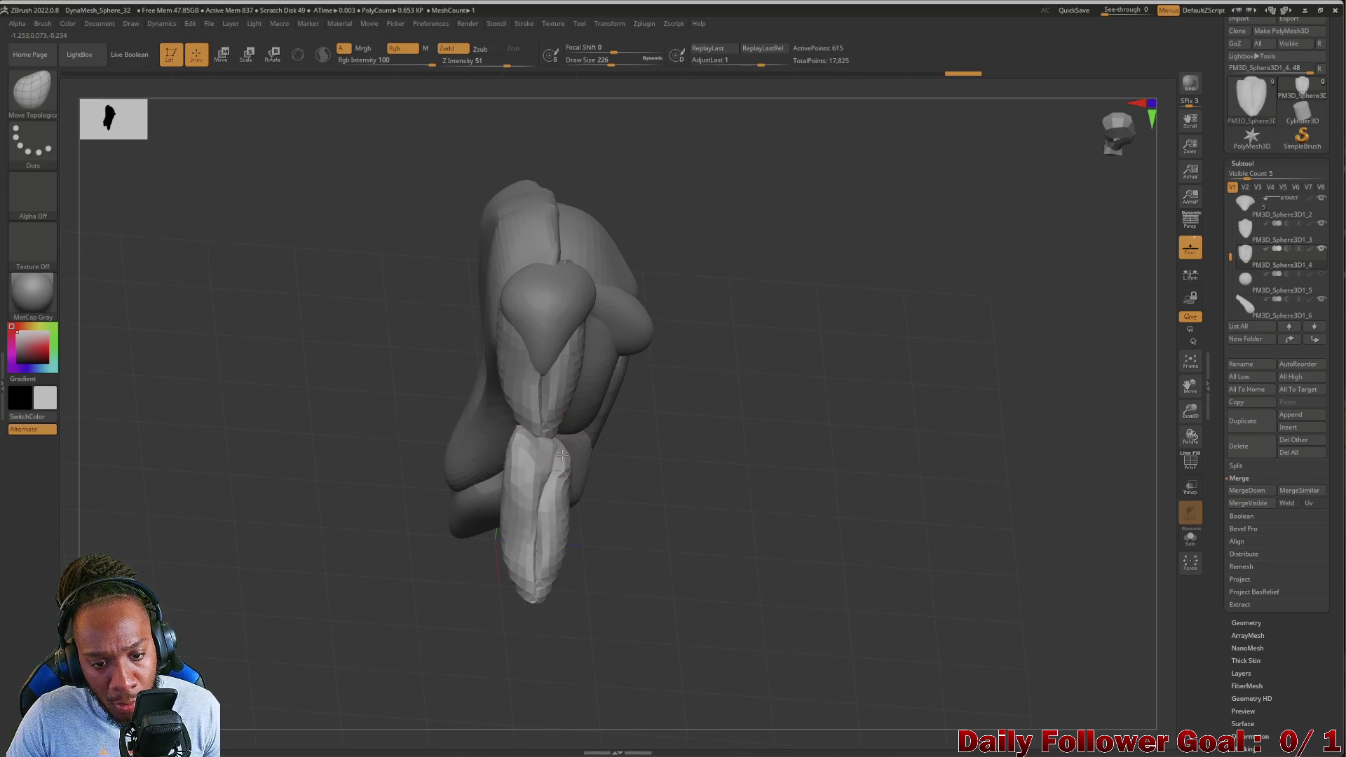
left_click_drag(570, 571, 540, 535)
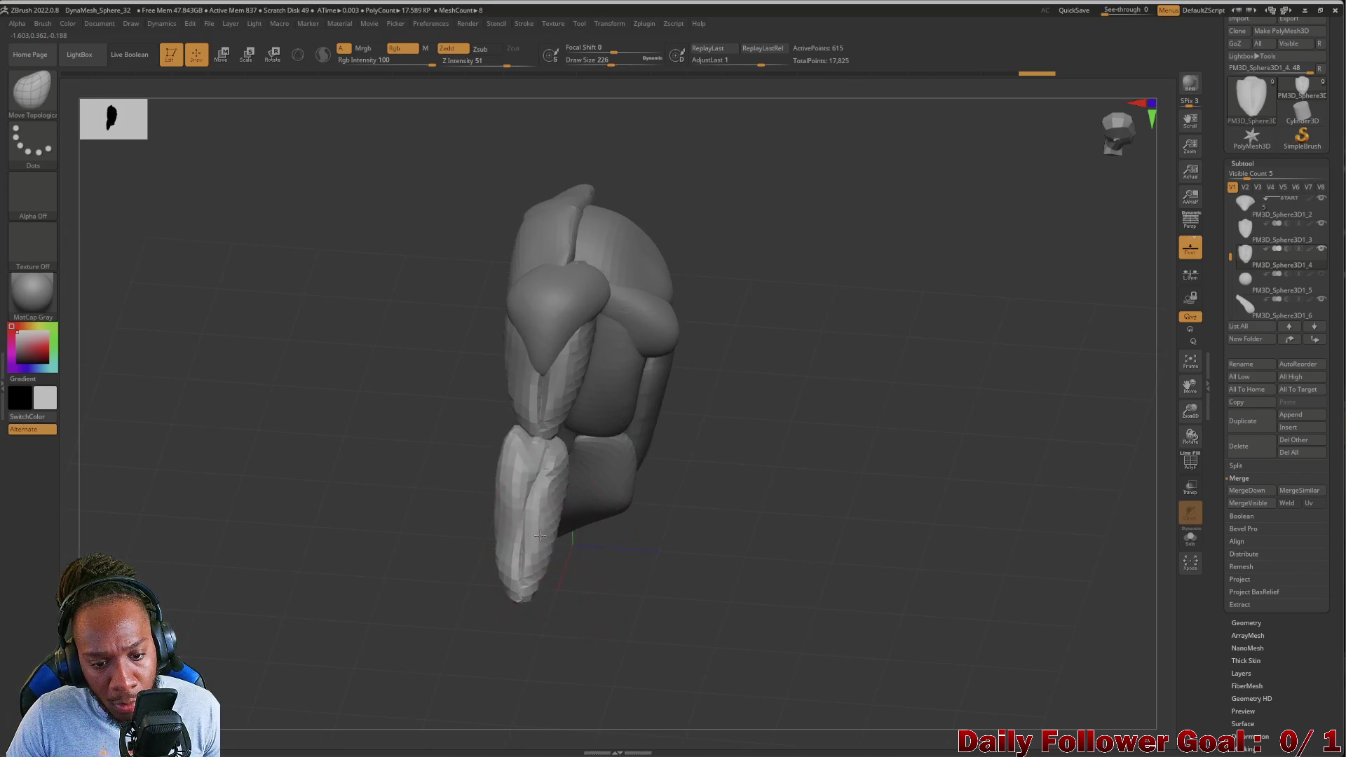
left_click_drag(482, 446, 504, 438)
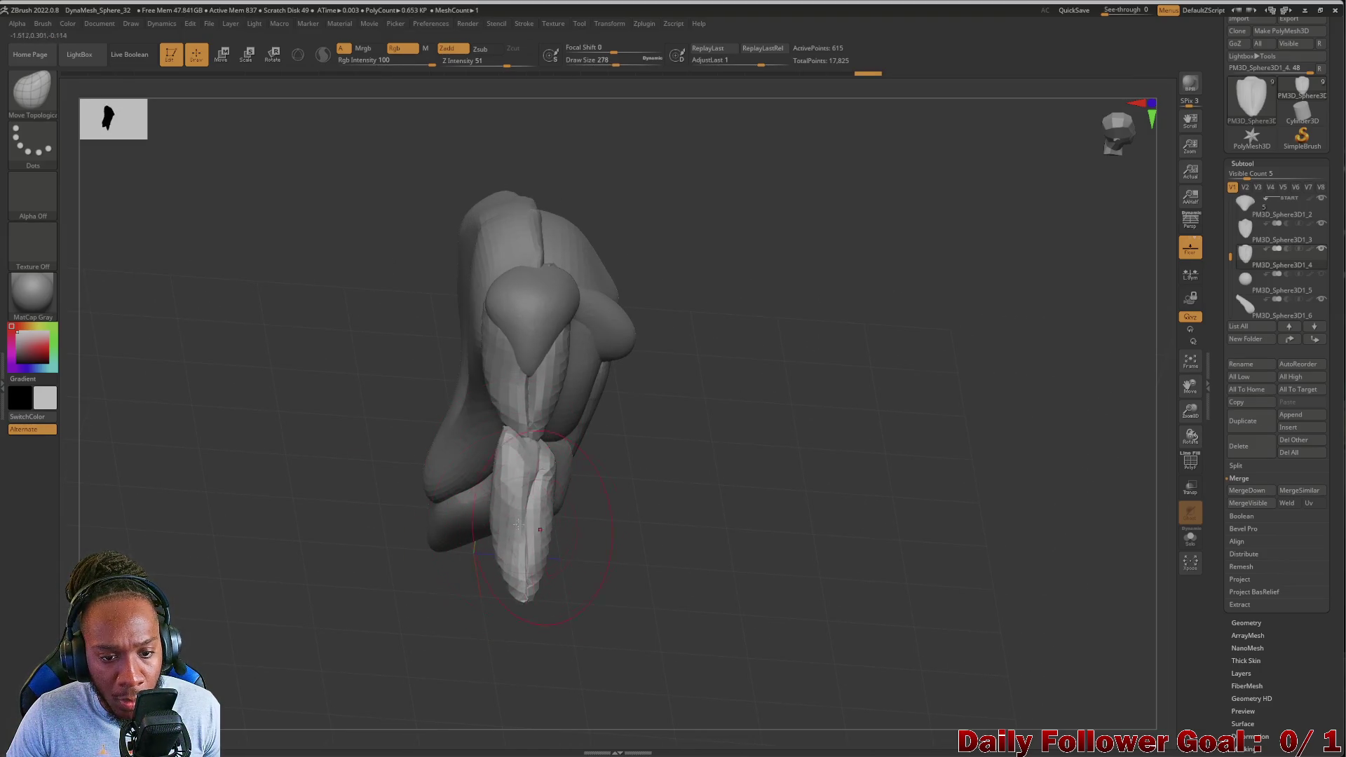
left_click_drag(449, 533, 342, 481)
mouse_move(582, 472)
left_mouse_down()
mouse_move(333, 456)
mouse_move(545, 481)
mouse_move(410, 486)
left_mouse_up()
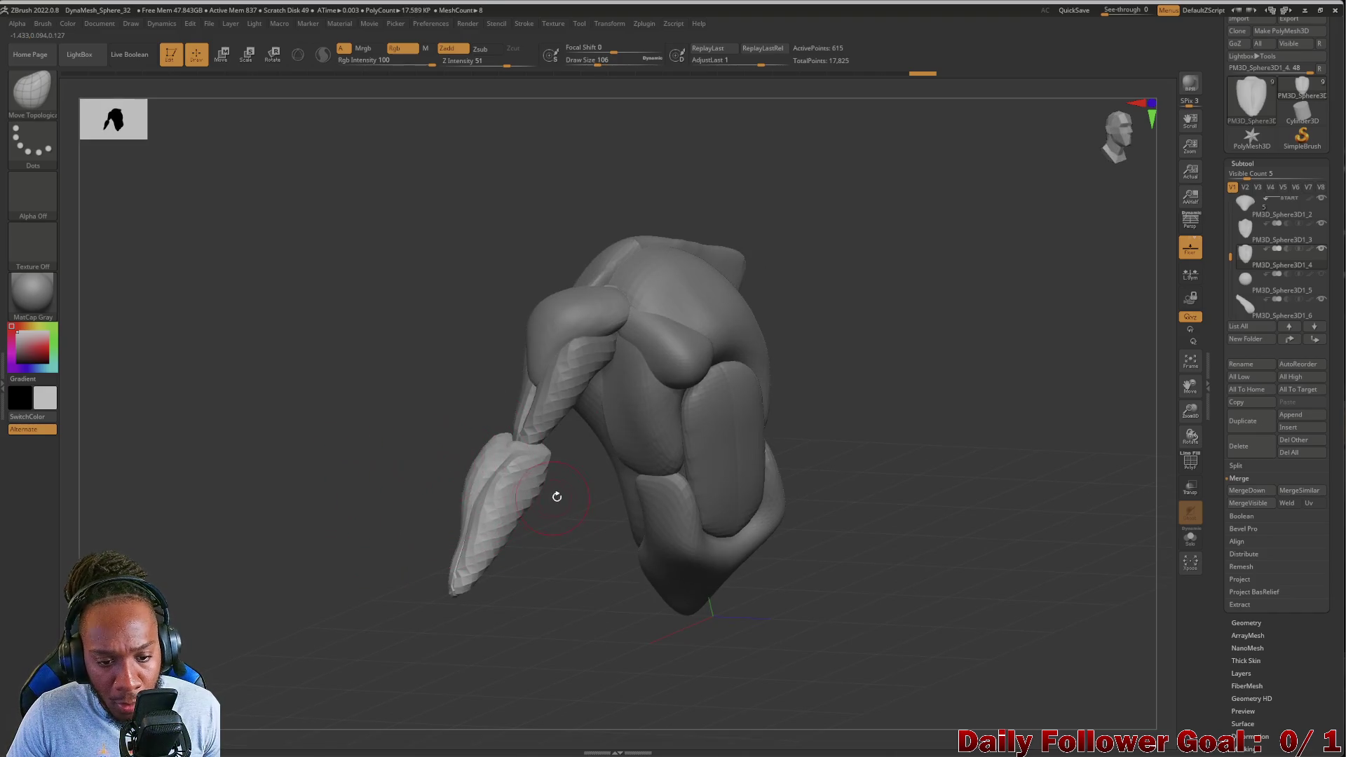
Shift-smooth the forearm into a taper narrowing toward the wrist, checking it from several views
key("shift")
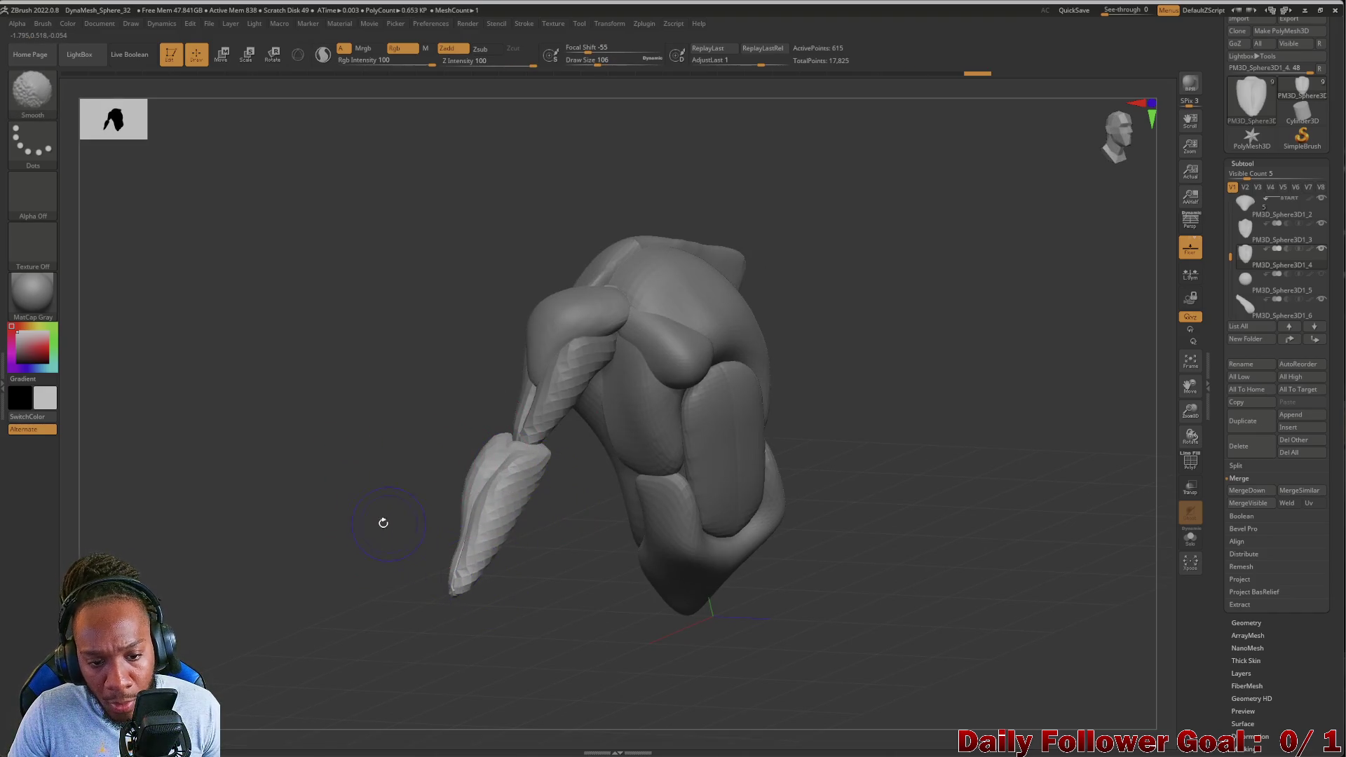
left_click_drag(387, 523, 449, 483)
left_click_drag(479, 551, 481, 533, "shift")
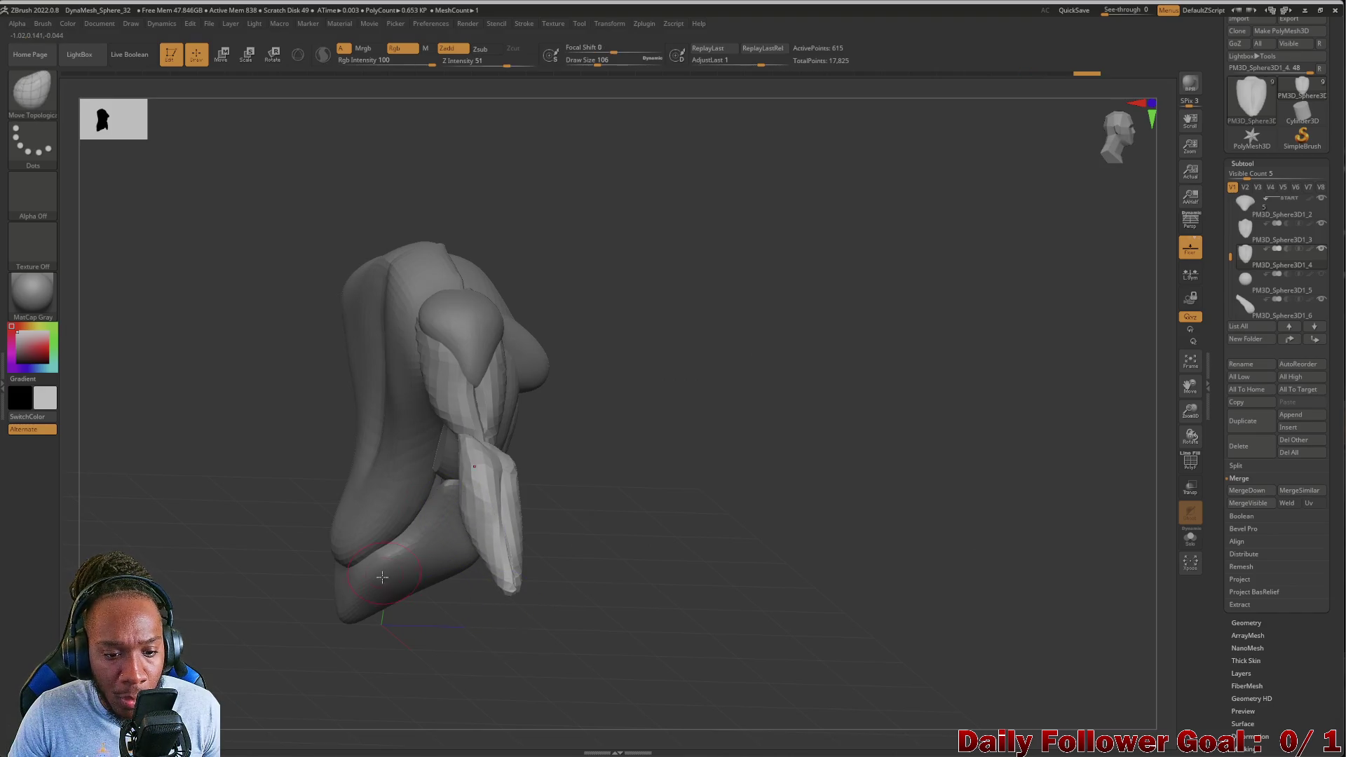
mouse_move(227, 542)
left_mouse_down()
mouse_move(211, 576)
mouse_move(264, 586)
mouse_move(437, 467)
left_mouse_up()
key("shift")
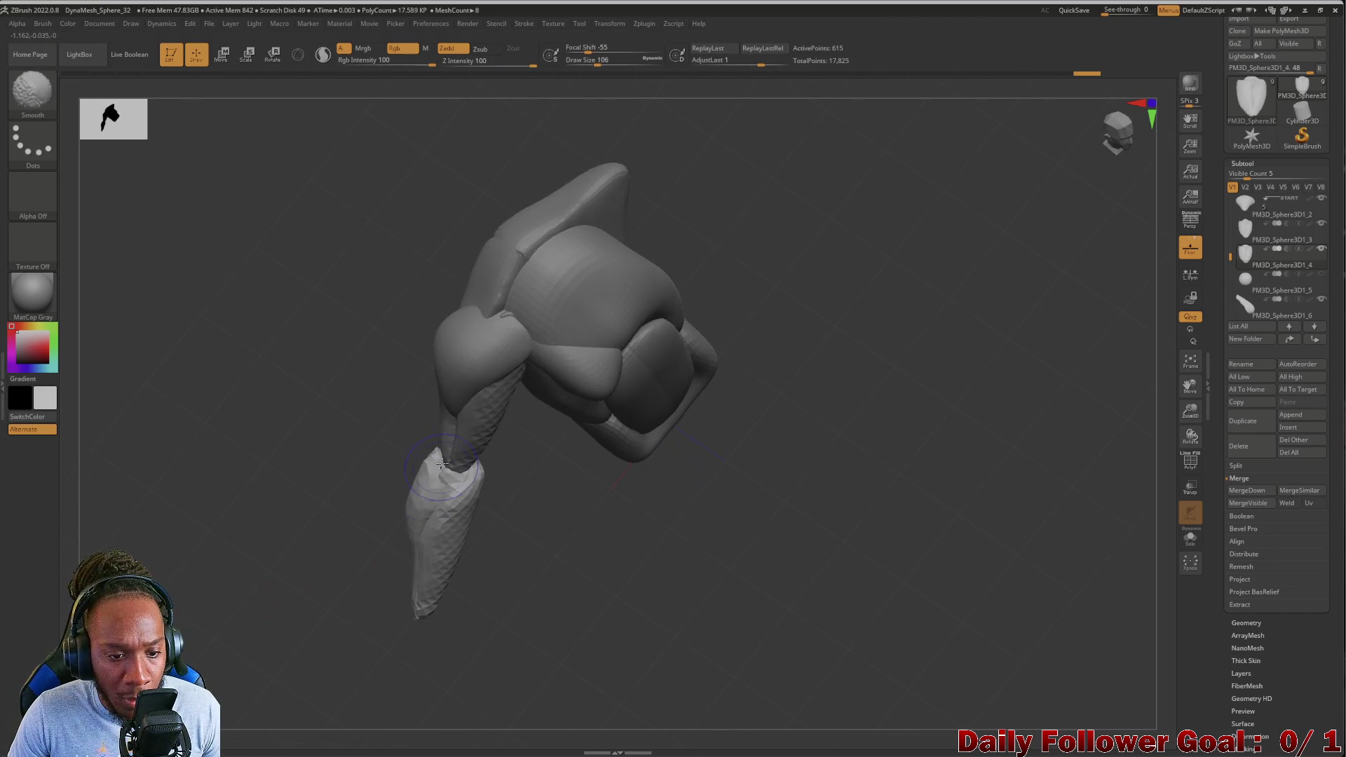
left_click_drag(364, 498, 264, 532)
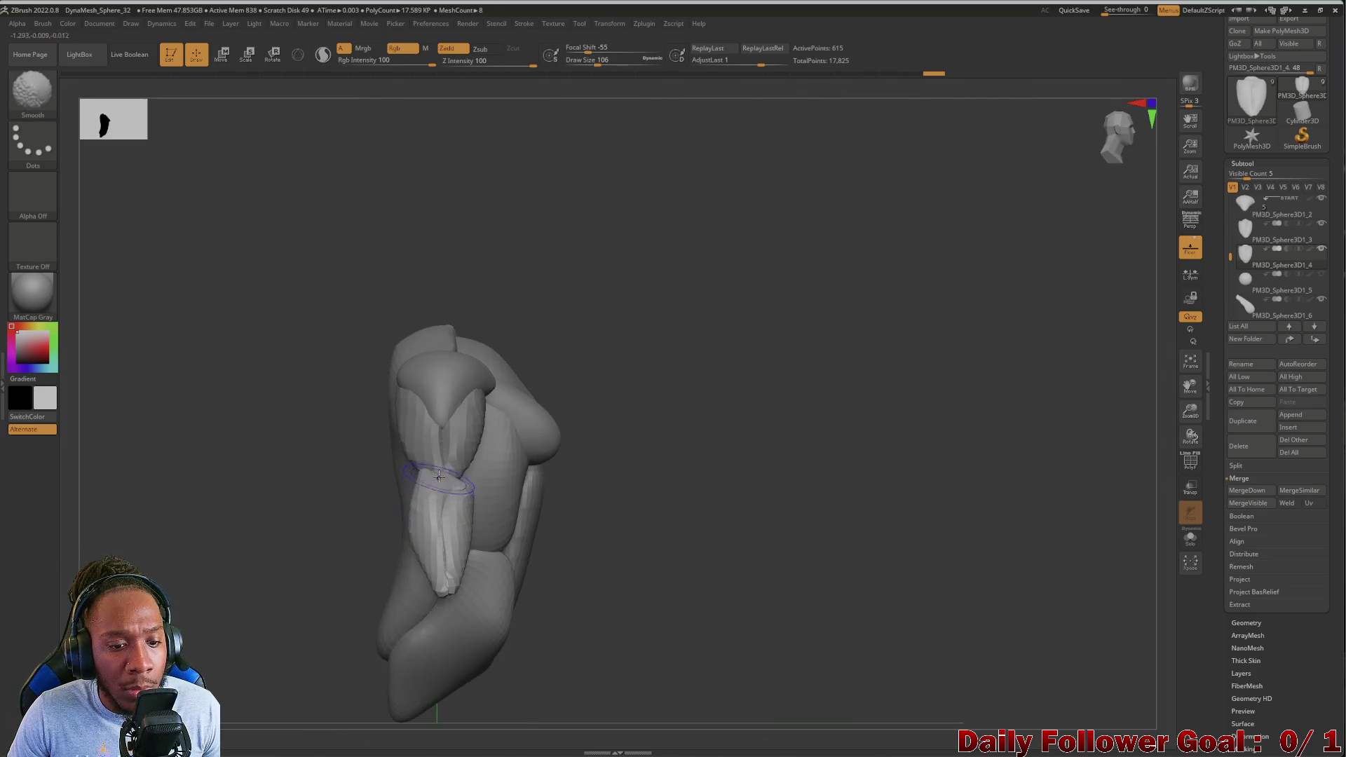
mouse_move(423, 487)
left_mouse_down()
mouse_move(208, 571)
mouse_move(408, 537)
left_mouse_up()
mouse_move(303, 459)
left_mouse_down()
mouse_move(282, 471)
mouse_move(300, 468)
mouse_move(300, 505)
mouse_move(269, 452)
mouse_move(241, 471)
mouse_move(452, 476)
left_mouse_up()
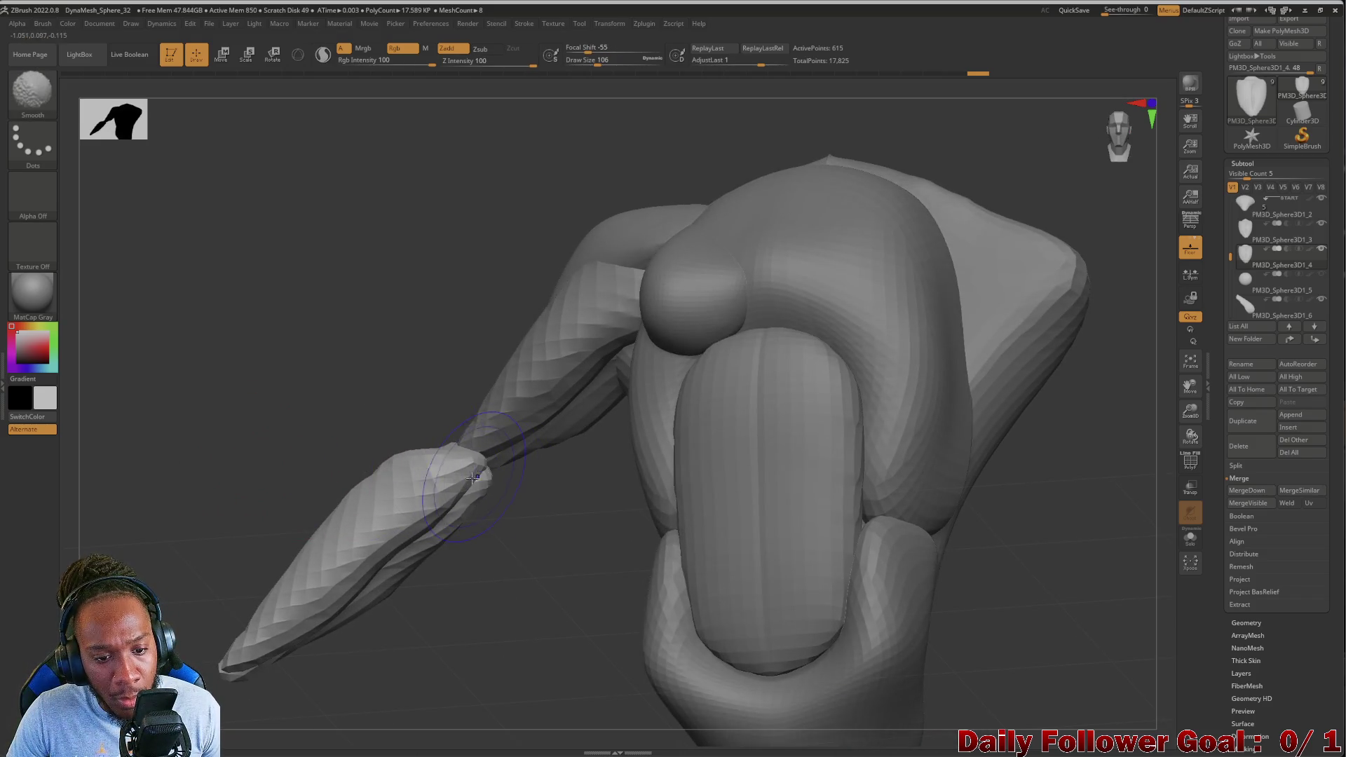
mouse_move(315, 421)
left_mouse_down()
mouse_move(234, 471)
mouse_move(423, 513)
mouse_move(402, 345)
mouse_move(429, 392)
mouse_move(385, 439)
mouse_move(474, 461)
mouse_move(250, 475)
mouse_move(216, 393)
mouse_move(420, 397)
left_mouse_up()
mouse_move(478, 429)
left_mouse_down()
mouse_move(345, 423)
mouse_move(250, 381)
mouse_move(435, 457)
mouse_move(267, 421)
left_mouse_up()
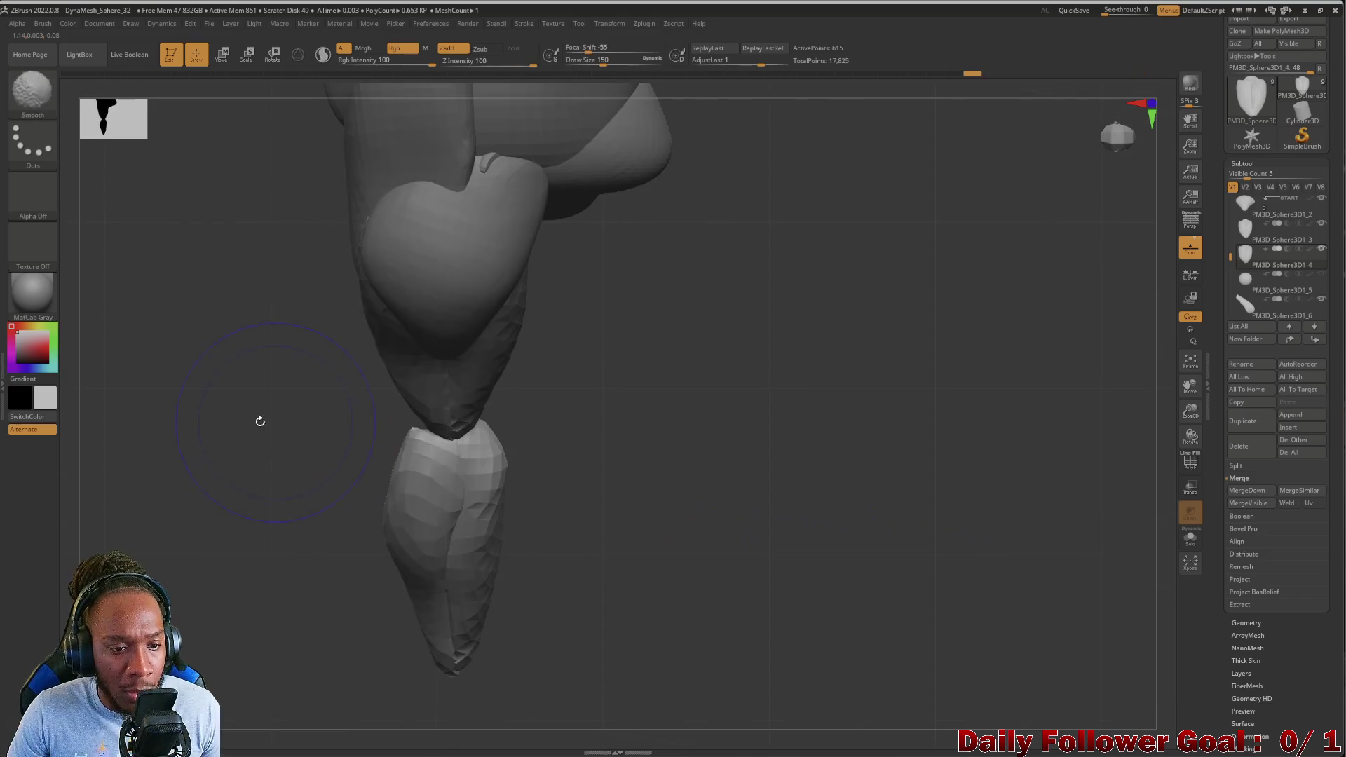
mouse_move(286, 473)
left_mouse_down()
mouse_move(343, 477)
mouse_move(385, 505)
mouse_move(359, 555)
mouse_move(252, 561)
mouse_move(421, 499)
mouse_move(255, 476)
mouse_move(228, 514)
mouse_move(204, 421)
mouse_move(192, 474)
mouse_move(225, 496)
left_mouse_up()
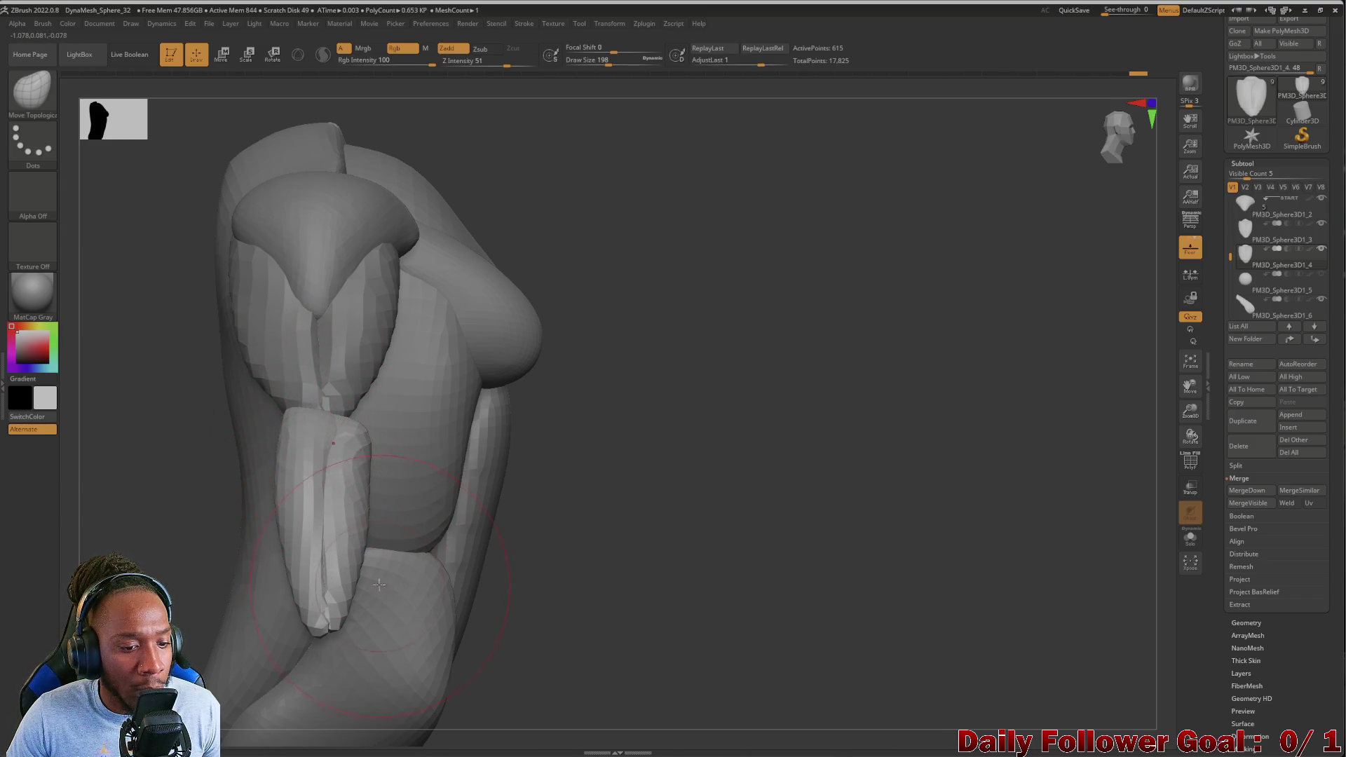
mouse_move(448, 501)
left_mouse_down()
mouse_move(219, 520)
mouse_move(115, 394)
mouse_move(146, 456)
left_mouse_up()
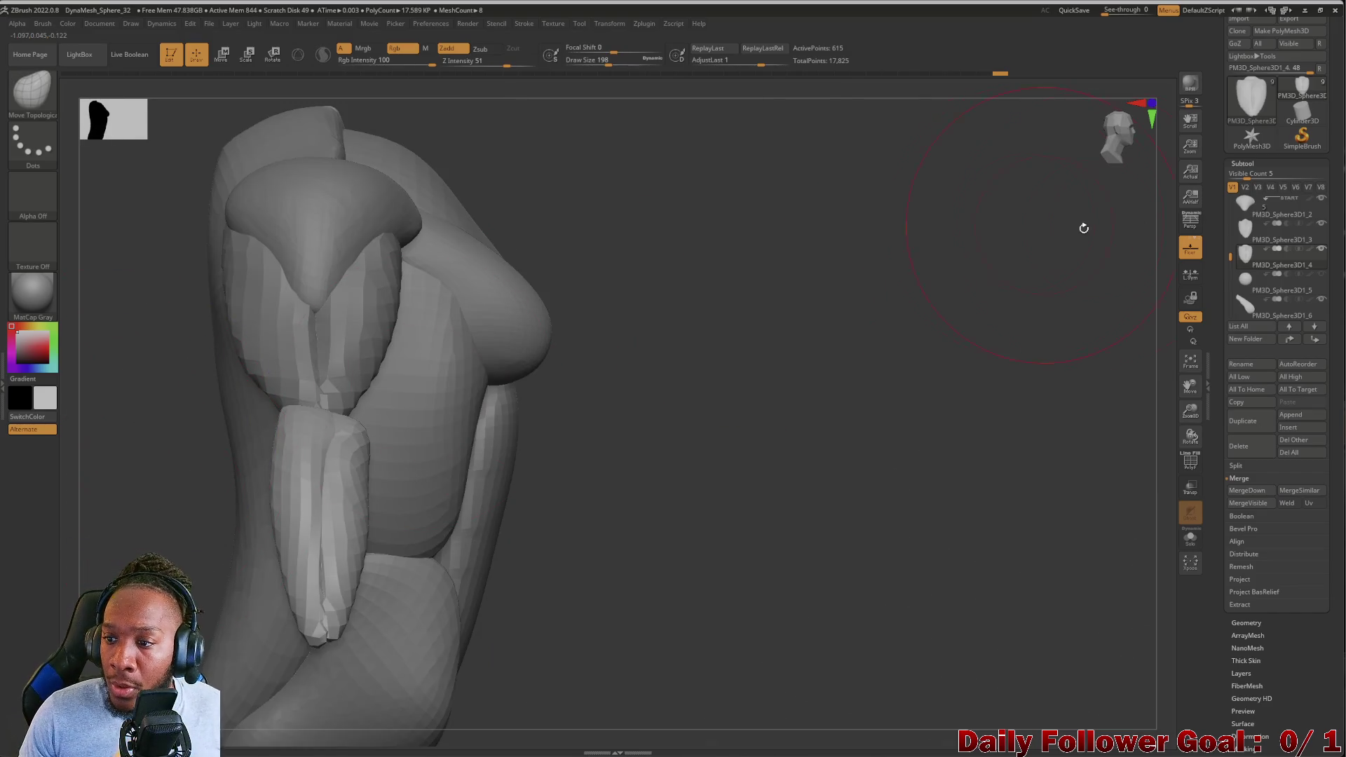
mouse_move(1249, 281)
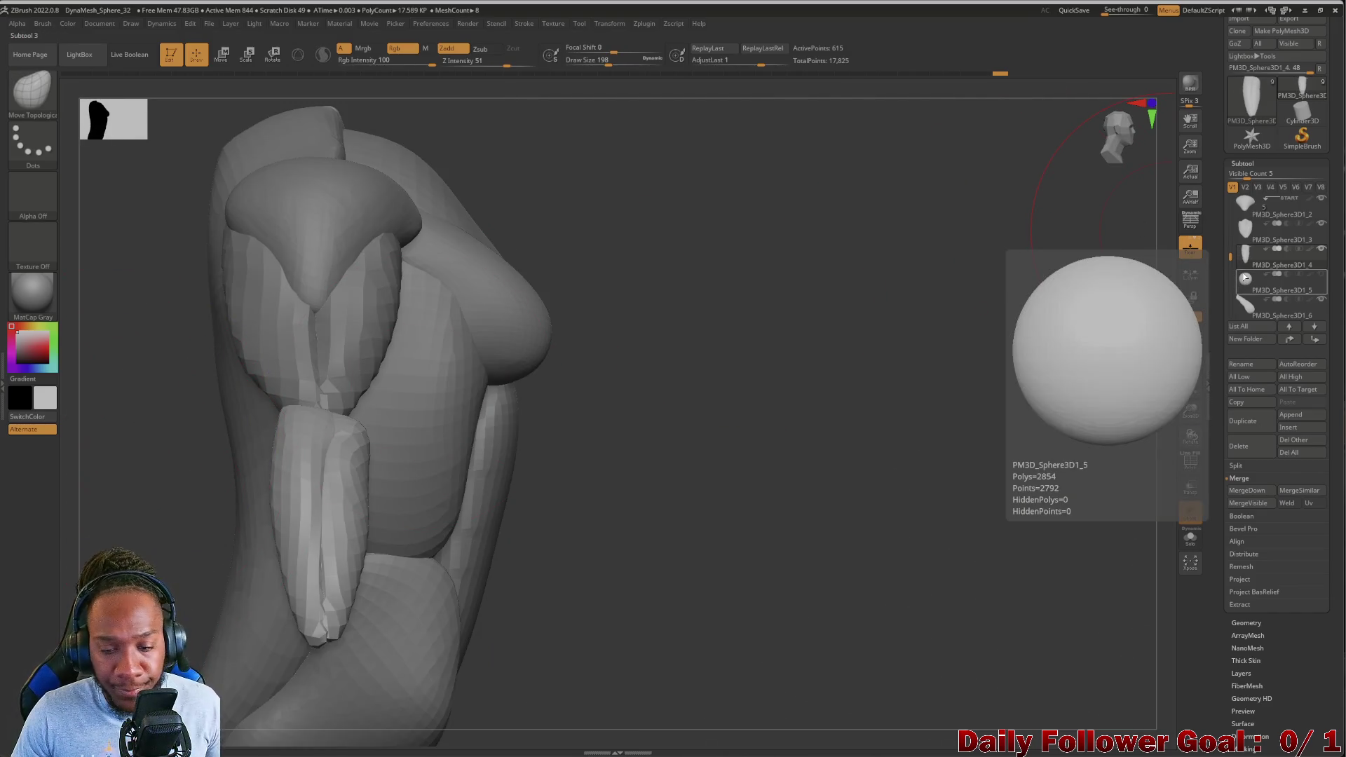
Select the big PM3D_Sphere3D1_5 sphere subtool and duplicate it
mouse_move(300, 505)
left_mouse_down()
mouse_move(298, 414)
mouse_move(248, 296)
mouse_move(450, 415)
left_mouse_up()
mouse_move(316, 363)
left_mouse_down()
mouse_move(285, 271)
mouse_move(231, 312)
mouse_move(208, 387)
mouse_move(405, 351)
mouse_move(357, 397)
mouse_move(296, 387)
left_mouse_up()
mouse_move(420, 389)
left_mouse_down()
mouse_move(234, 393)
mouse_move(636, 445)
left_mouse_up()
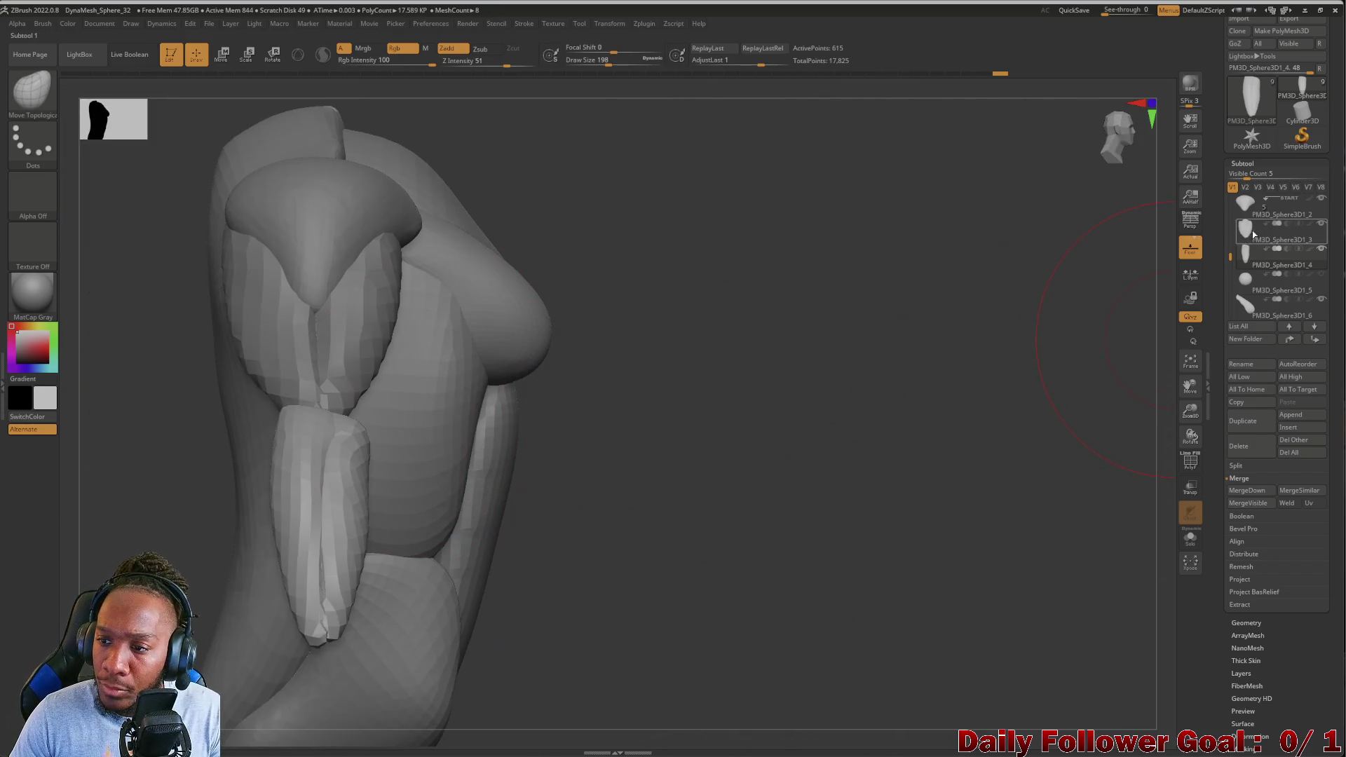
left_click(1240, 280)
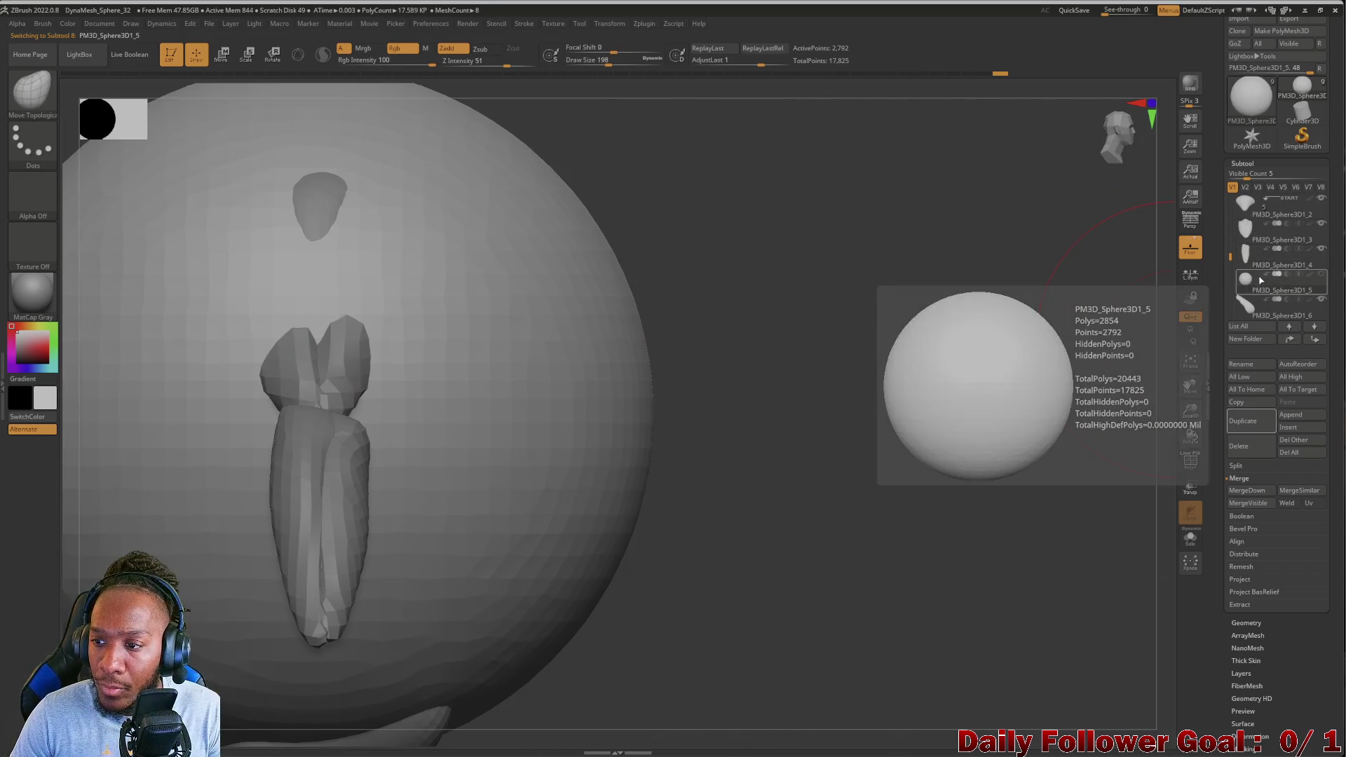
left_click(1251, 420)
Drag the copy PM3D_Sphere3D1_7 to the bottom of the list and zoom out
scroll(1261, 281, "down", 2)
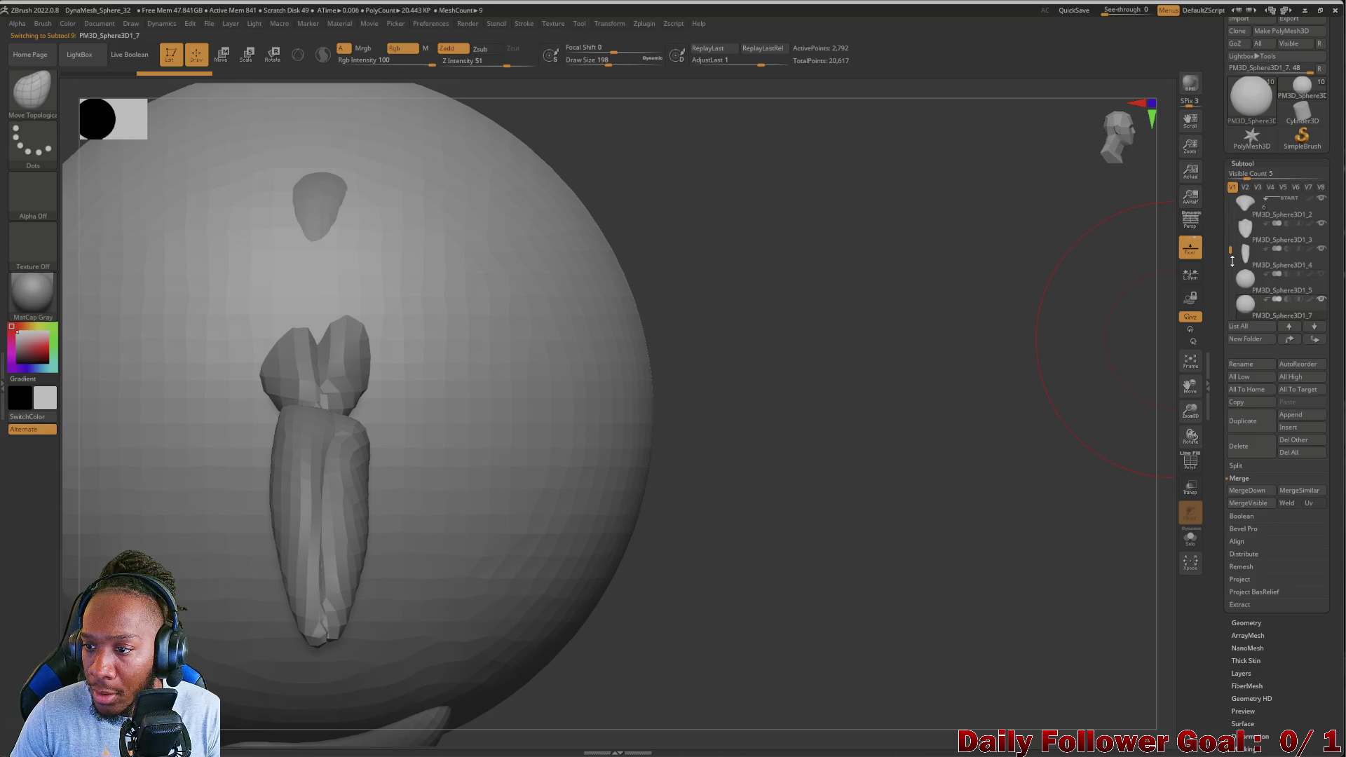
left_click_drag(1235, 252, 1254, 277)
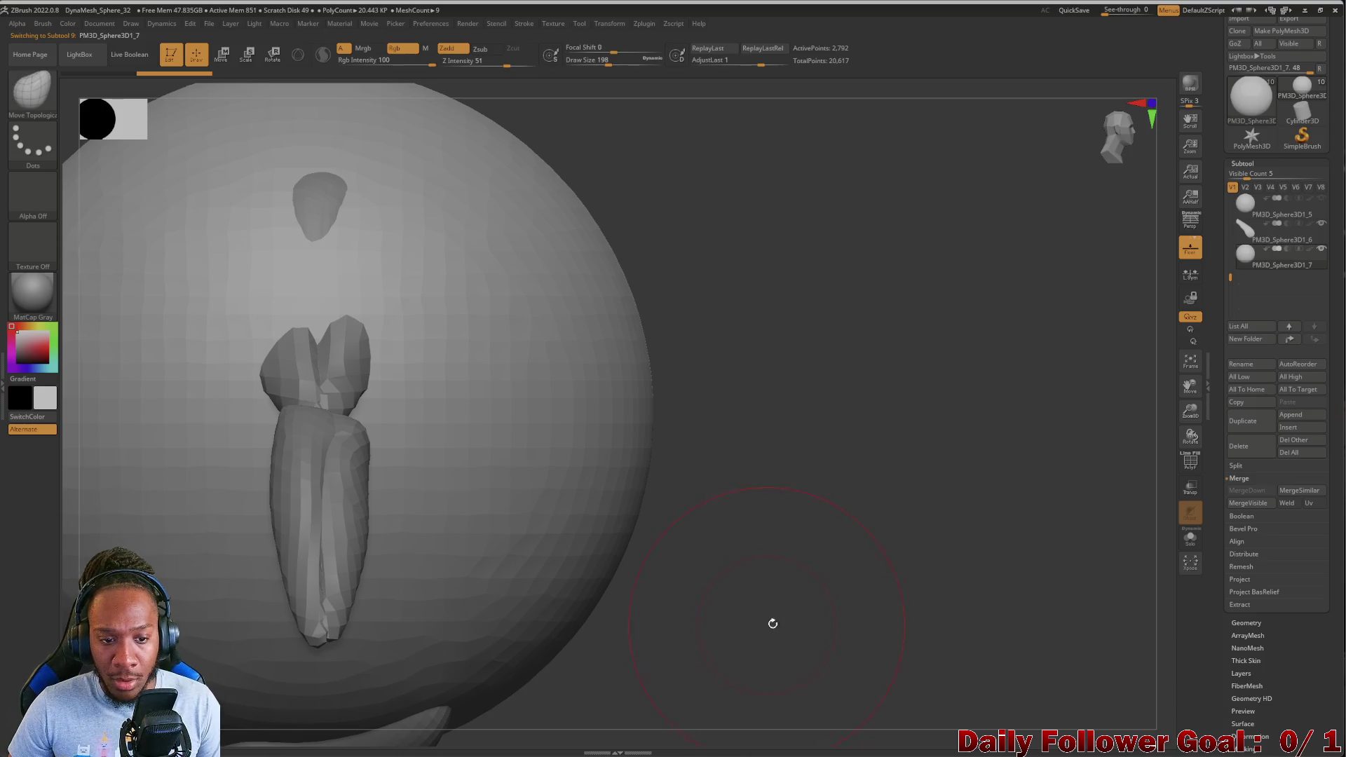
left_click_drag(769, 621, 710, 432, "alt")
left_click(247, 53)
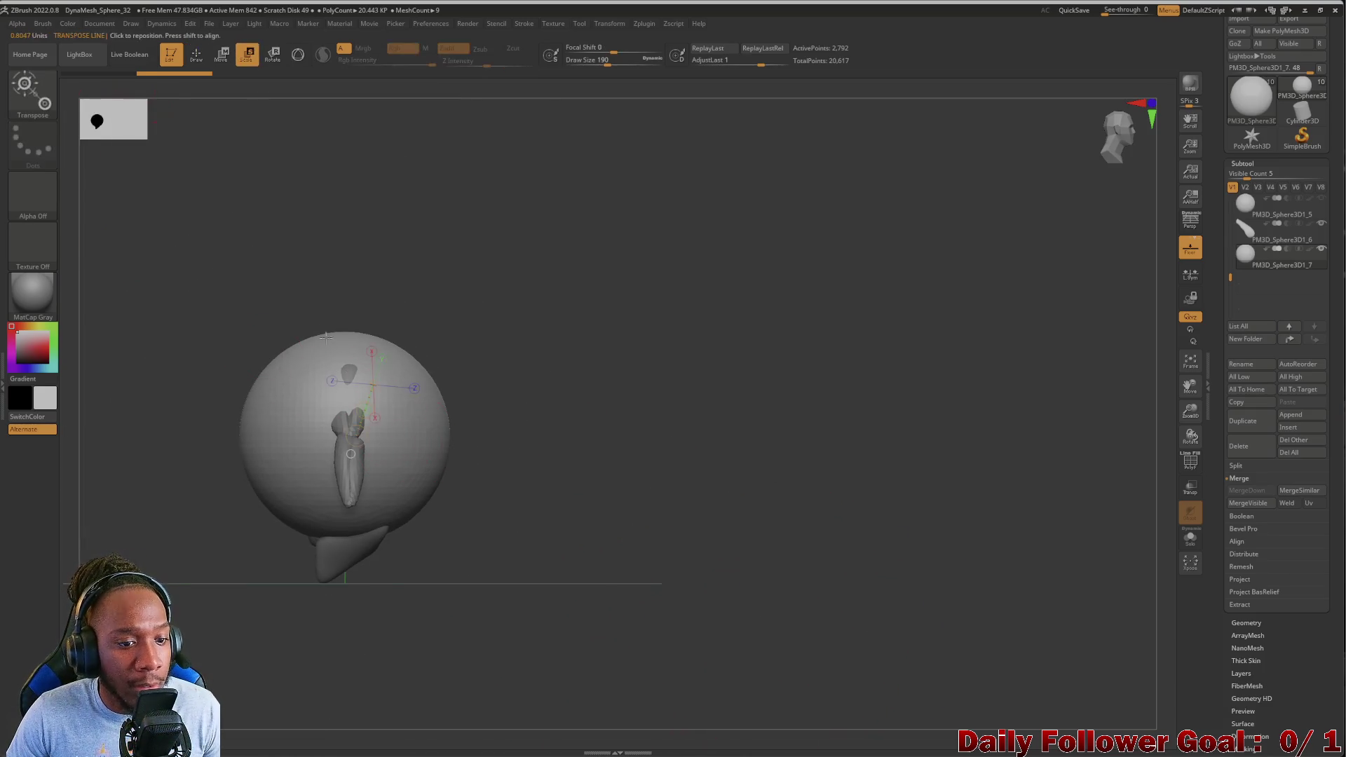
Narrow and shrink the duplicated sphere with Transpose Scale
mouse_move(323, 328)
left_mouse_down()
mouse_move(316, 280)
mouse_move(267, 367)
left_mouse_up()
mouse_move(356, 327)
left_mouse_down()
mouse_move(363, 490)
mouse_move(342, 529)
mouse_move(342, 438)
mouse_move(330, 513)
left_mouse_up()
left_click_drag(351, 332, 337, 464)
left_click_drag(354, 329, 288, 439)
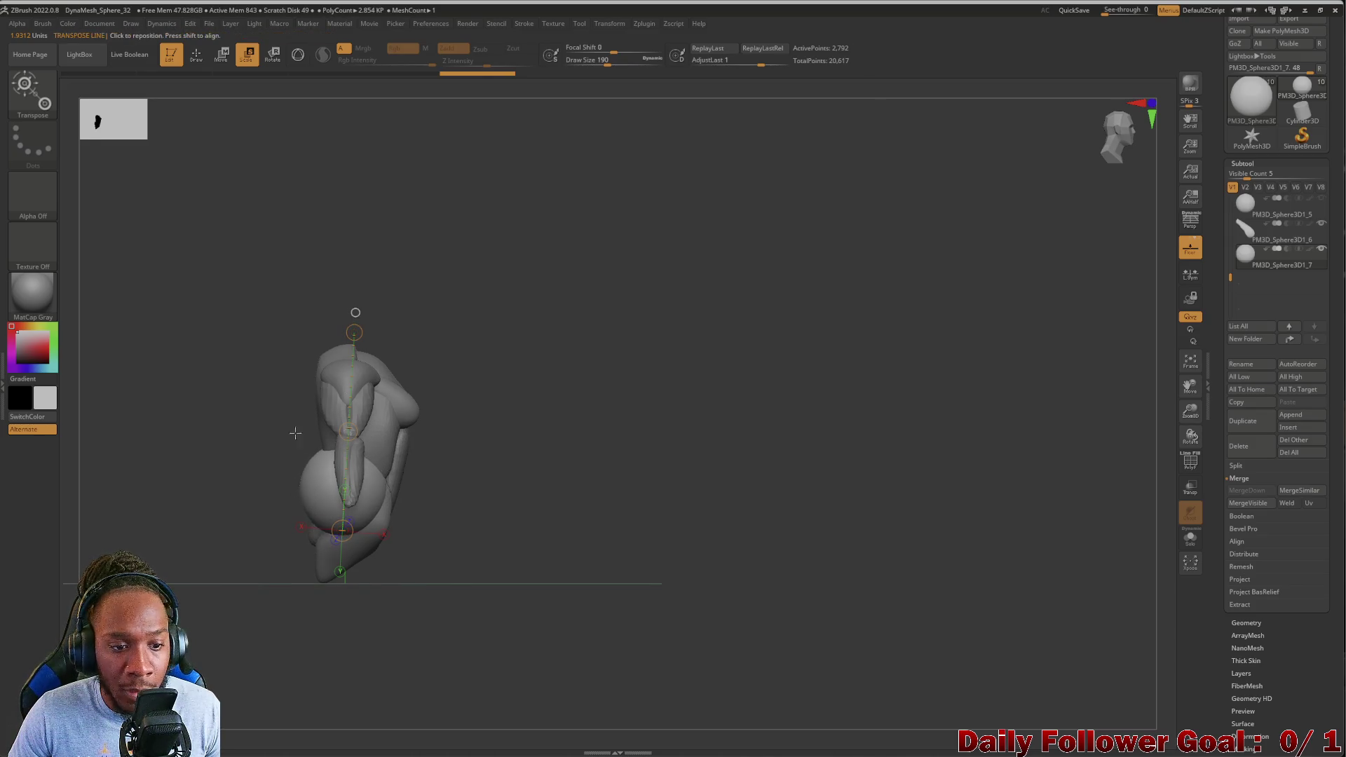
mouse_move(353, 334)
left_mouse_down()
mouse_move(337, 429)
mouse_move(345, 484)
left_mouse_up()
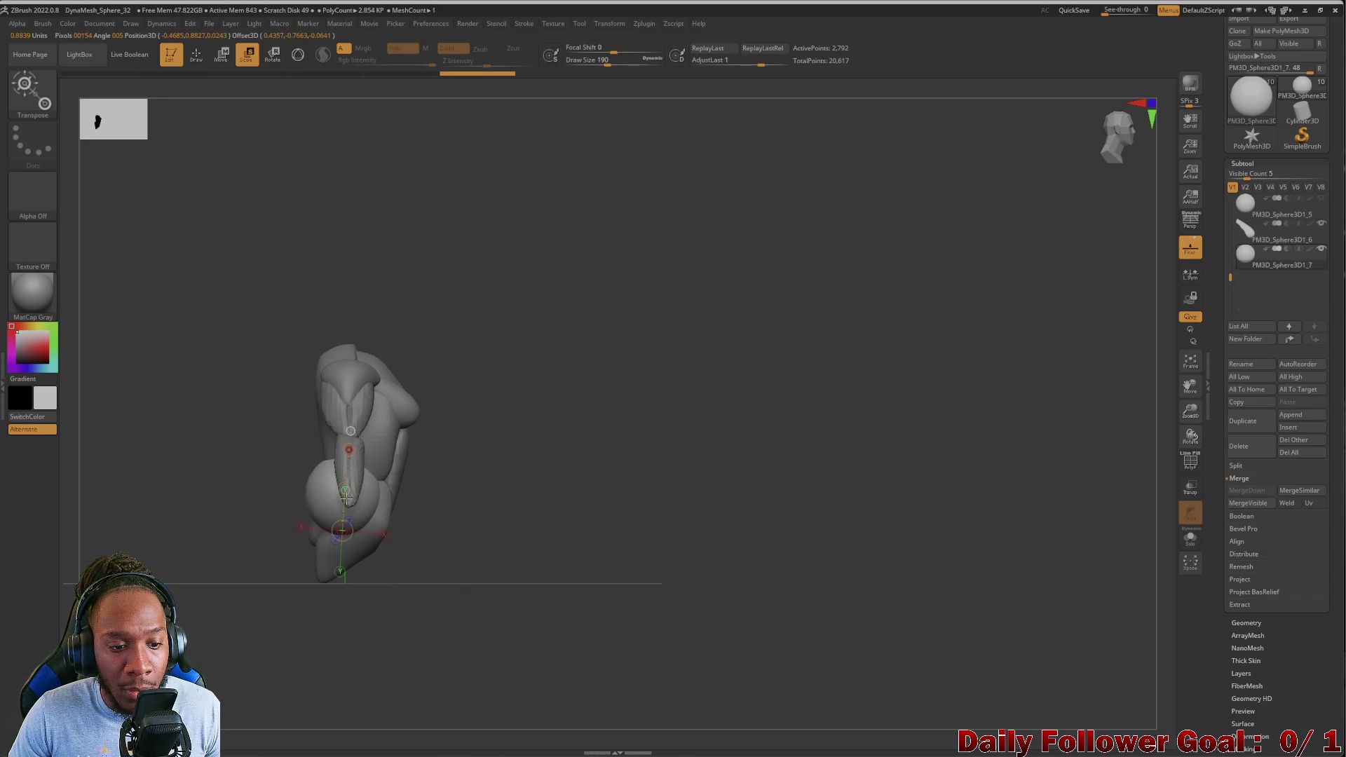
left_click_drag(204, 475, 199, 508)
mouse_move(388, 449)
left_mouse_down()
mouse_move(354, 473)
mouse_move(287, 410)
left_mouse_up()
Shrink the sphere further into a small ball along a new transpose line
key("w")
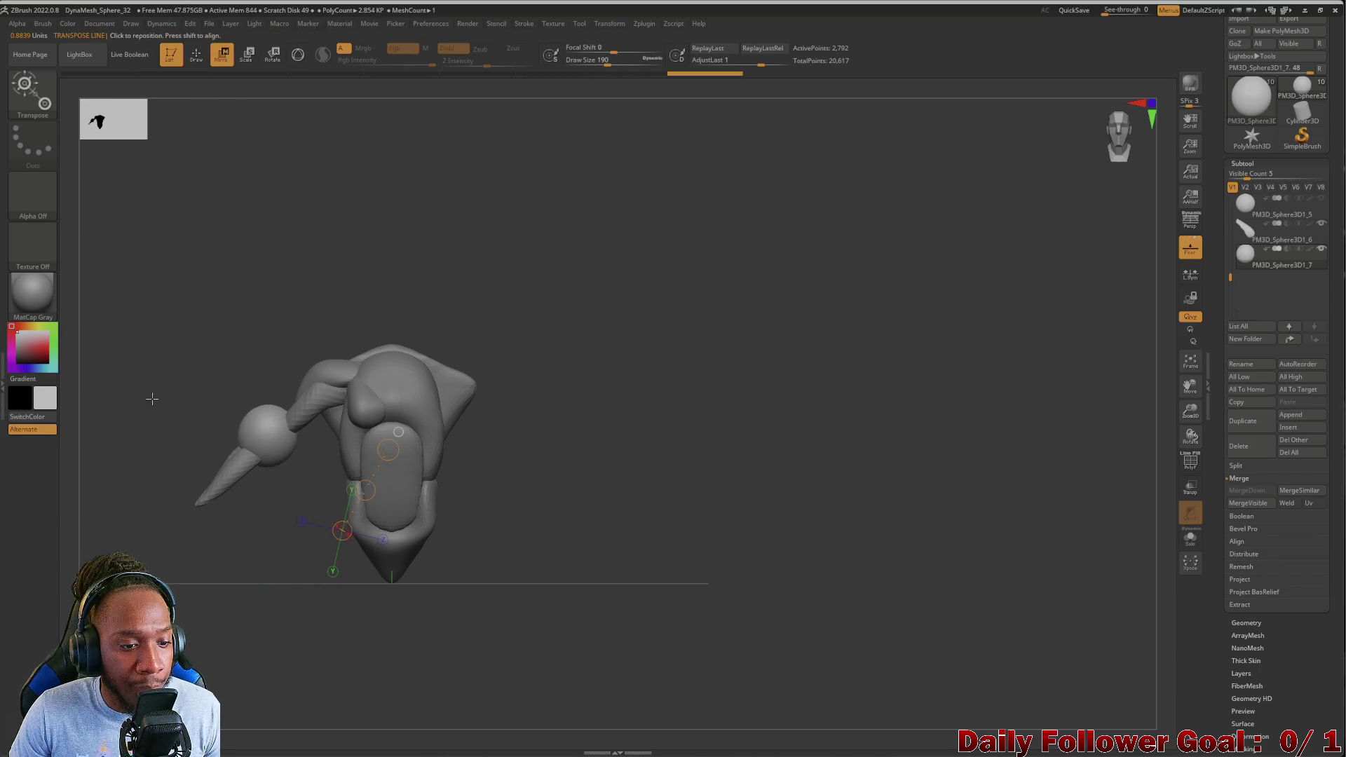
mouse_move(120, 413)
left_mouse_down()
mouse_move(156, 435)
mouse_move(195, 414)
mouse_move(126, 465)
mouse_move(186, 560)
left_mouse_up()
left_click_drag(406, 262, 390, 420)
left_click_drag(388, 506, 397, 507)
left_click(407, 292)
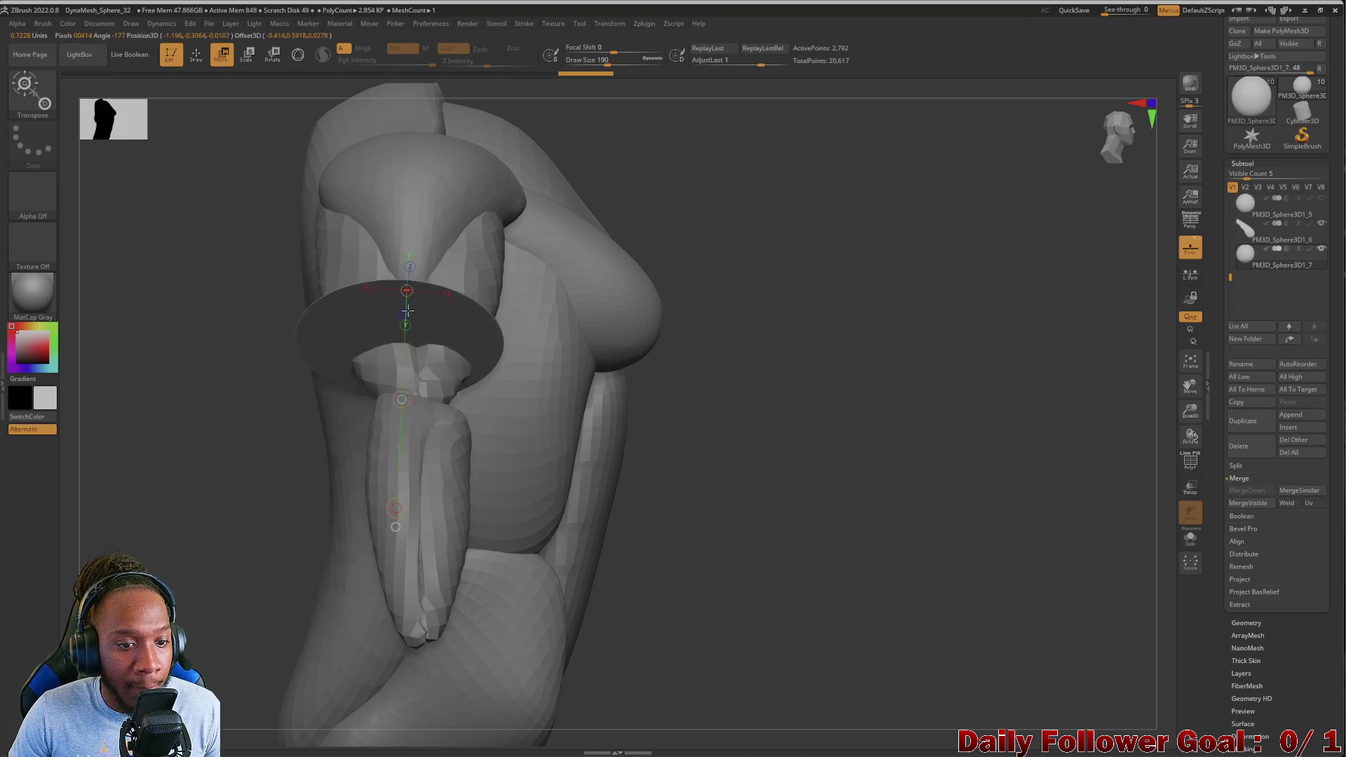
left_click(246, 54)
left_click_drag(405, 298, 392, 436)
left_click_drag(407, 292, 399, 378)
mouse_move(213, 391)
left_mouse_down()
mouse_move(208, 421)
mouse_move(225, 445)
mouse_move(202, 488)
mouse_move(213, 114)
left_mouse_up()
Move the small ball onto the elbow between upper arm and forearm
left_click(219, 56)
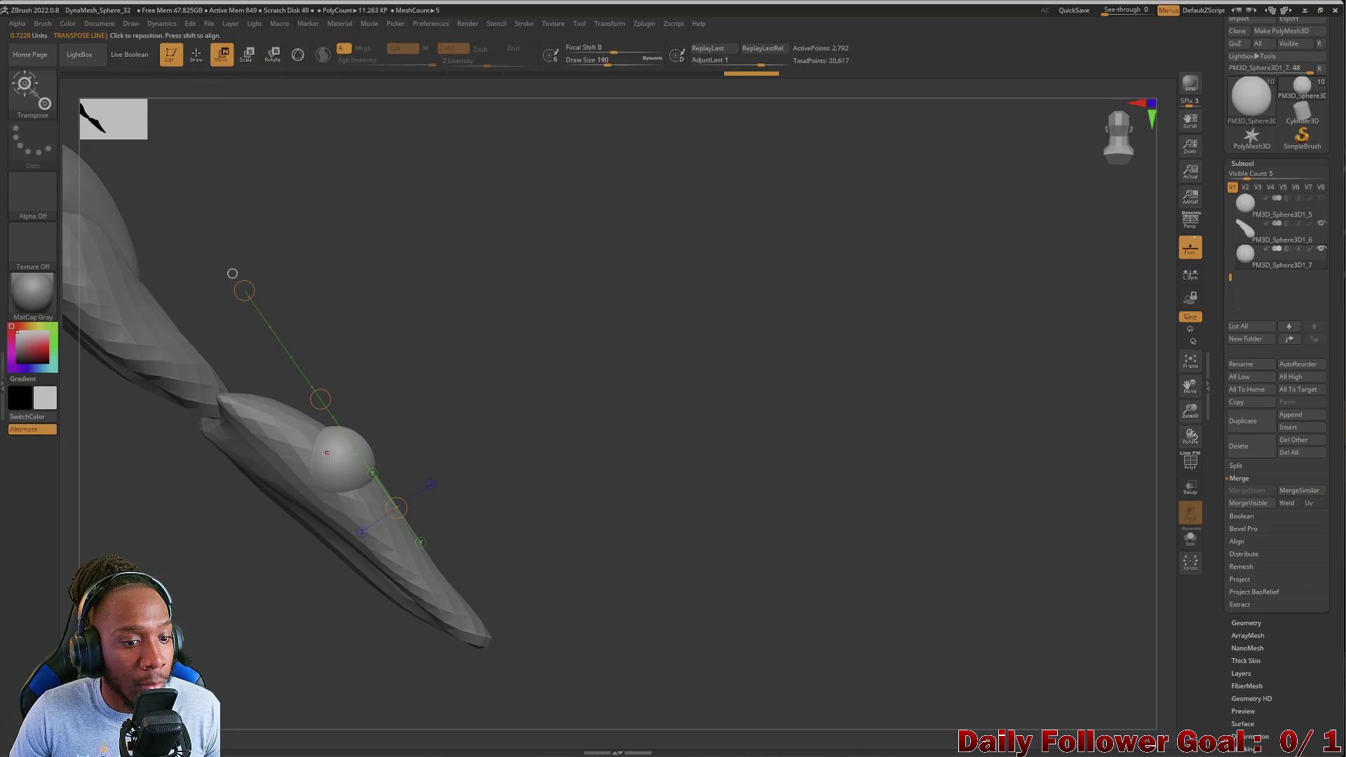
mouse_move(319, 401)
left_mouse_down()
mouse_move(251, 410)
mouse_move(190, 336)
left_mouse_up()
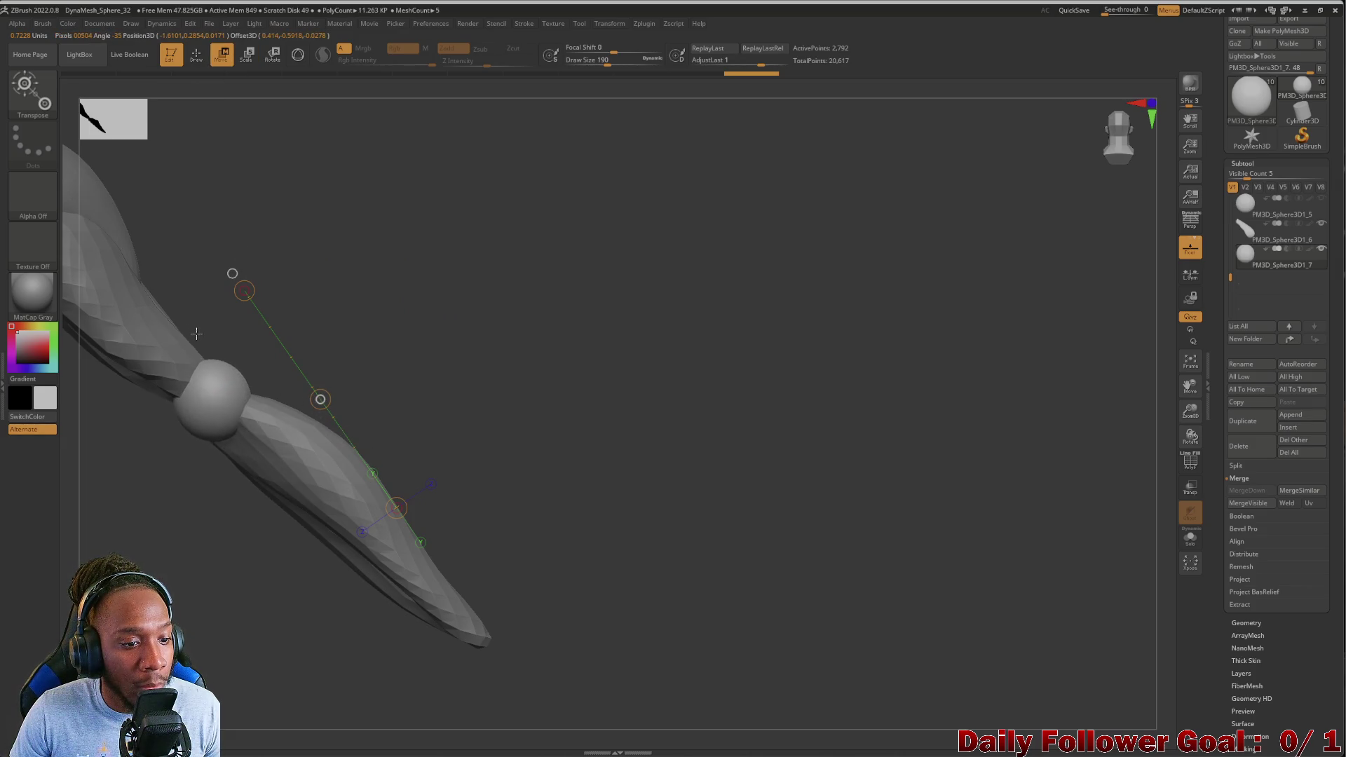
key("ctrl+z")
mouse_move(154, 400)
left_mouse_down()
mouse_move(166, 454)
mouse_move(144, 553)
mouse_move(142, 386)
left_mouse_up()
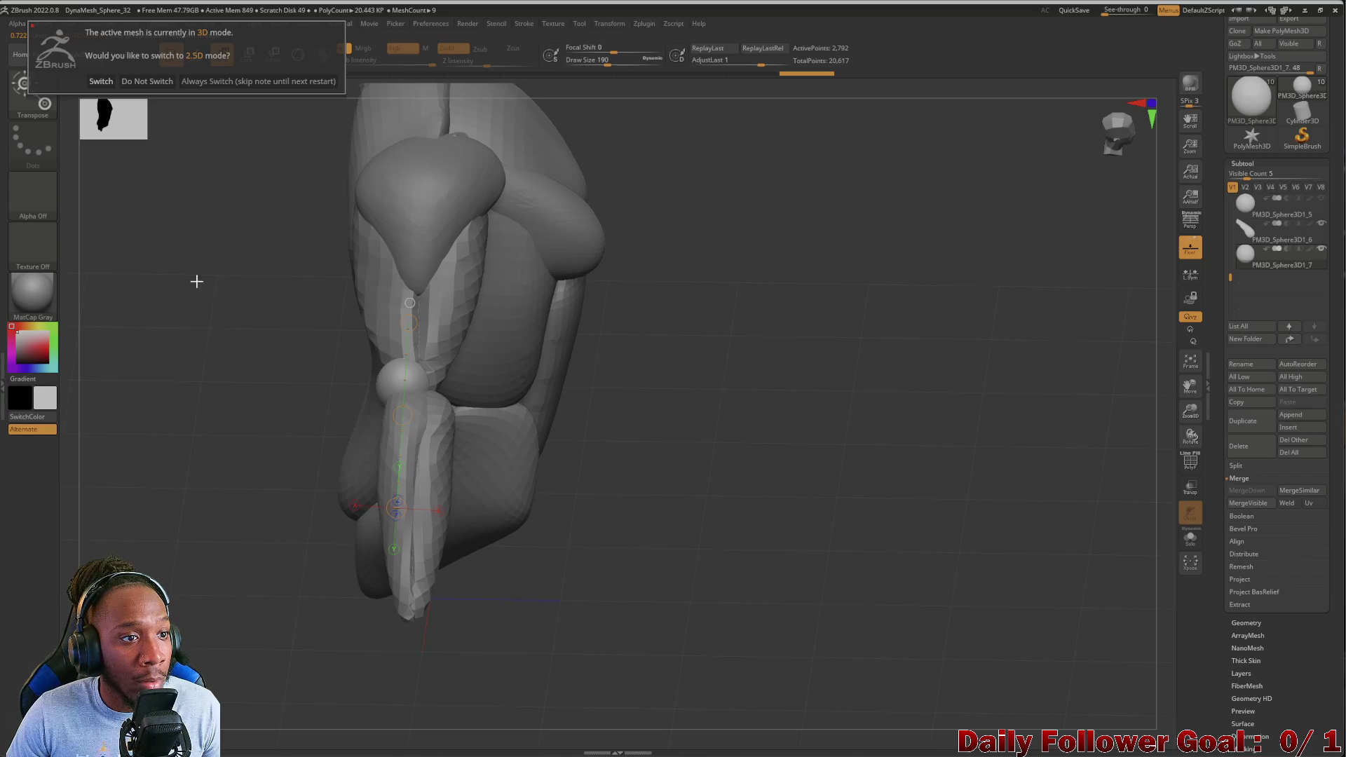
Dismiss the 3D mode prompt and push the joint ball into the arm
left_click(135, 82)
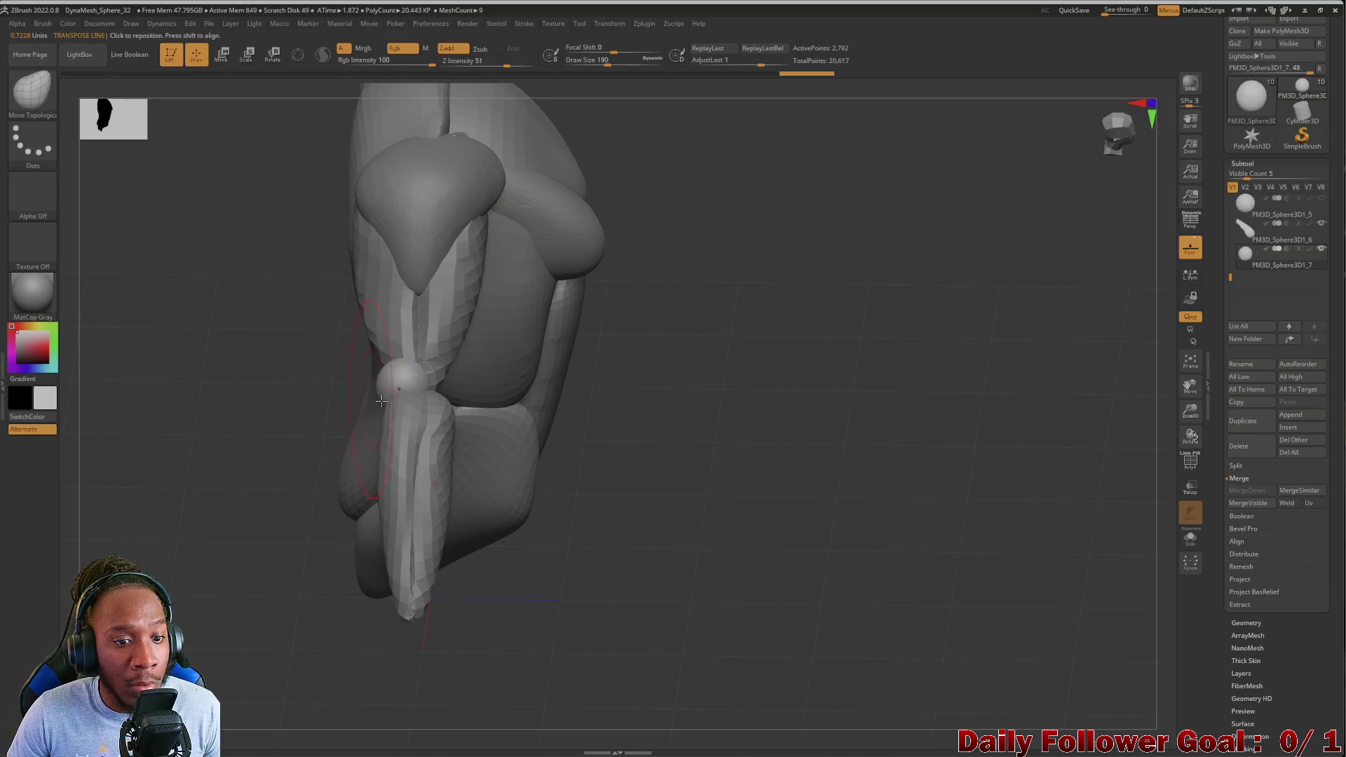
left_click_drag(429, 387, 461, 390)
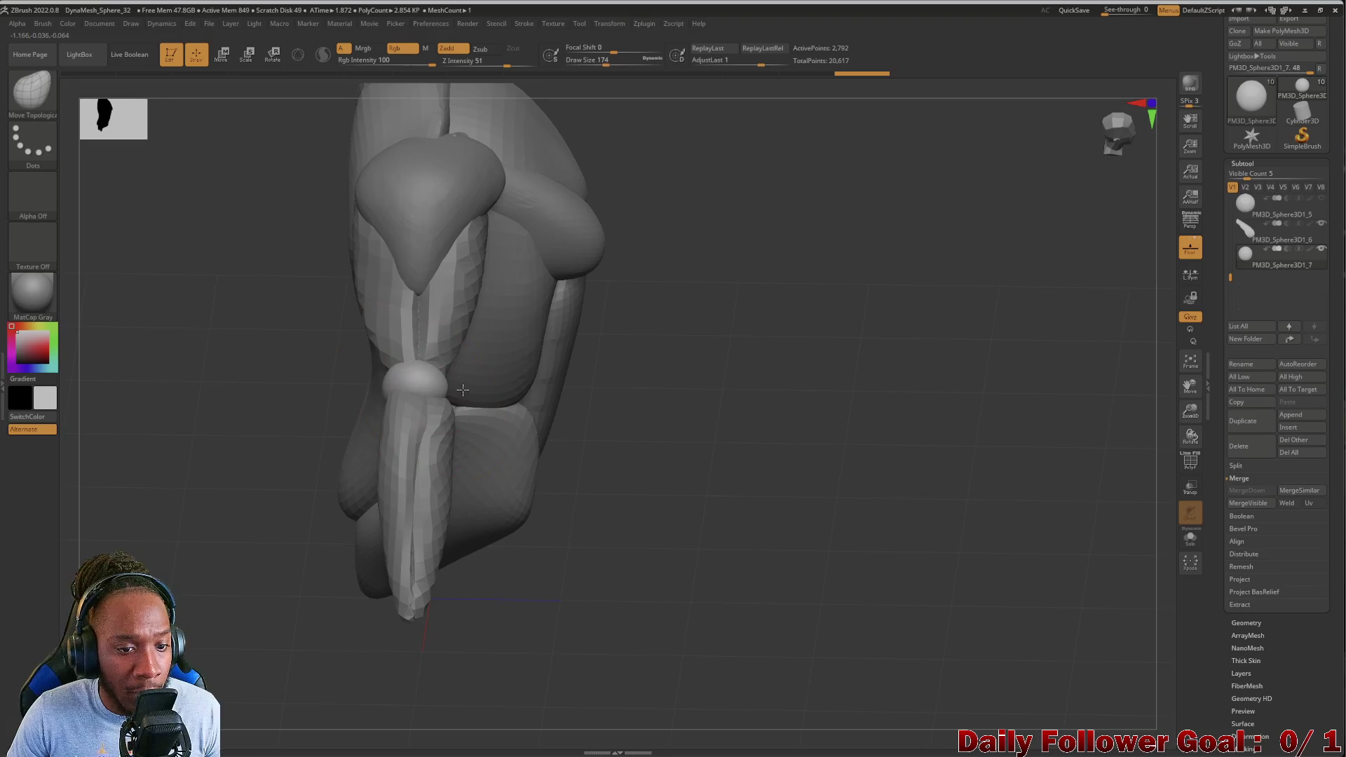
mouse_move(322, 406)
left_mouse_down()
mouse_move(228, 423)
mouse_move(262, 387)
left_mouse_up()
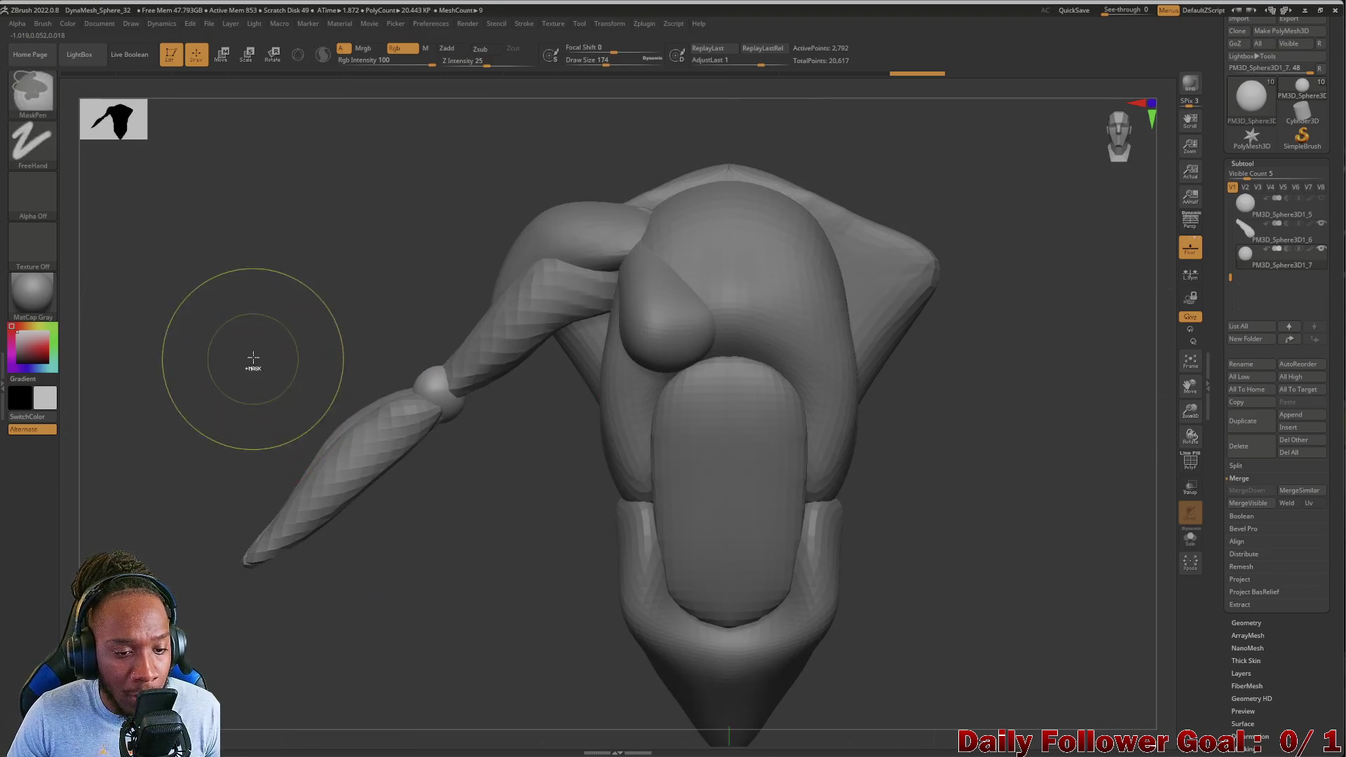
scroll(239, 343, "up", 5)
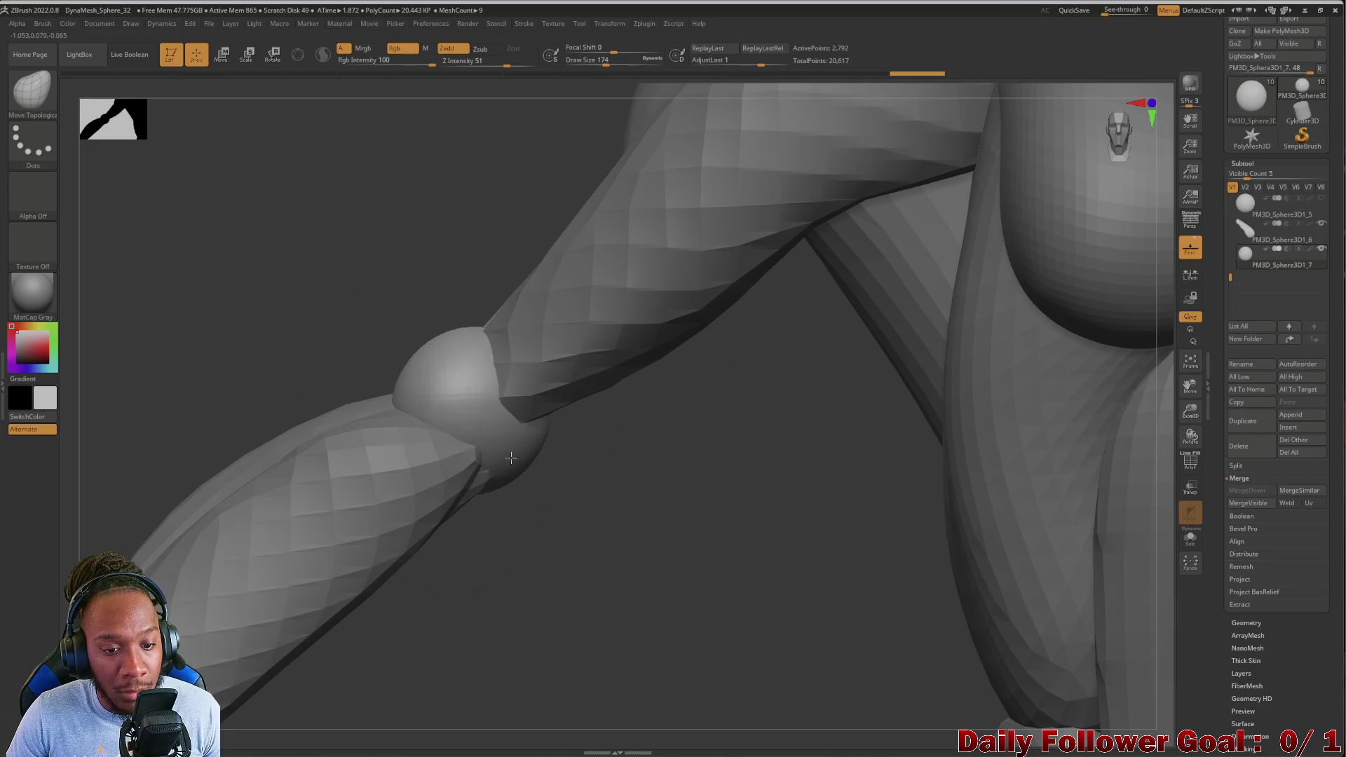
left_click_drag(257, 367, 380, 384)
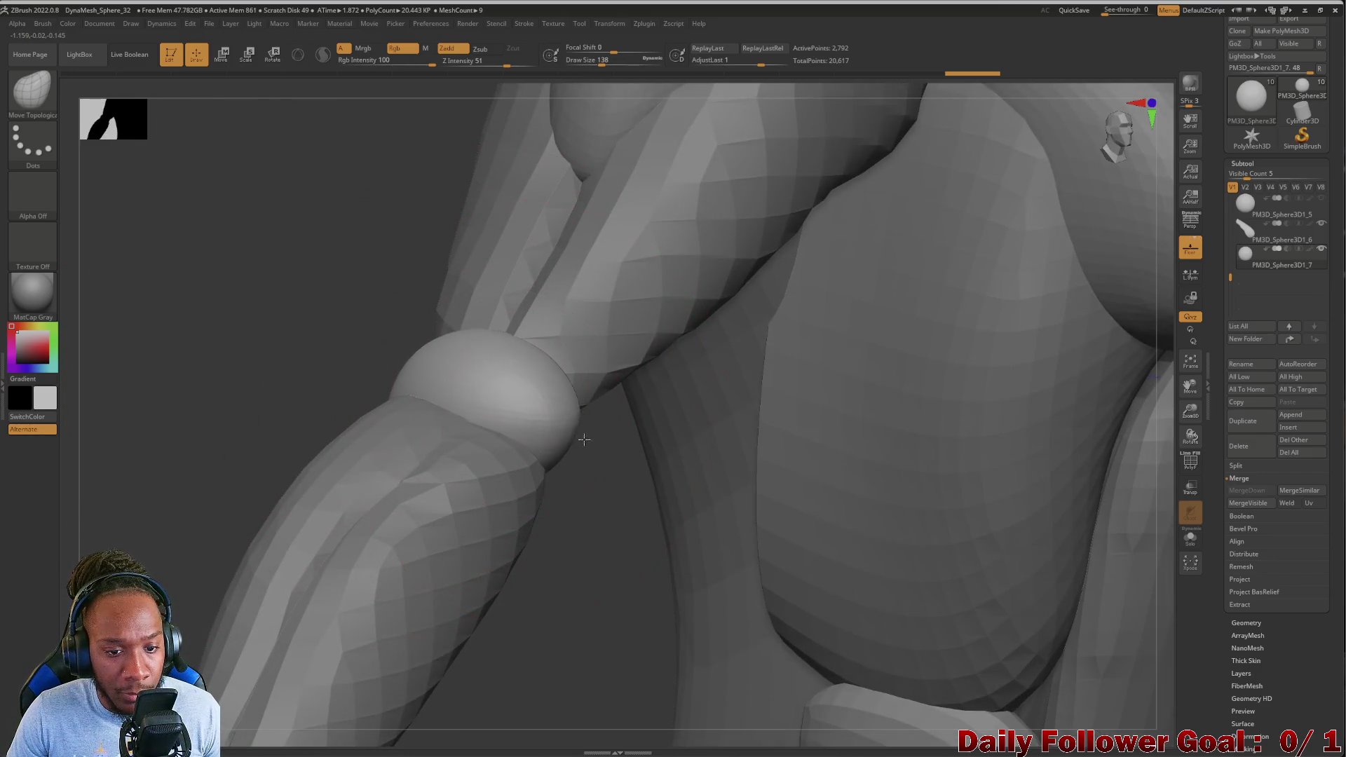
mouse_move(234, 390)
left_mouse_down()
mouse_move(328, 428)
mouse_move(276, 426)
mouse_move(433, 421)
mouse_move(379, 474)
mouse_move(369, 409)
left_mouse_up()
Pull the joint ball's edges into a pointed elbow peak with Move Topological
left_click_drag(519, 269, 512, 267)
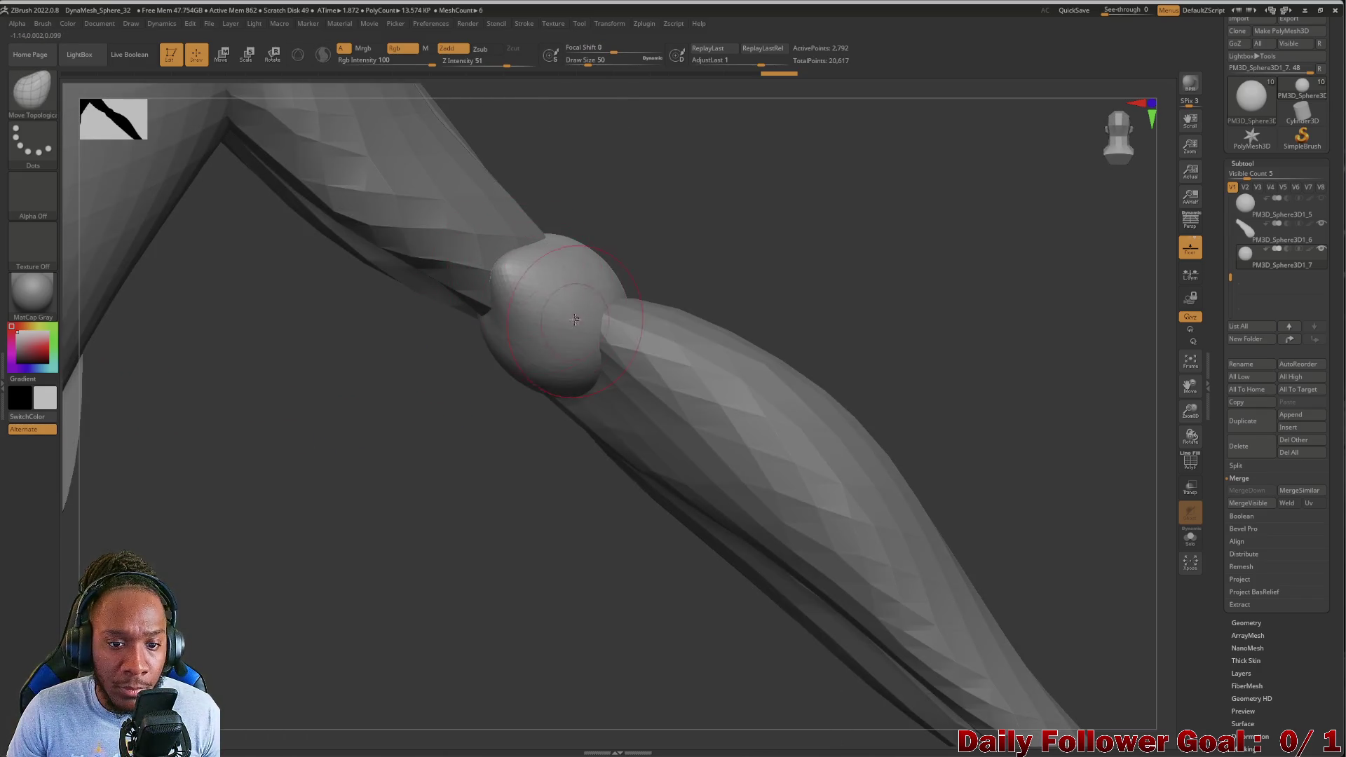
left_click_drag(610, 340, 621, 354)
left_click_drag(503, 262, 499, 259)
left_click_drag(616, 352, 627, 363)
left_click_drag(364, 393, 351, 444)
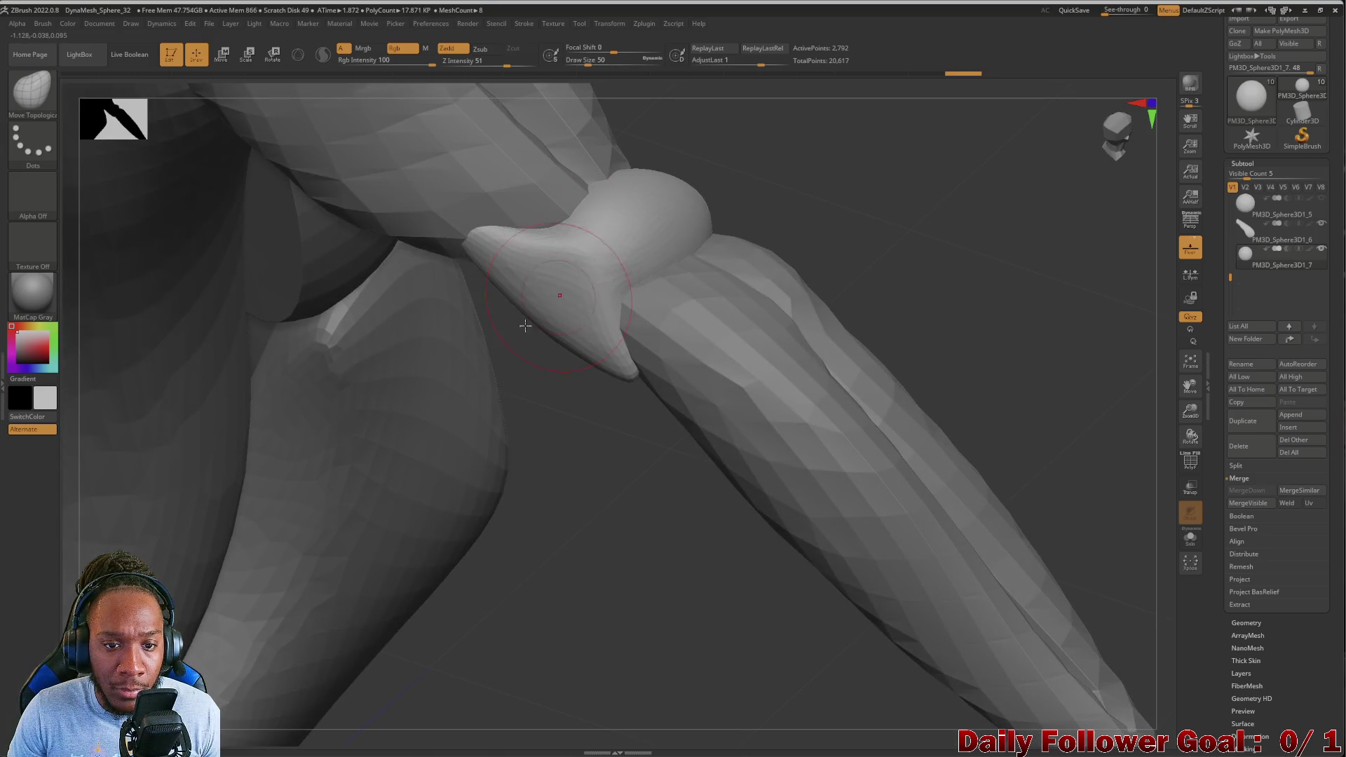
left_click_drag(544, 466, 634, 249)
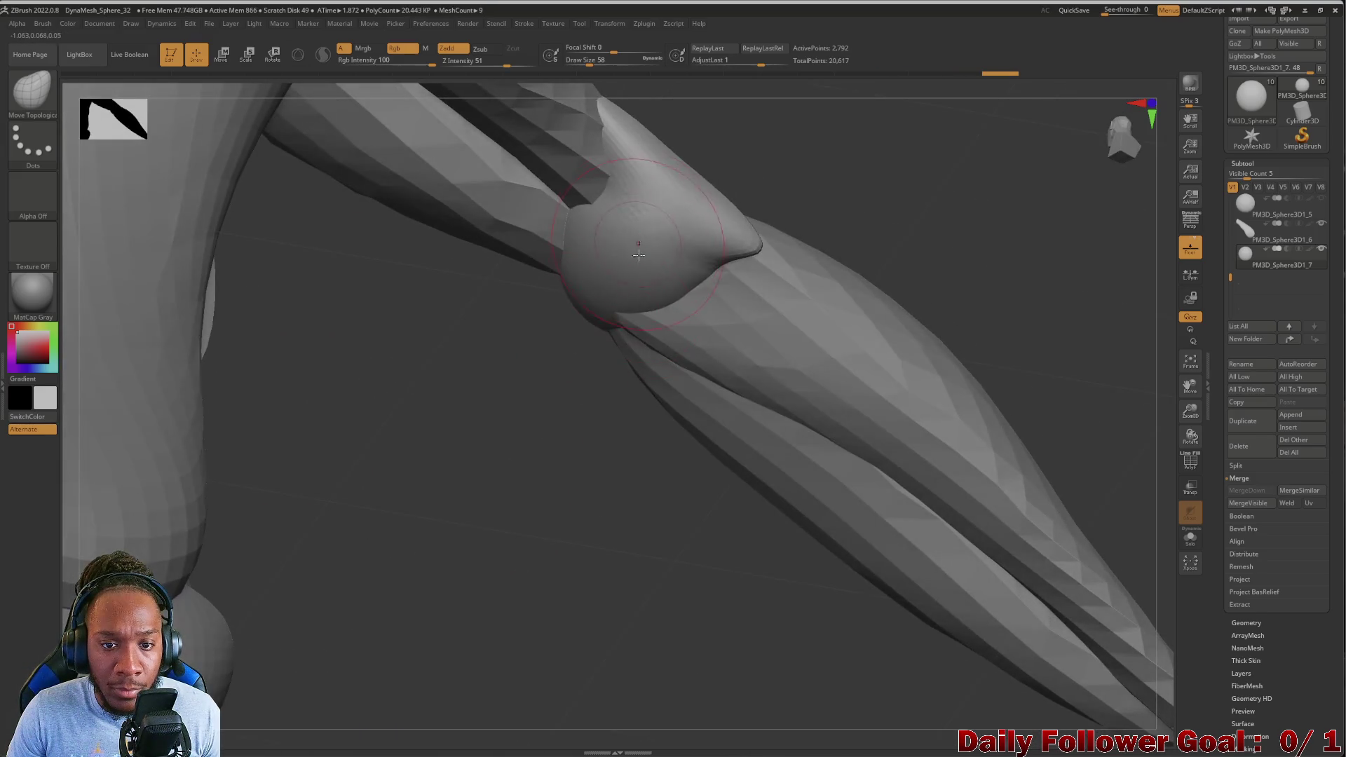
mouse_move(532, 476)
left_mouse_down()
mouse_move(307, 366)
mouse_move(358, 571)
mouse_move(363, 308)
mouse_move(436, 372)
mouse_move(457, 495)
mouse_move(449, 543)
mouse_move(508, 491)
left_mouse_up()
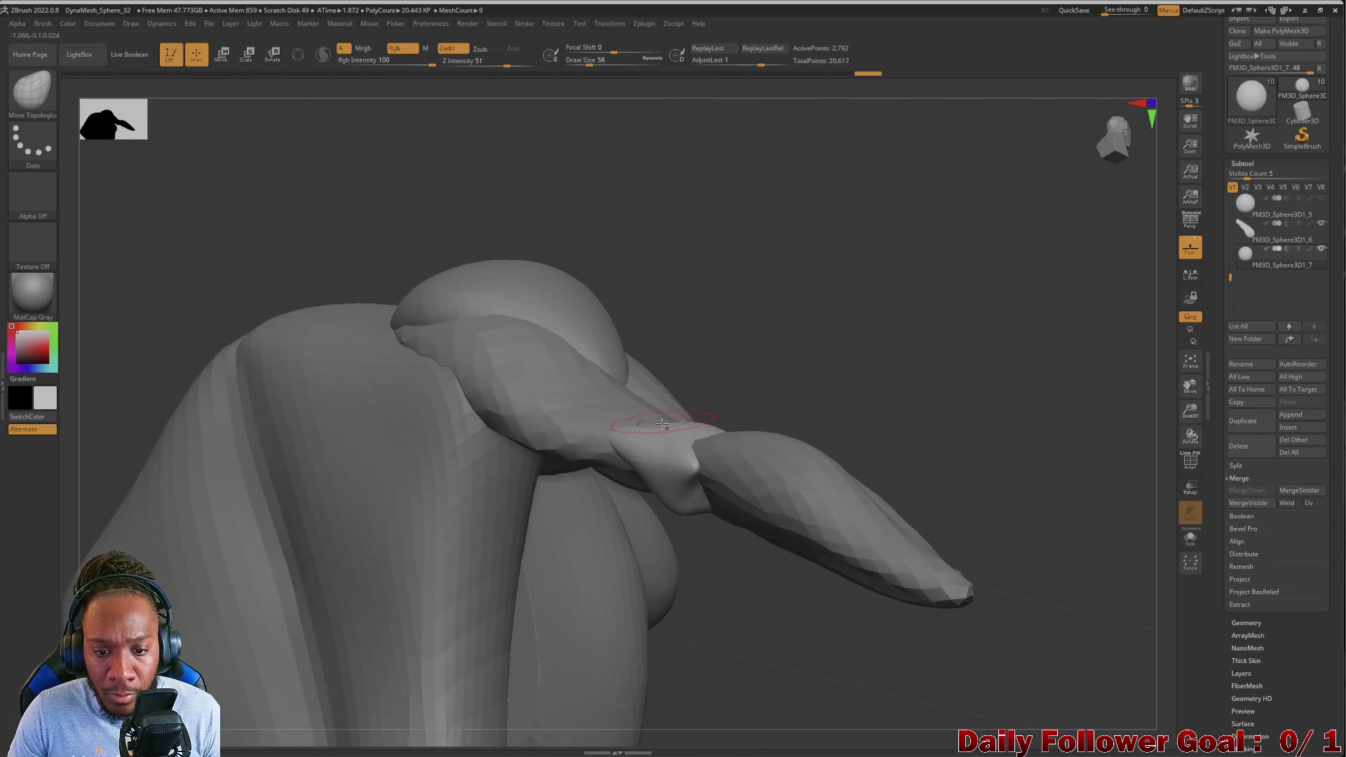
left_click_drag(670, 440, 672, 410)
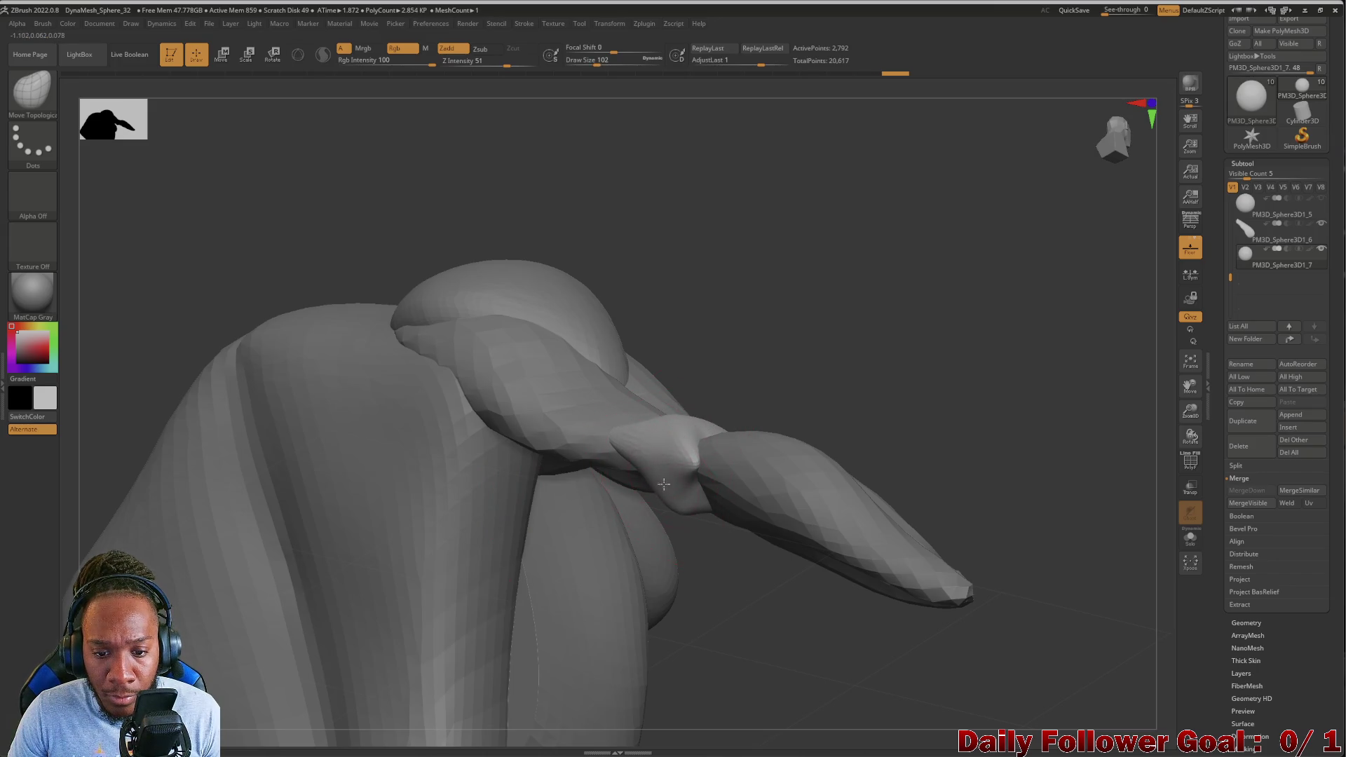
left_click_drag(685, 517, 700, 489)
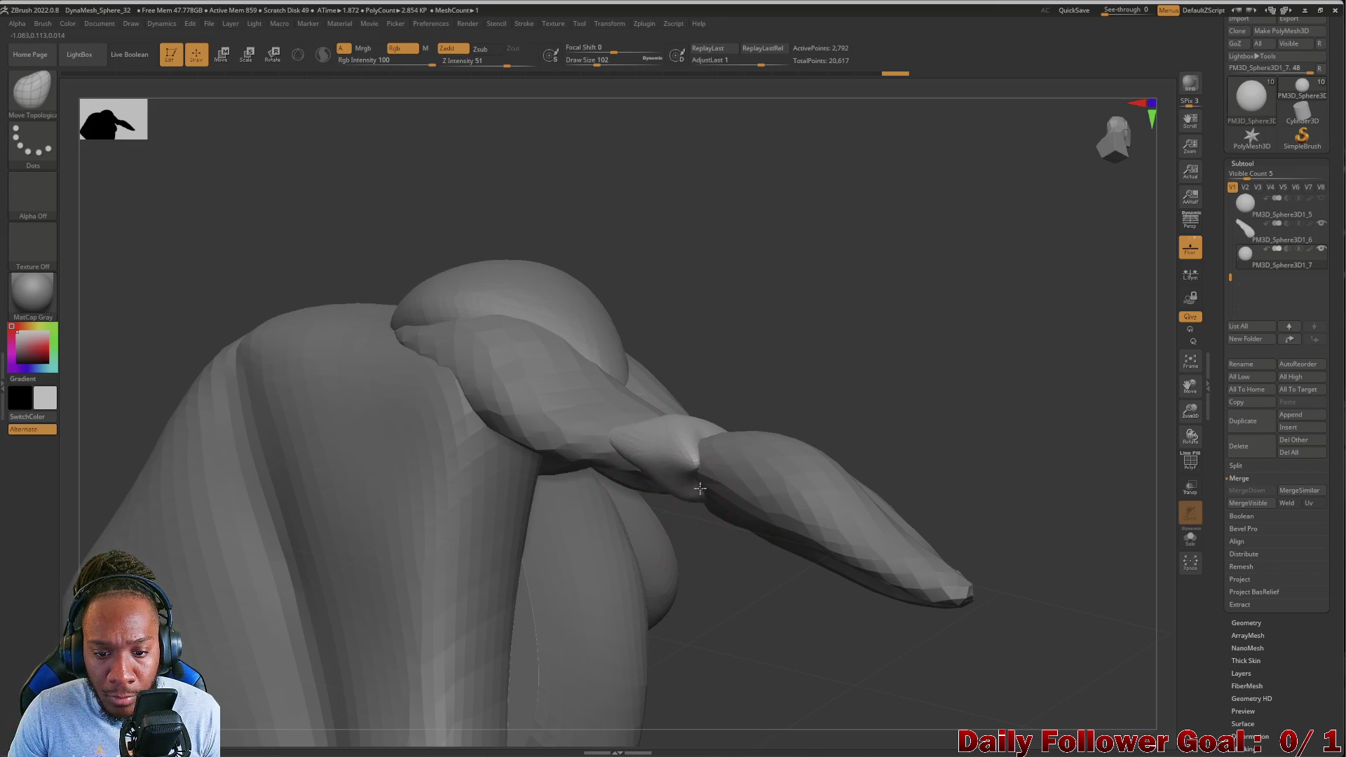
left_click(661, 499)
Review the blended elbow, upper arm and shoulder from several angles
mouse_move(295, 246)
left_mouse_down()
mouse_move(250, 288)
mouse_move(281, 231)
mouse_move(309, 196)
mouse_move(317, 205)
left_mouse_up()
key("shift")
mouse_move(690, 530)
left_mouse_down()
mouse_move(615, 637)
mouse_move(645, 523)
left_mouse_up()
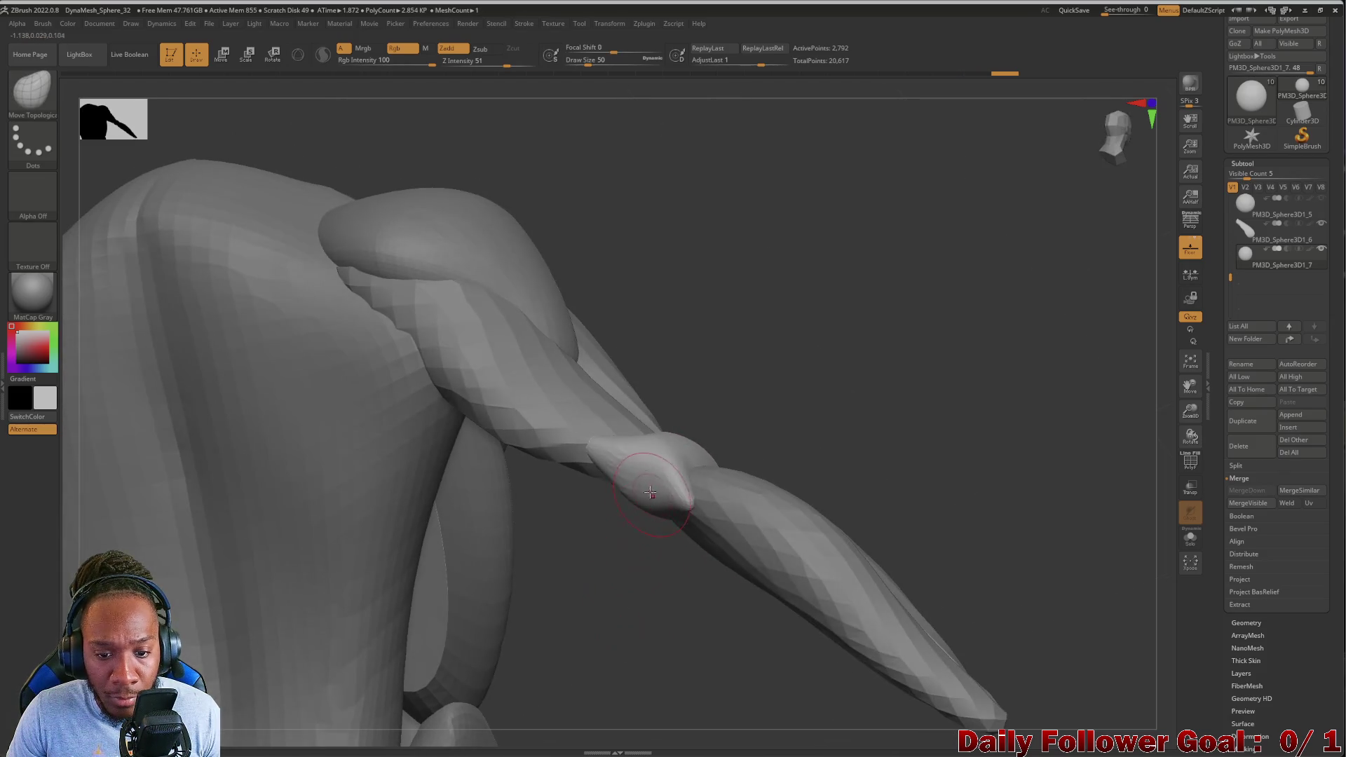
left_click_drag(764, 524, 569, 554)
left_click_drag(546, 420, 738, 489)
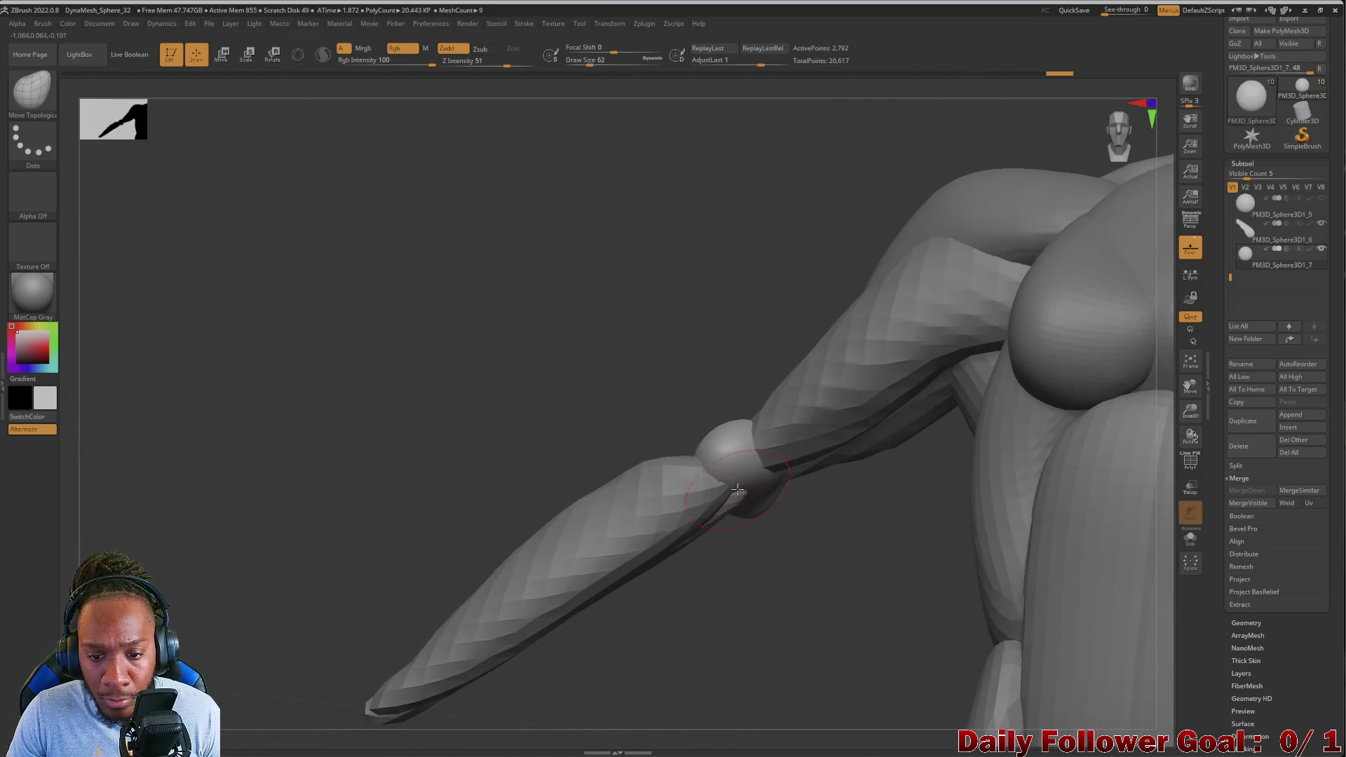
left_click_drag(541, 409, 627, 443)
left_click_drag(511, 399, 665, 415)
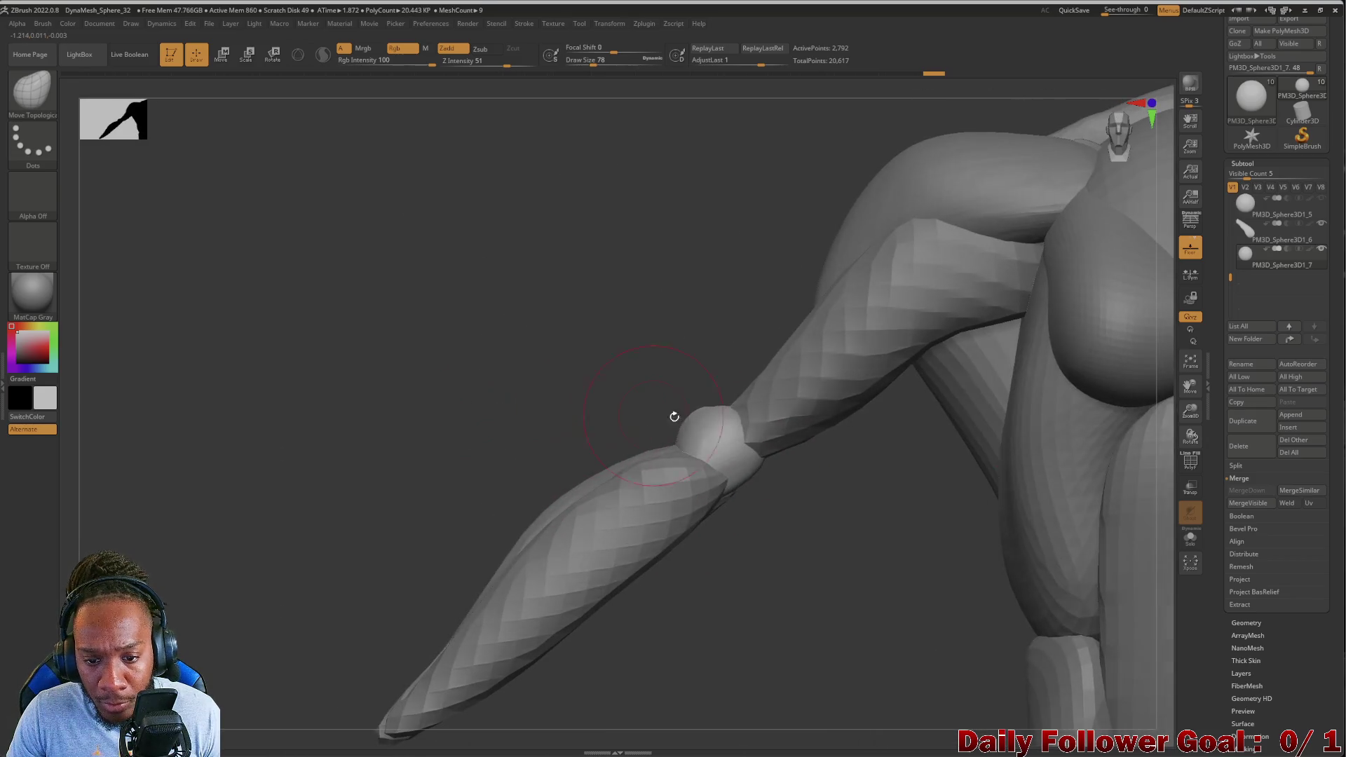
mouse_move(575, 425)
left_mouse_down()
mouse_move(414, 417)
mouse_move(427, 391)
mouse_move(591, 421)
left_mouse_up()
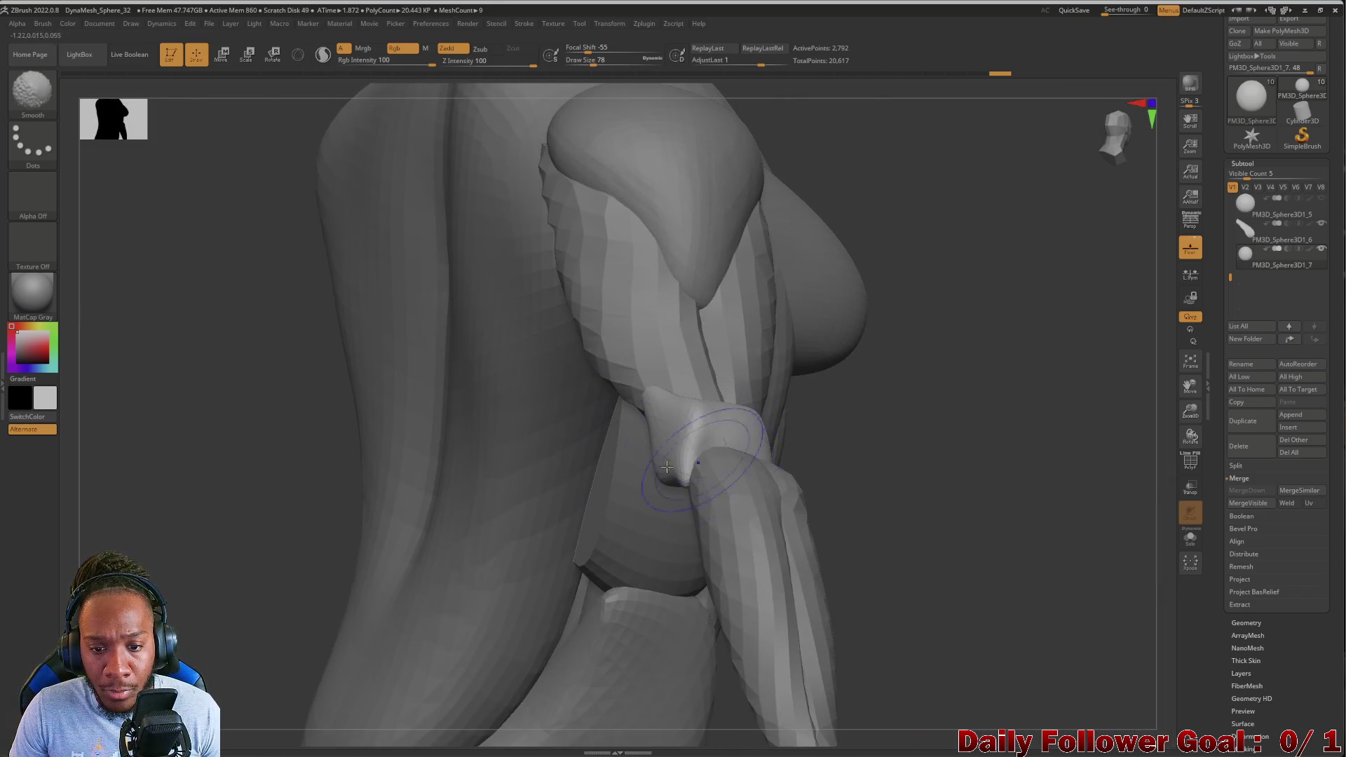
key("b")
key("m")
key("t")
key("ctrl+z")
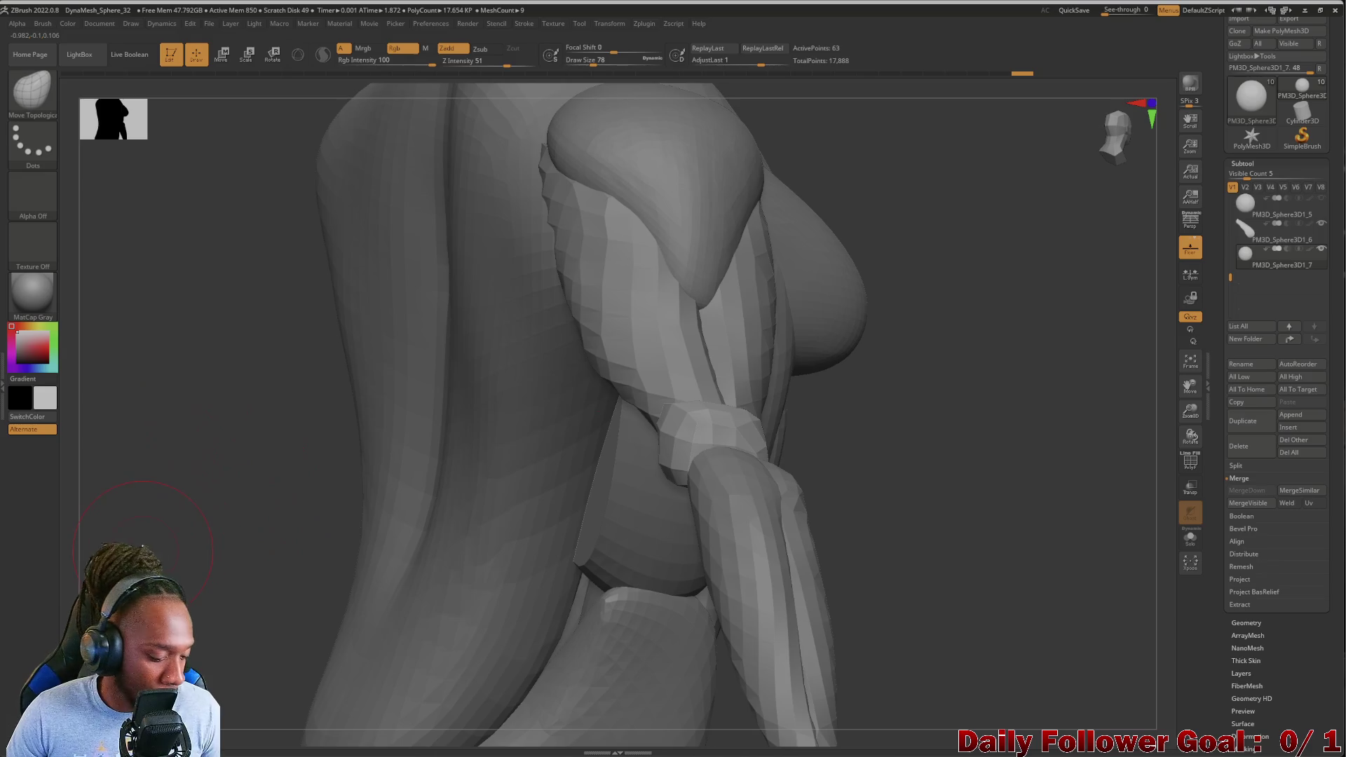
key("ctrl+shift+z")
left_click_drag(104, 399, 135, 466)
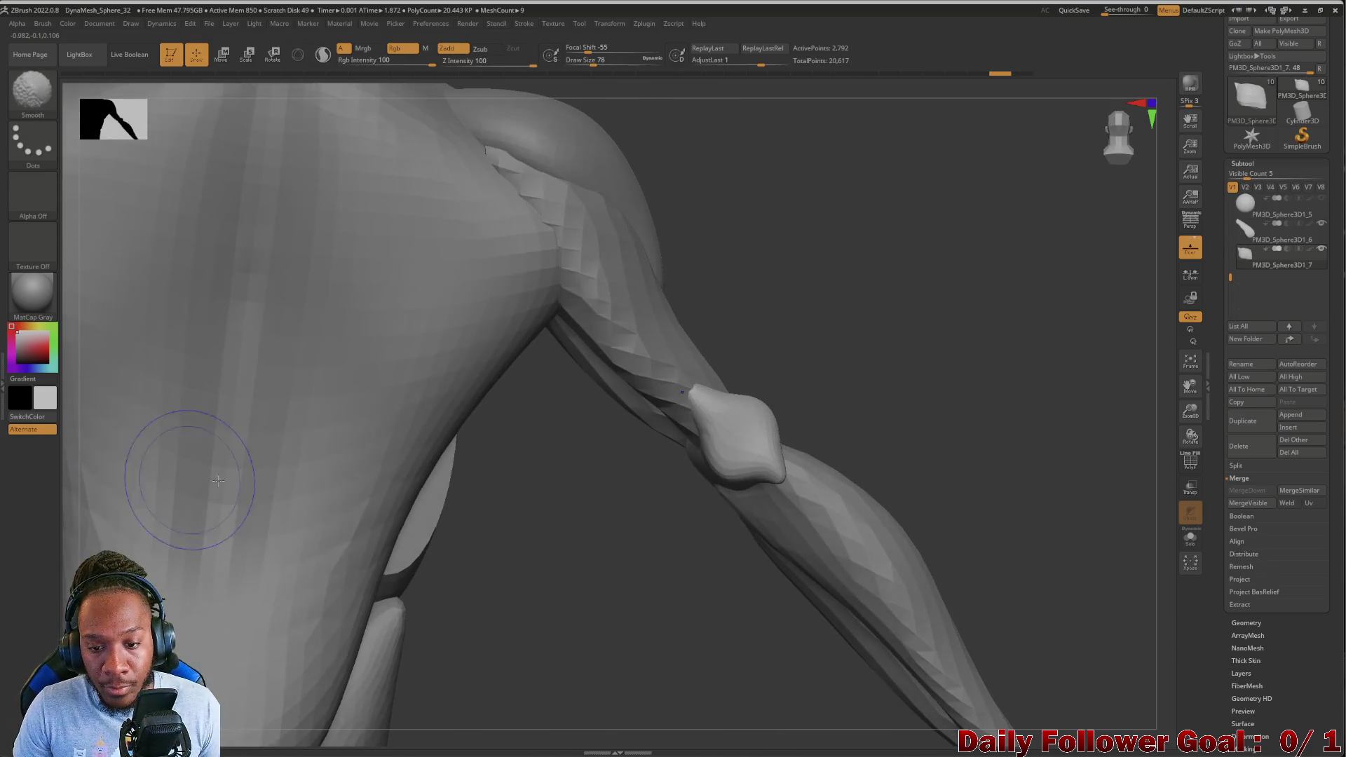
left_click_drag(663, 558, 758, 424)
mouse_move(771, 524)
left_mouse_down()
mouse_move(673, 577)
mouse_move(579, 580)
mouse_move(372, 498)
mouse_move(387, 579)
mouse_move(369, 538)
mouse_move(437, 546)
left_mouse_up()
mouse_move(470, 490)
left_mouse_down()
mouse_move(444, 648)
mouse_move(460, 523)
mouse_move(395, 403)
mouse_move(385, 456)
mouse_move(451, 528)
mouse_move(432, 481)
mouse_move(409, 511)
mouse_move(465, 513)
mouse_move(473, 322)
mouse_move(499, 519)
mouse_move(490, 468)
mouse_move(489, 528)
mouse_move(450, 411)
mouse_move(355, 469)
mouse_move(355, 445)
mouse_move(586, 553)
mouse_move(589, 490)
mouse_move(428, 464)
mouse_move(432, 549)
mouse_move(447, 541)
mouse_move(435, 511)
mouse_move(463, 490)
mouse_move(435, 534)
mouse_move(511, 532)
mouse_move(579, 508)
mouse_move(825, 563)
left_mouse_up()
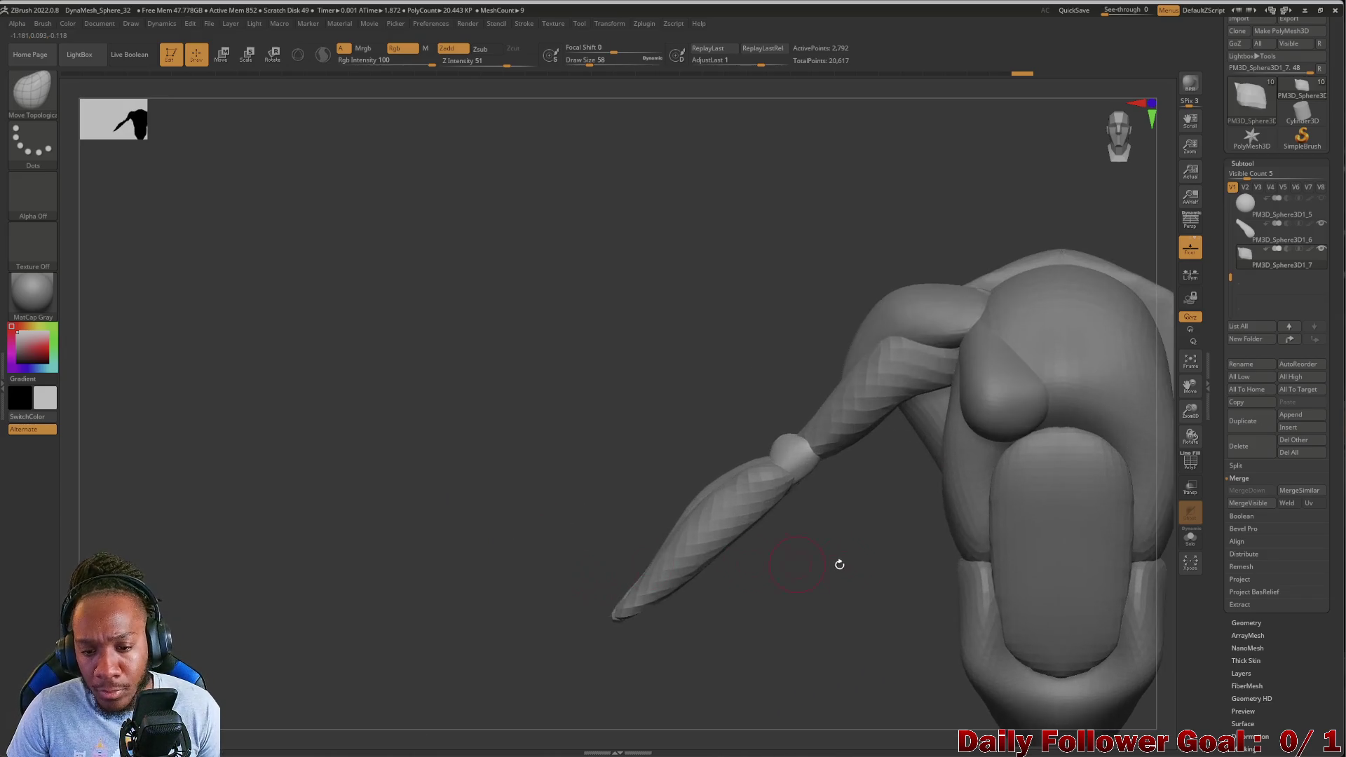
Scroll the Subtool list and make PM3D_Sphere3D1_2 the active subtool
mouse_move(577, 463)
left_mouse_down()
mouse_move(544, 385)
mouse_move(544, 466)
mouse_move(511, 469)
left_mouse_up()
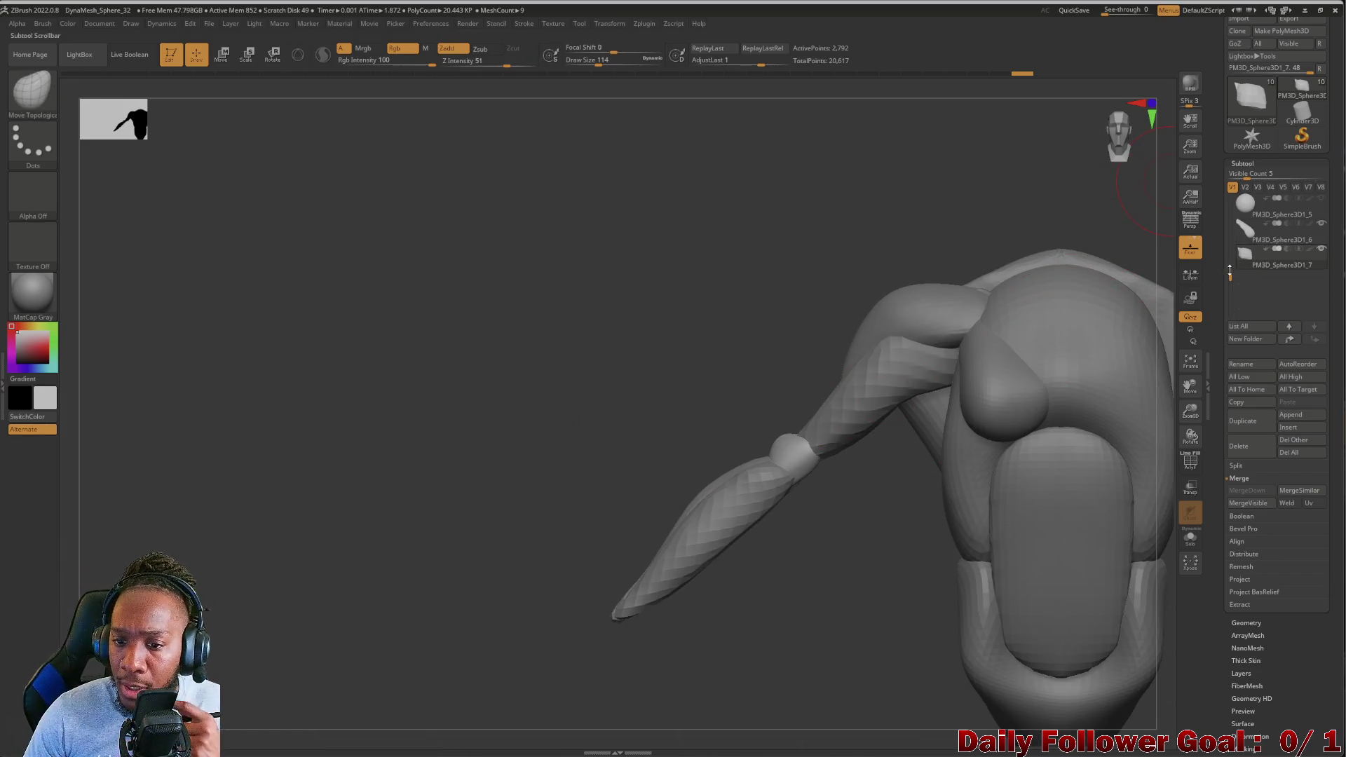
mouse_move(1228, 276)
left_mouse_down()
mouse_move(1241, 219)
mouse_move(1233, 274)
mouse_move(1230, 247)
left_mouse_up()
left_click(1254, 231)
mouse_move(1272, 296)
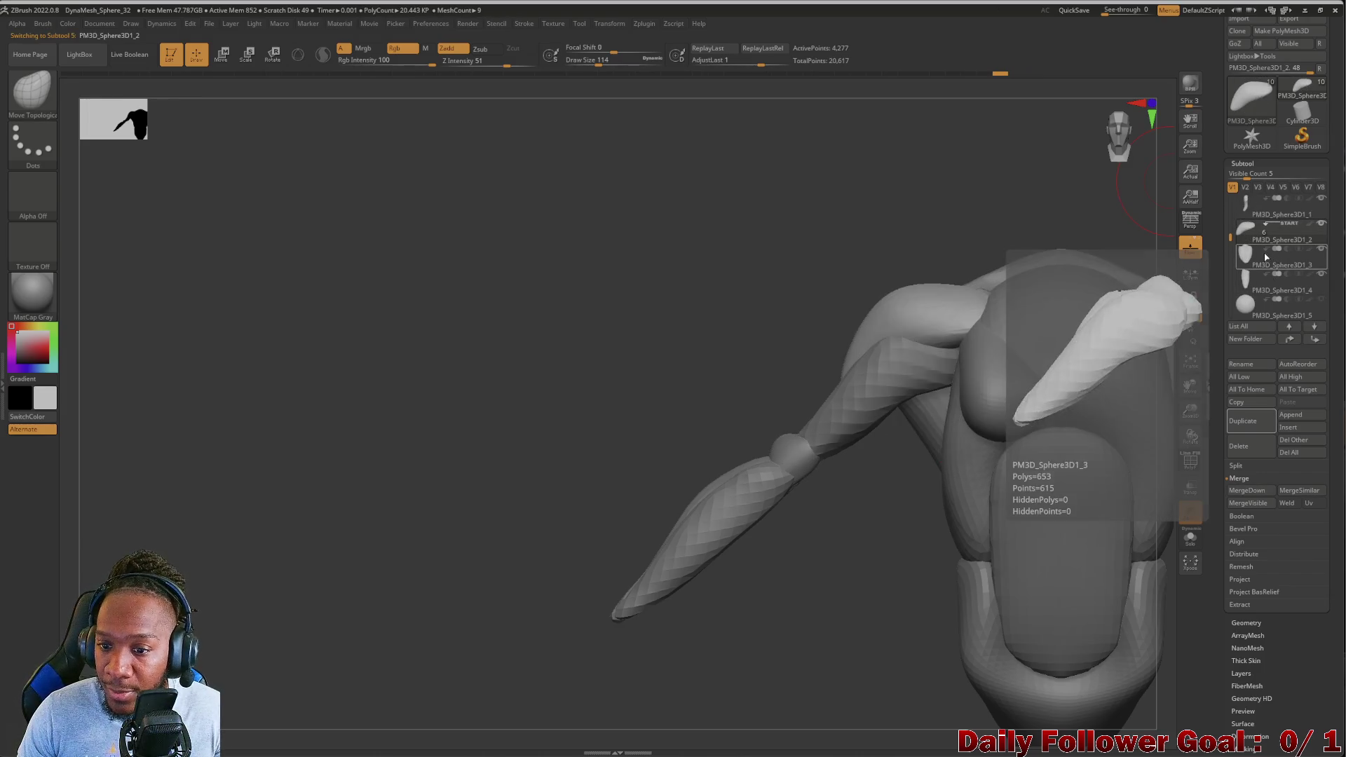
MergeDown the first two arm pieces into PM3D_Sphere3D1_2, confirming each prompt
mouse_move(1239, 260)
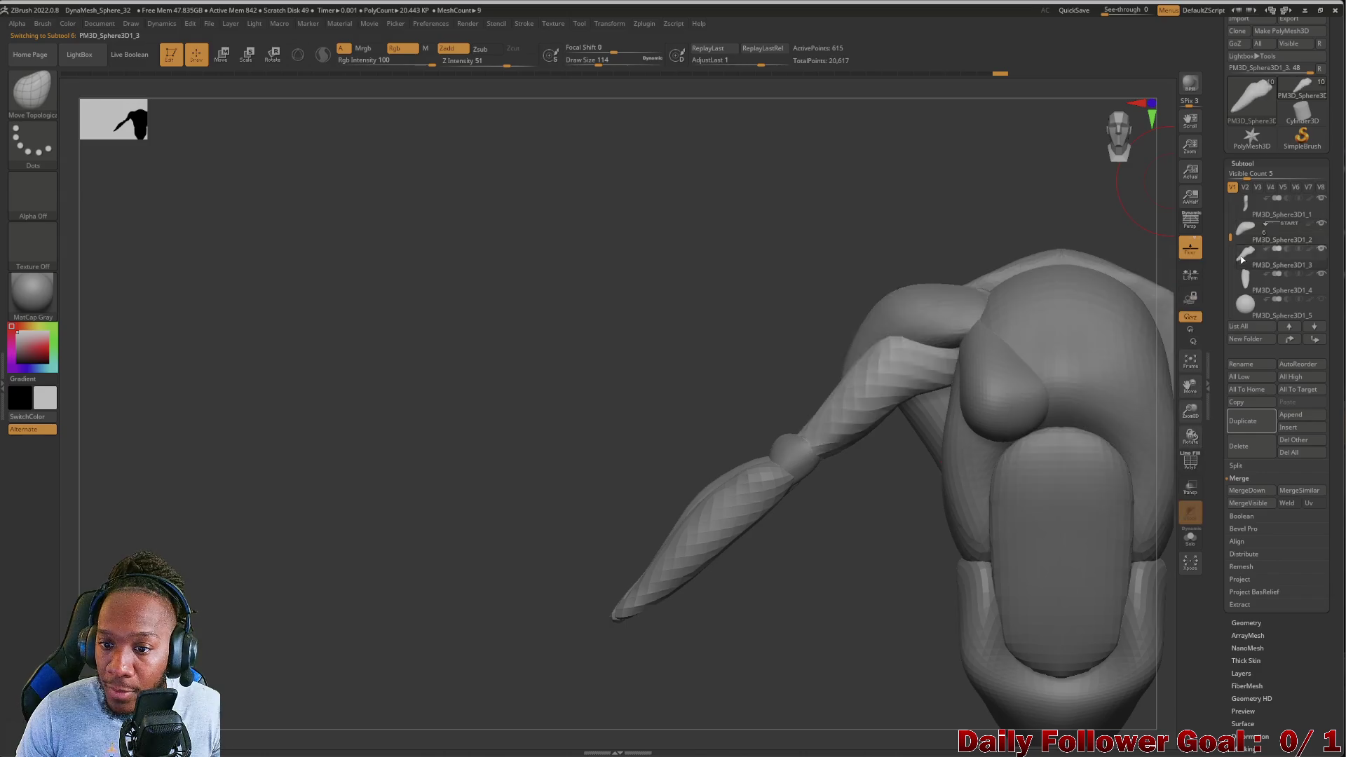
mouse_move(1252, 237)
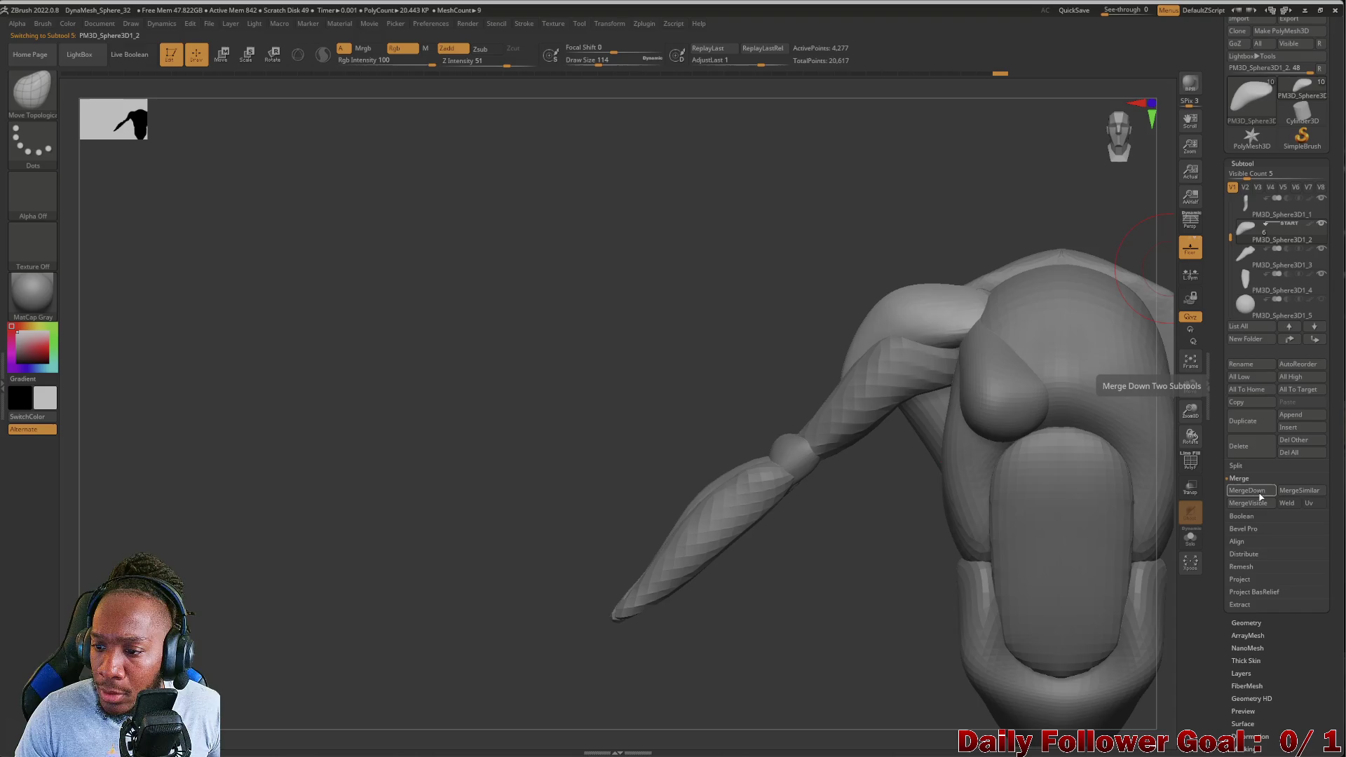
left_click(1260, 496)
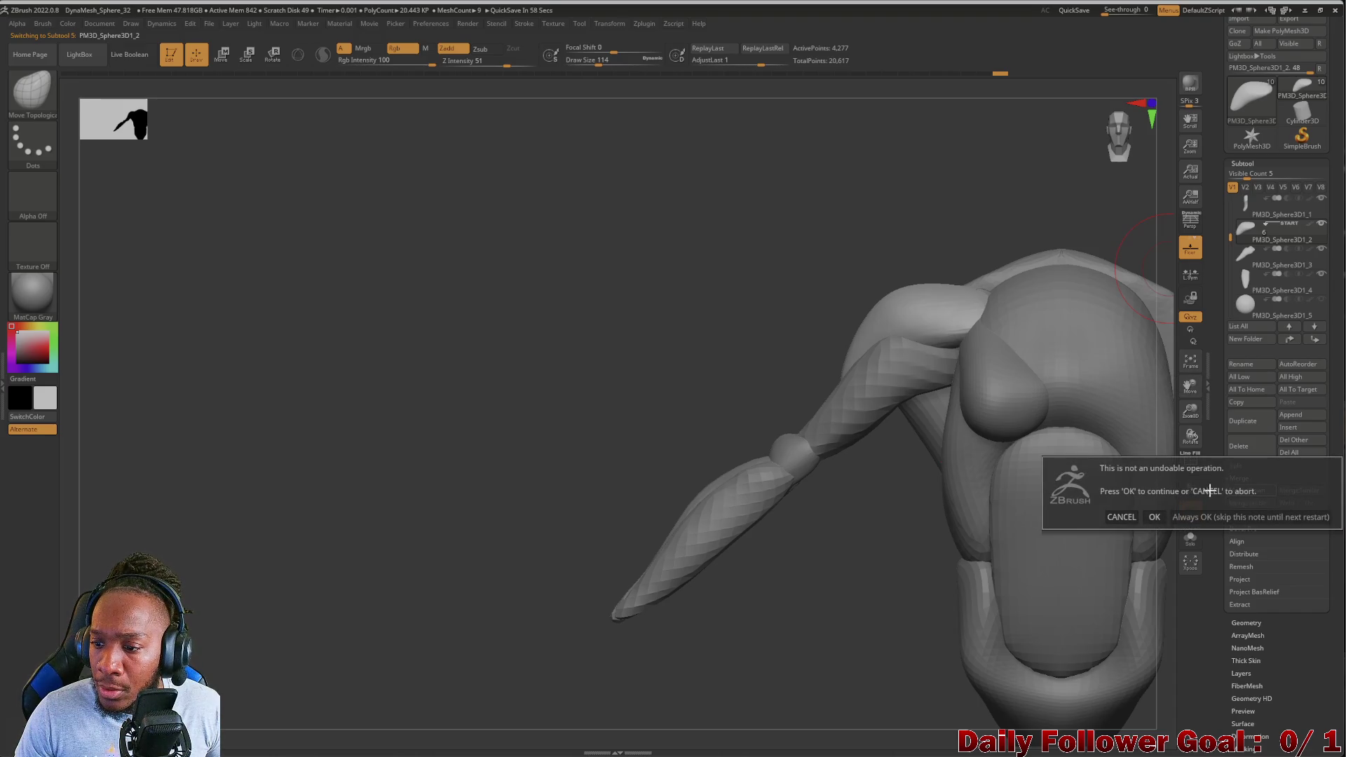
left_click(1155, 518)
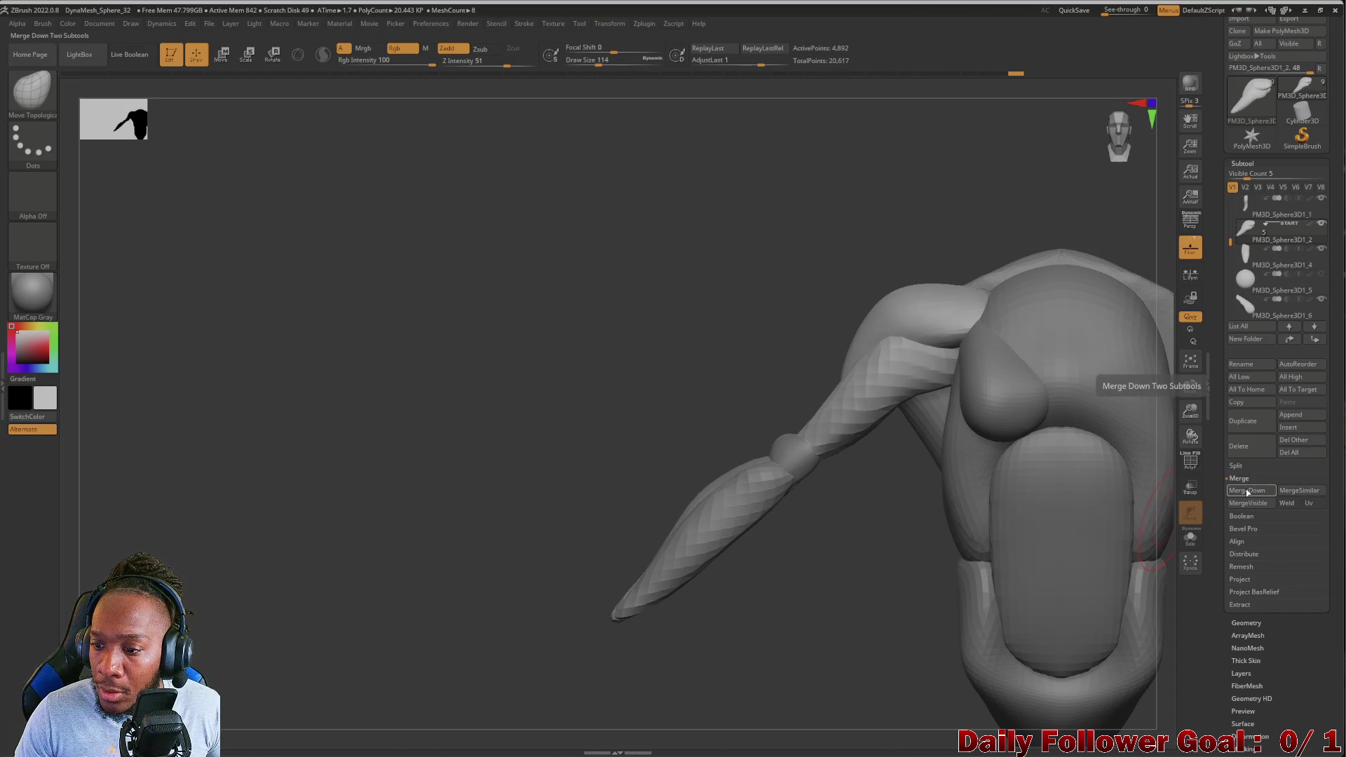
left_click(1247, 493)
left_click(1155, 512)
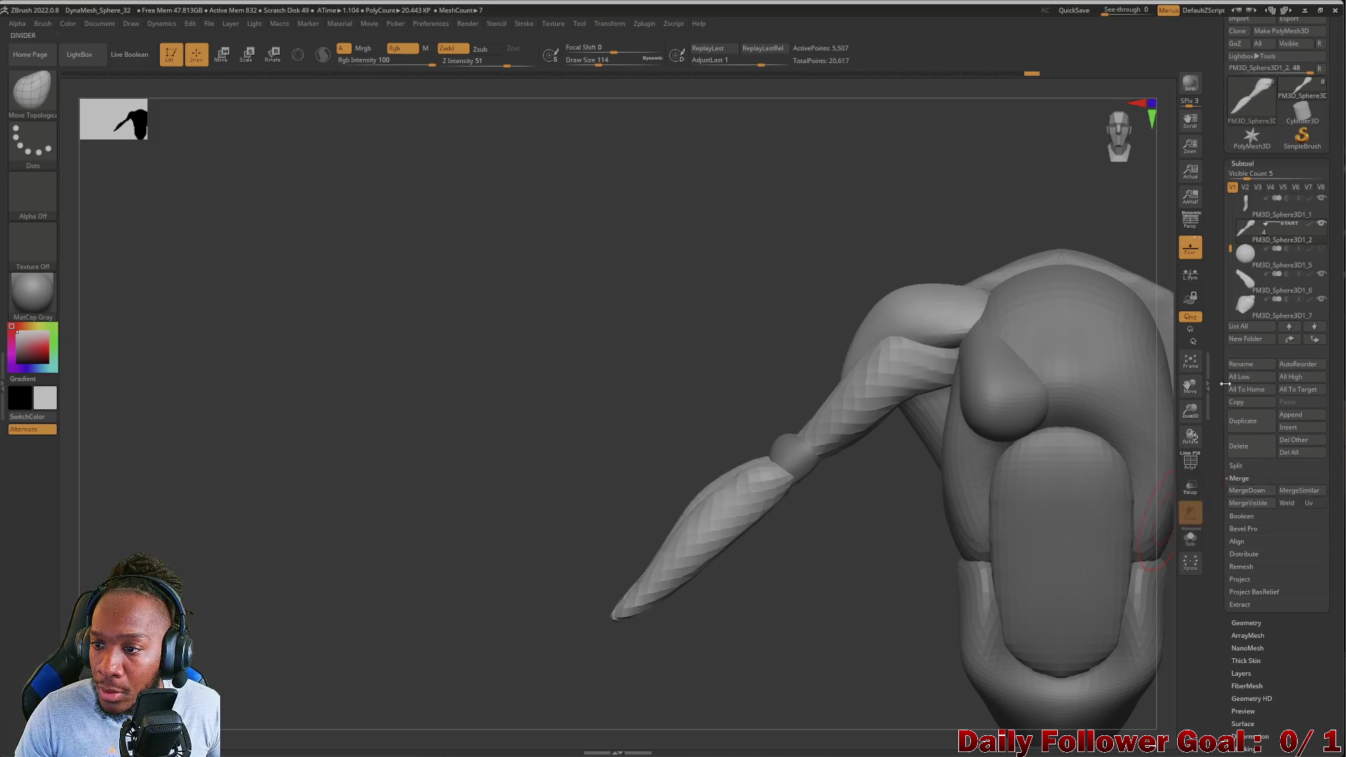
Move the arm subtool down and merge Sphere3D1_6 and Sphere3D1_7 into it
left_click_drag(1255, 271, 1262, 279)
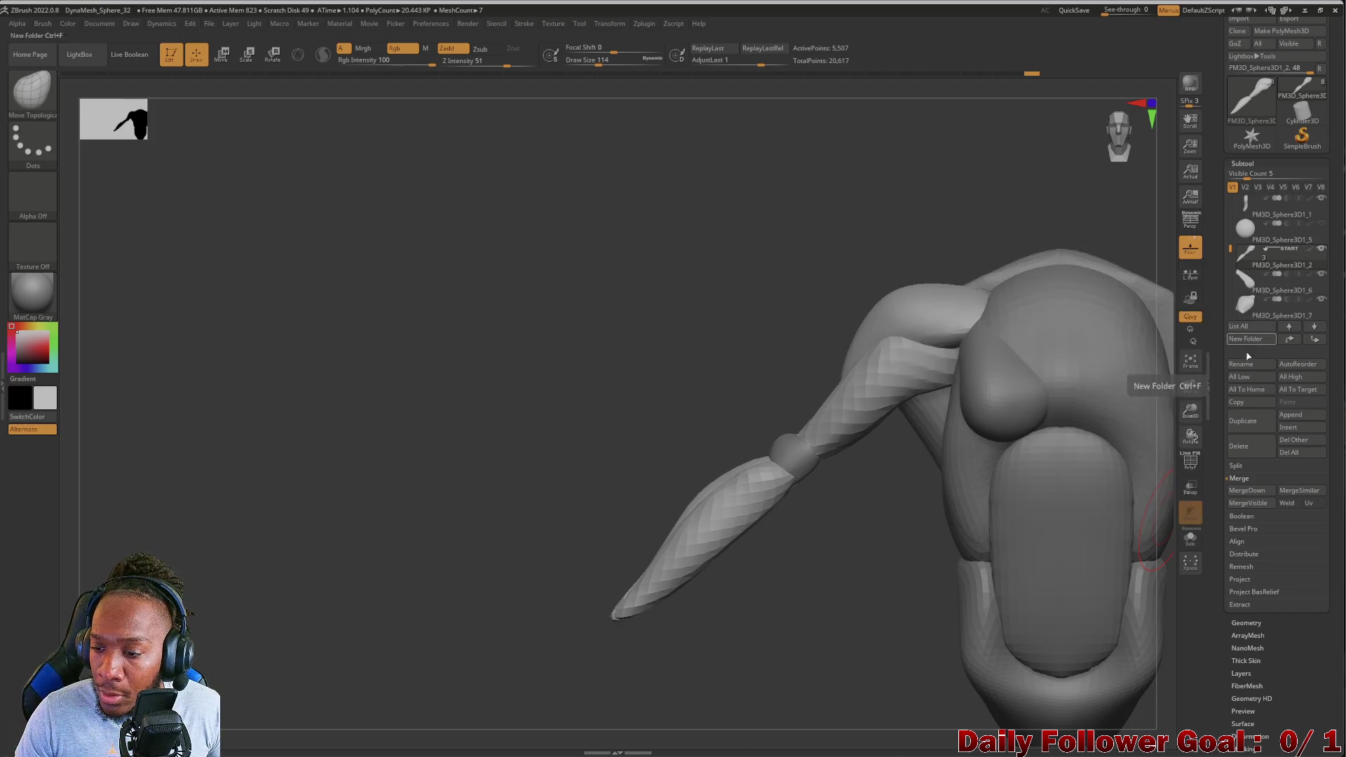
left_click(1246, 492)
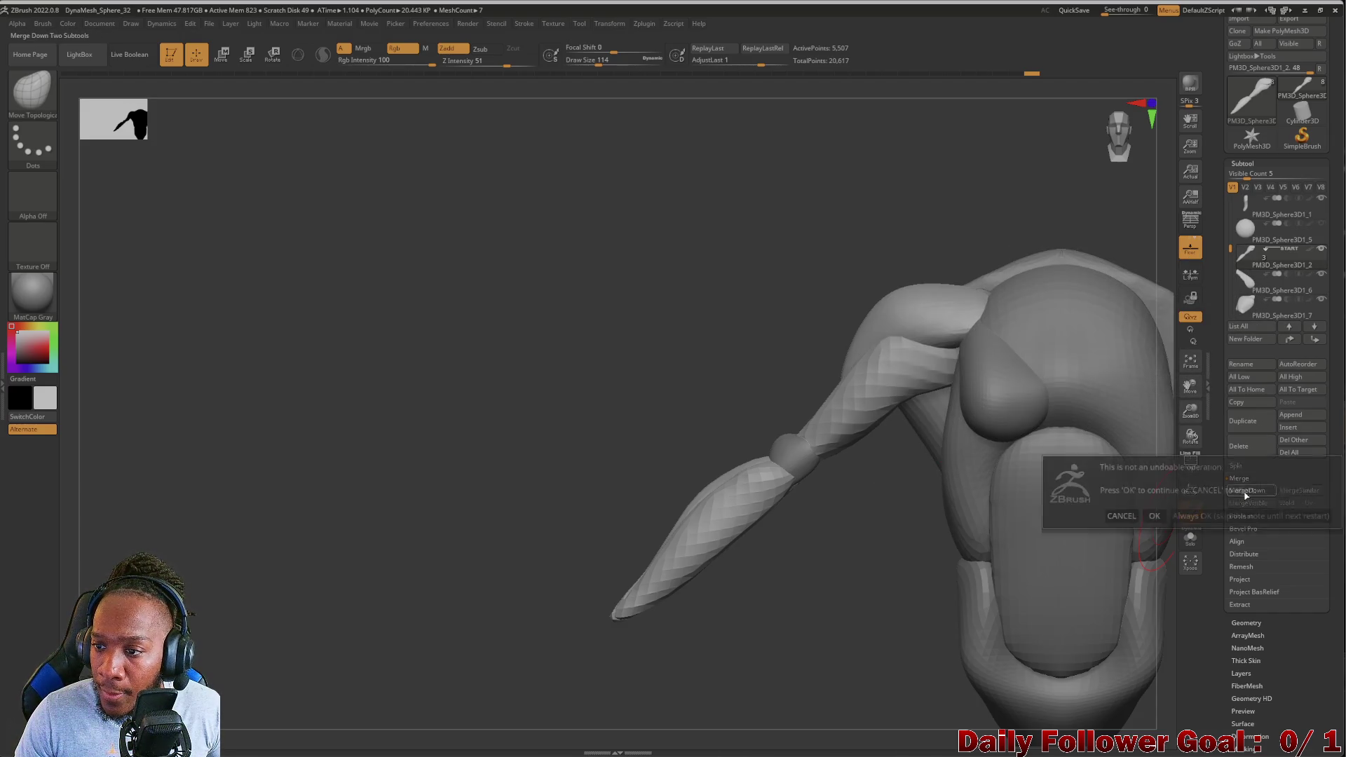
left_click(1153, 517)
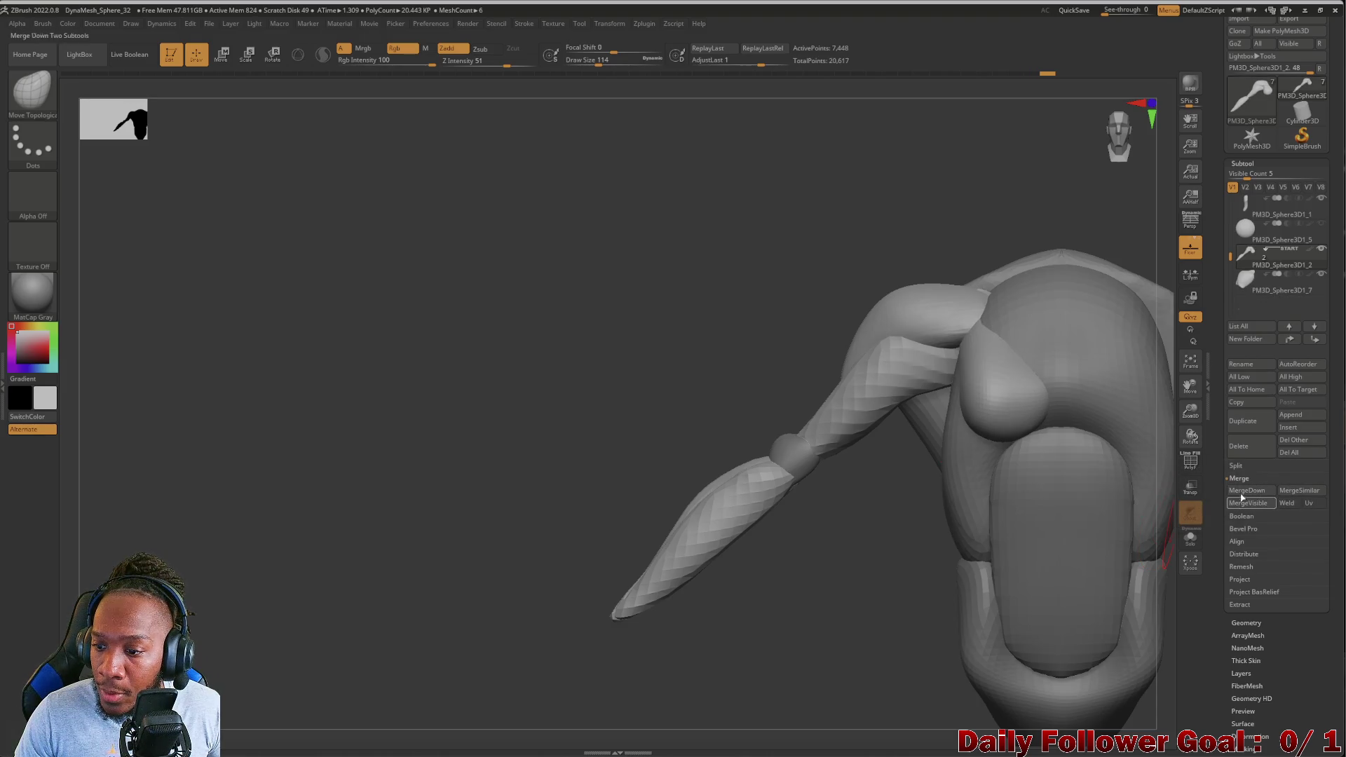
left_click(1243, 492)
left_click(1154, 517)
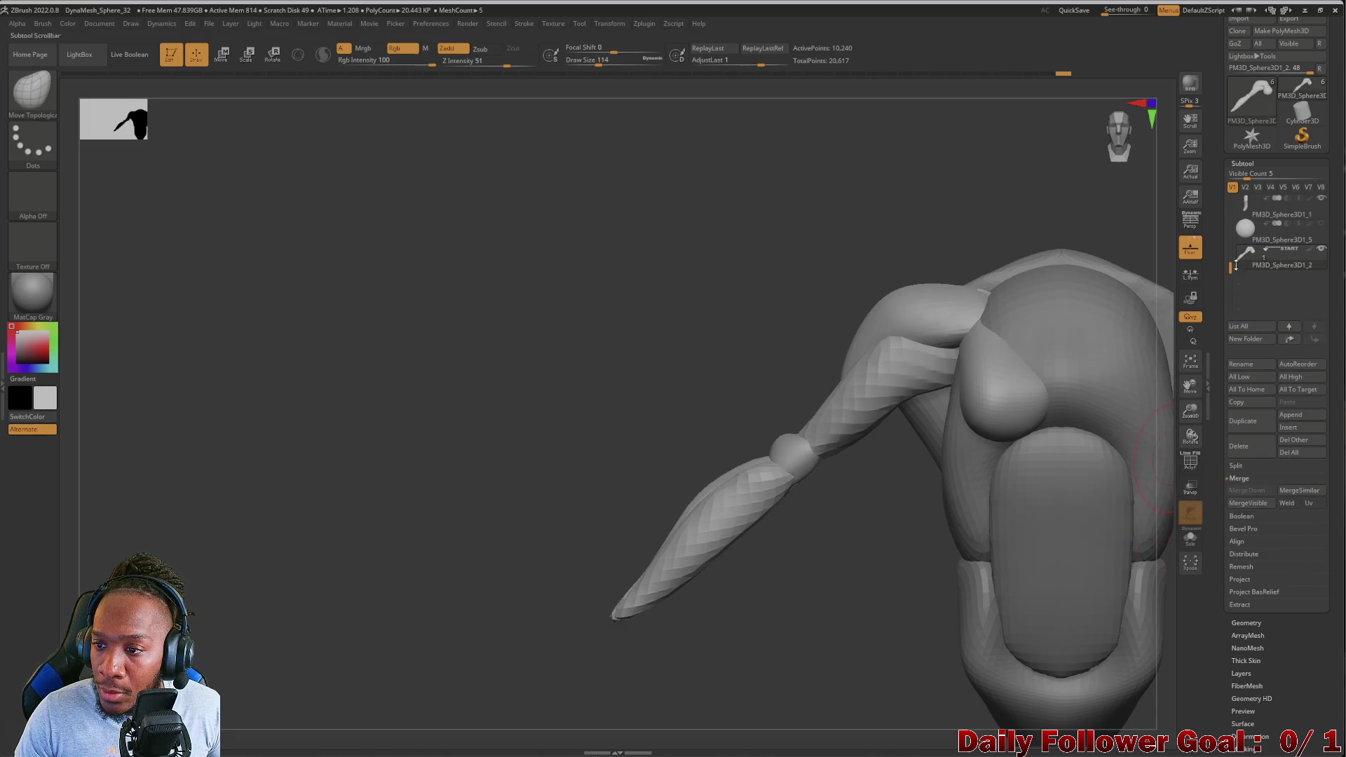
Toggle the merged arm's visibility to check it, then view the arm and shoulder closely
mouse_move(1325, 251)
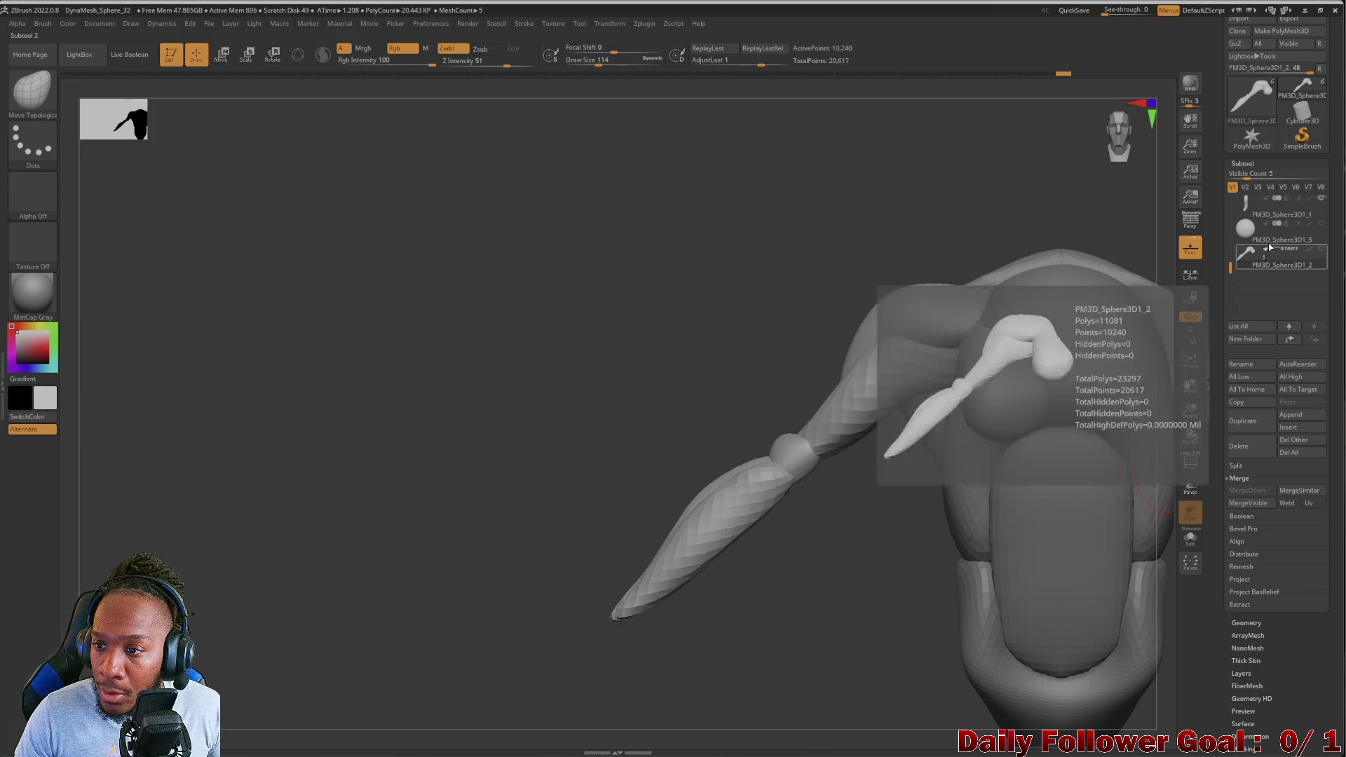
left_click(1296, 267)
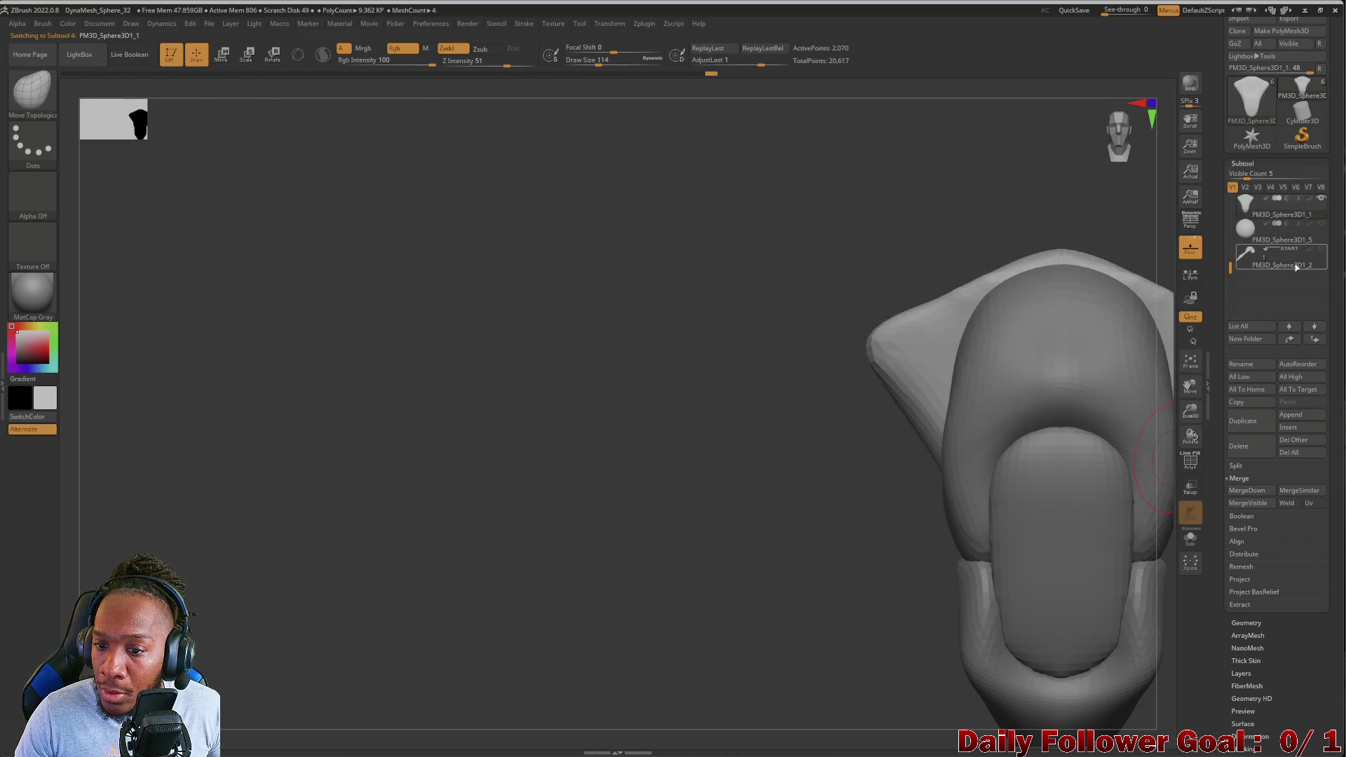
left_click(1282, 259)
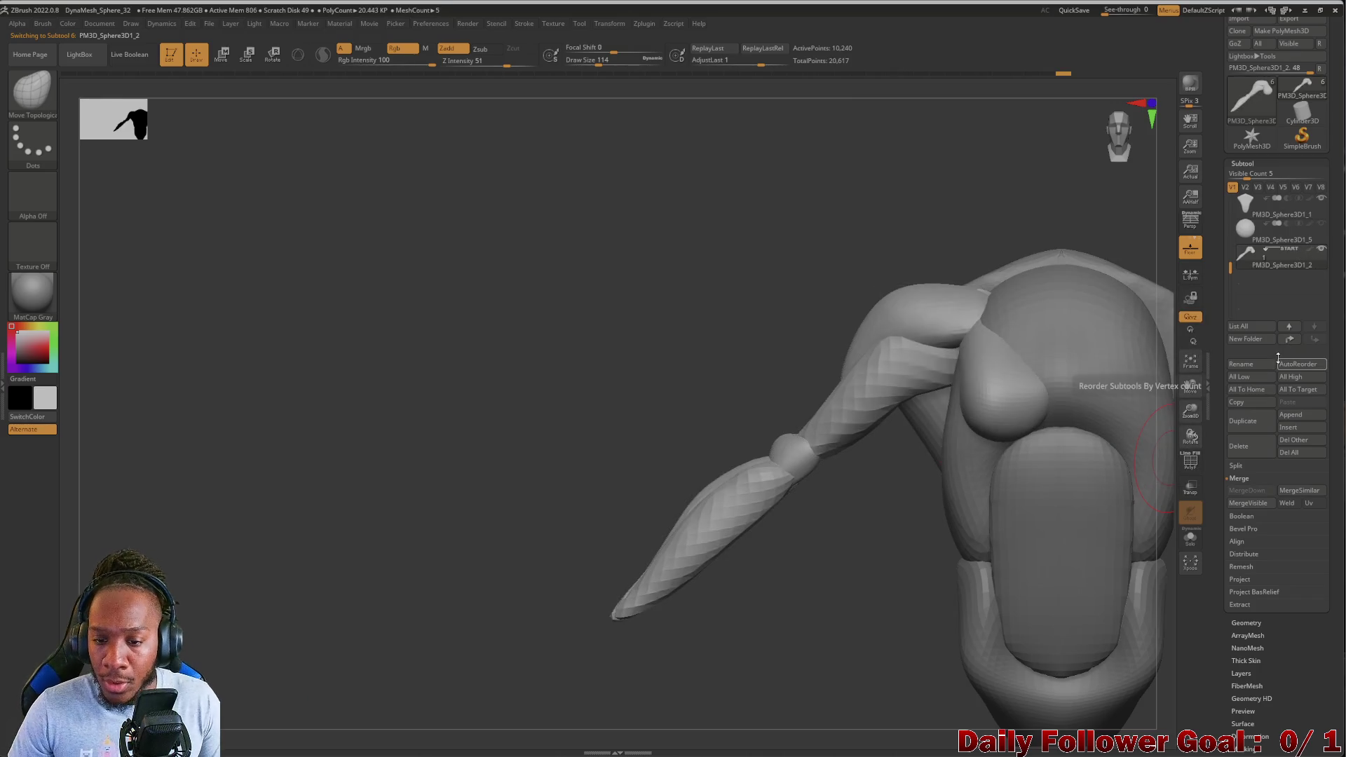
mouse_move(531, 513)
left_mouse_down()
mouse_move(400, 502)
mouse_move(393, 544)
mouse_move(339, 599)
left_mouse_up()
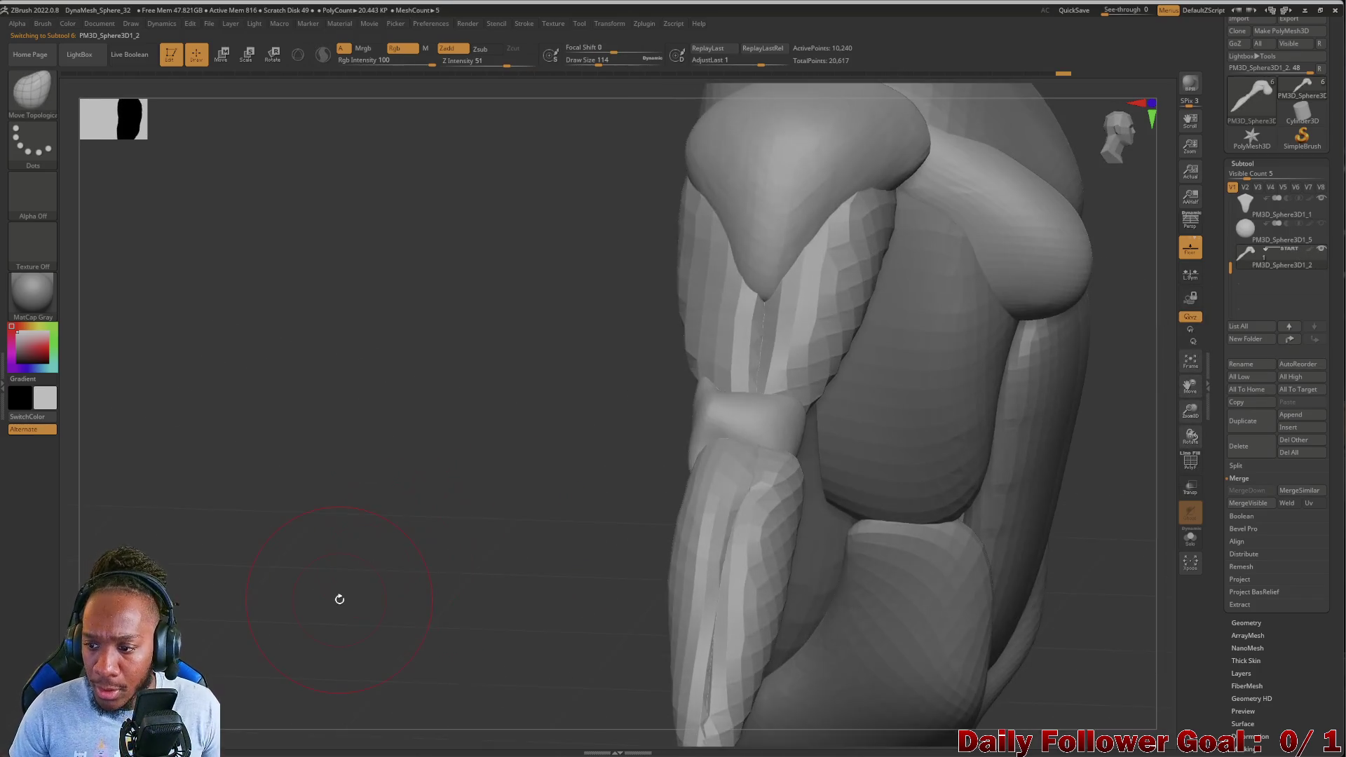
In Geometry > DynaMesh, set SubProjection to about 0.2 and trial-remesh the arm, undoing blocky results
left_click(1247, 621)
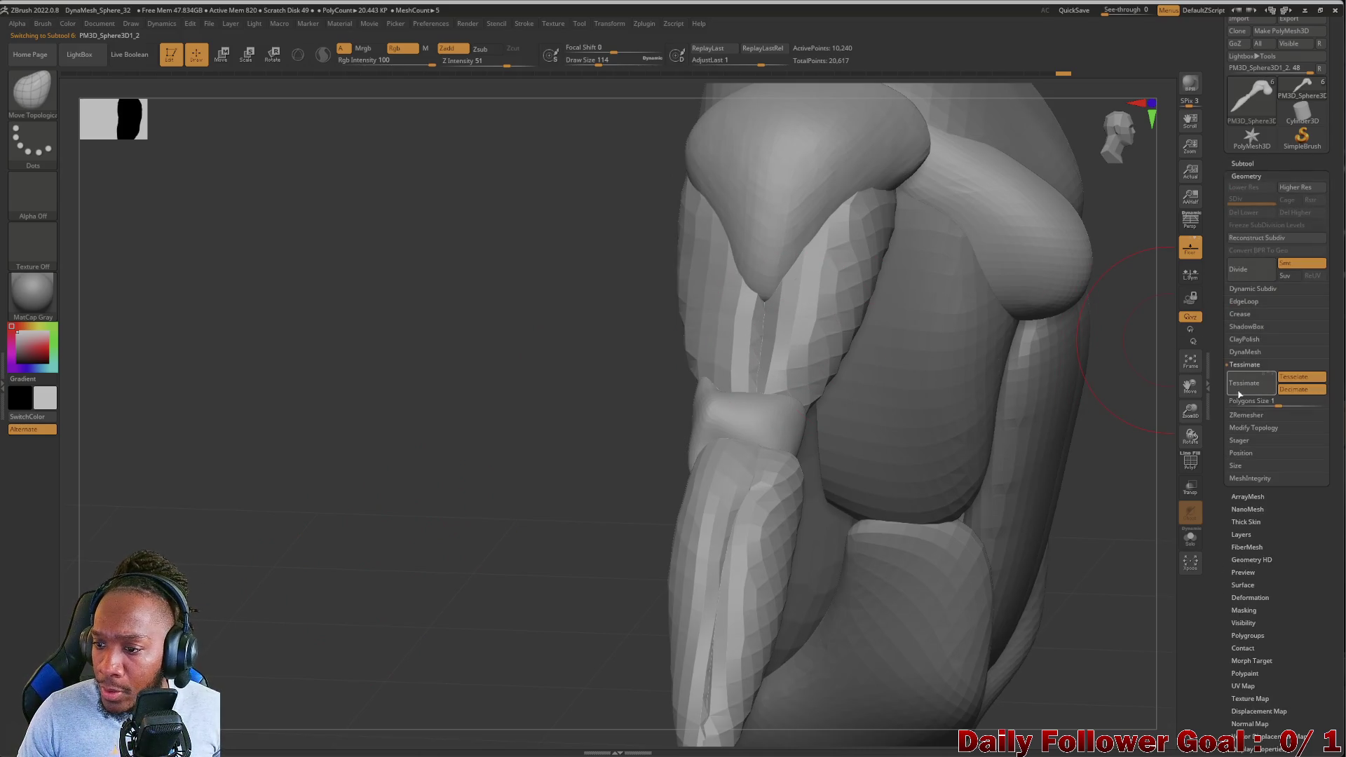
left_click(1246, 352)
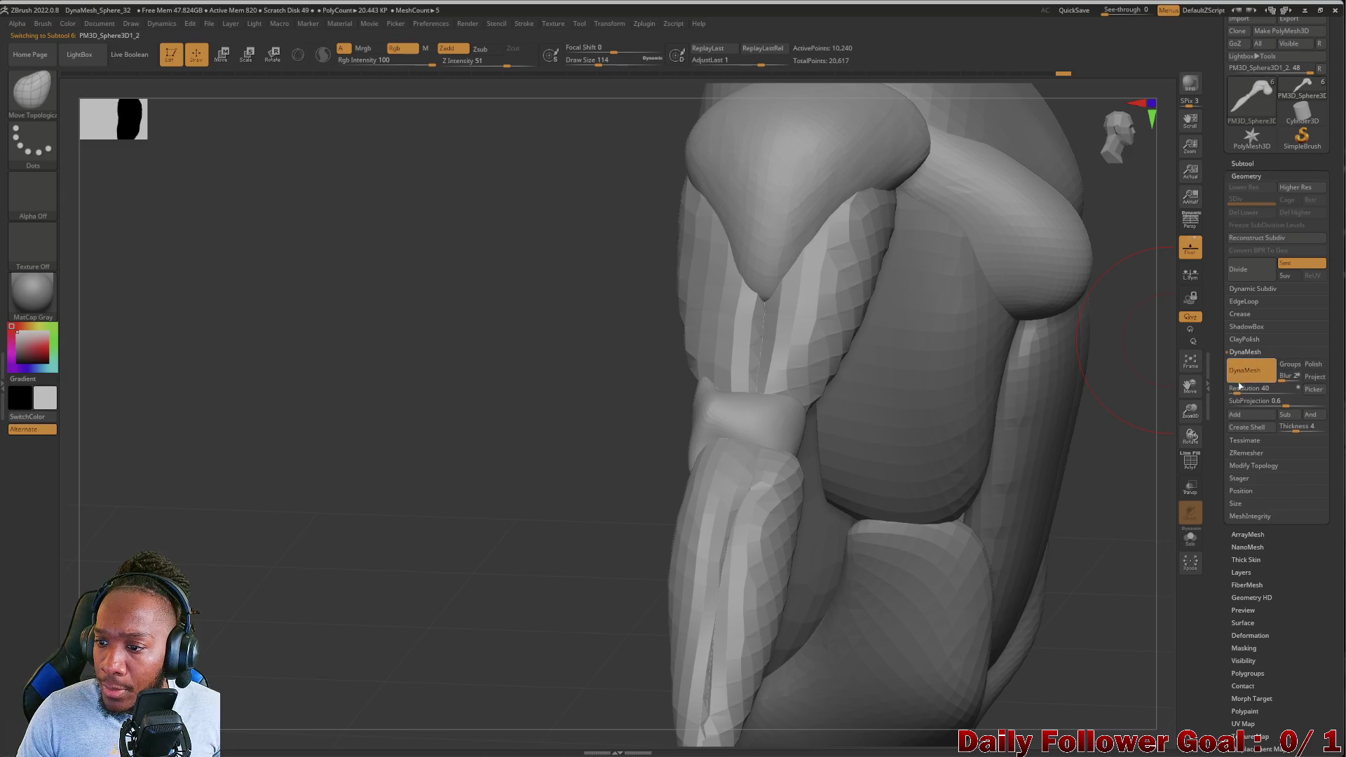
left_click_drag(408, 528, 417, 695, "ctrl")
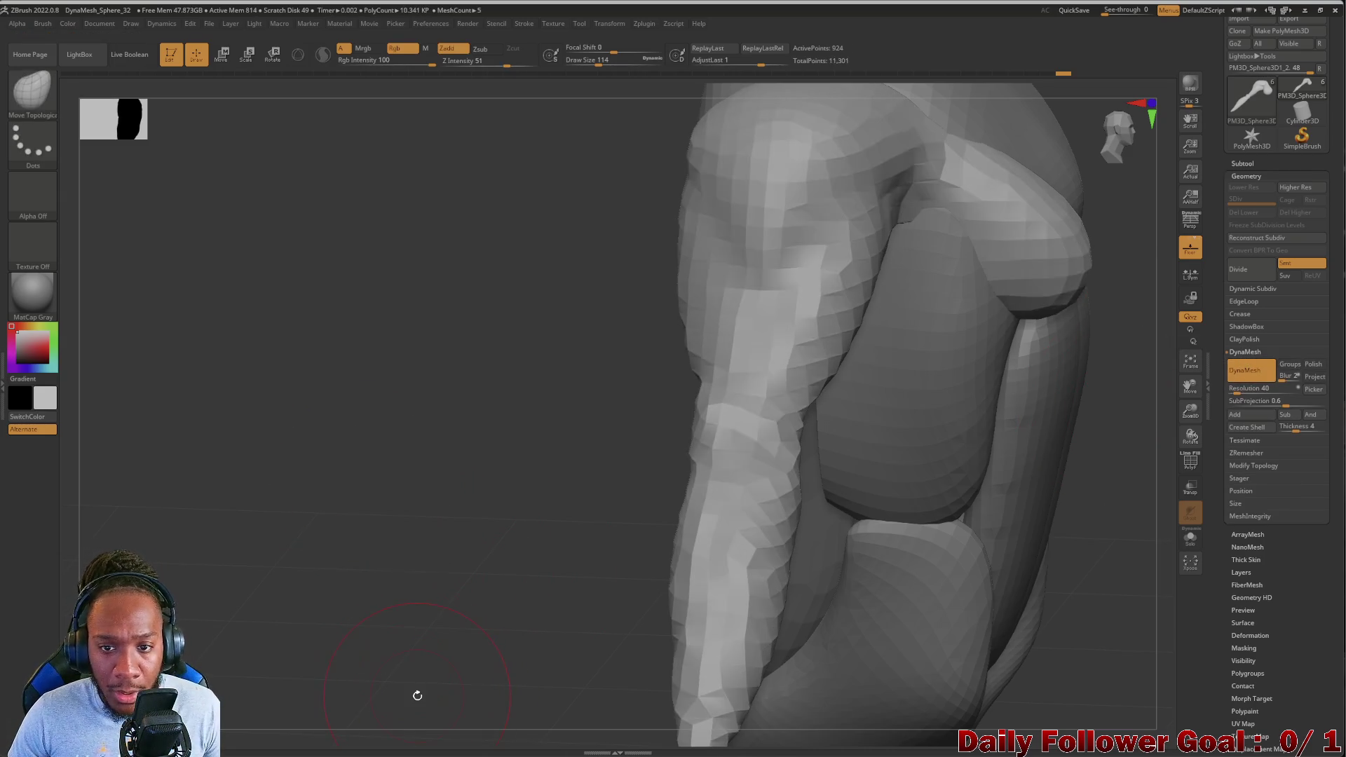
mouse_move(281, 416)
left_mouse_down()
mouse_move(234, 423)
mouse_move(306, 424)
mouse_move(339, 346)
mouse_move(396, 378)
mouse_move(423, 418)
mouse_move(378, 439)
mouse_move(381, 474)
mouse_move(357, 529)
left_mouse_up()
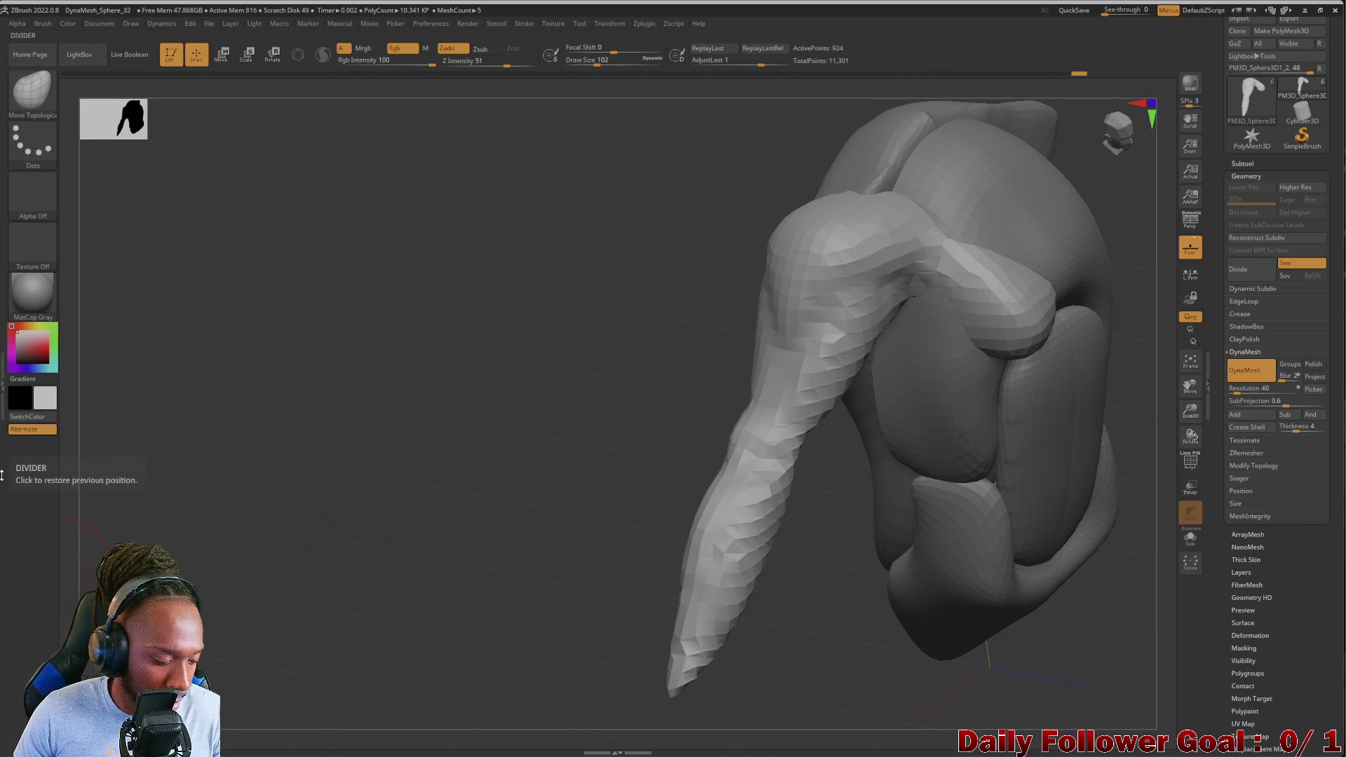
key("ctrl+z")
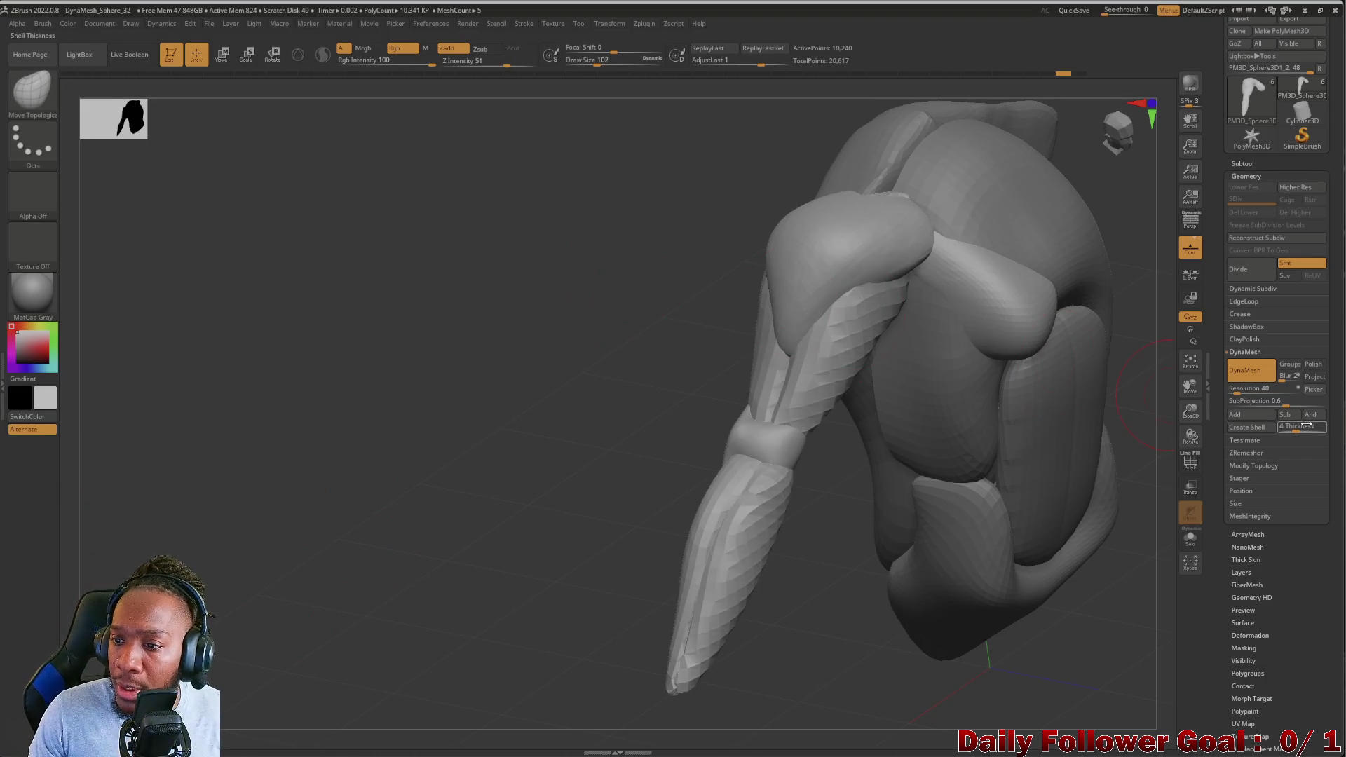
left_click_drag(1237, 393, 1241, 405)
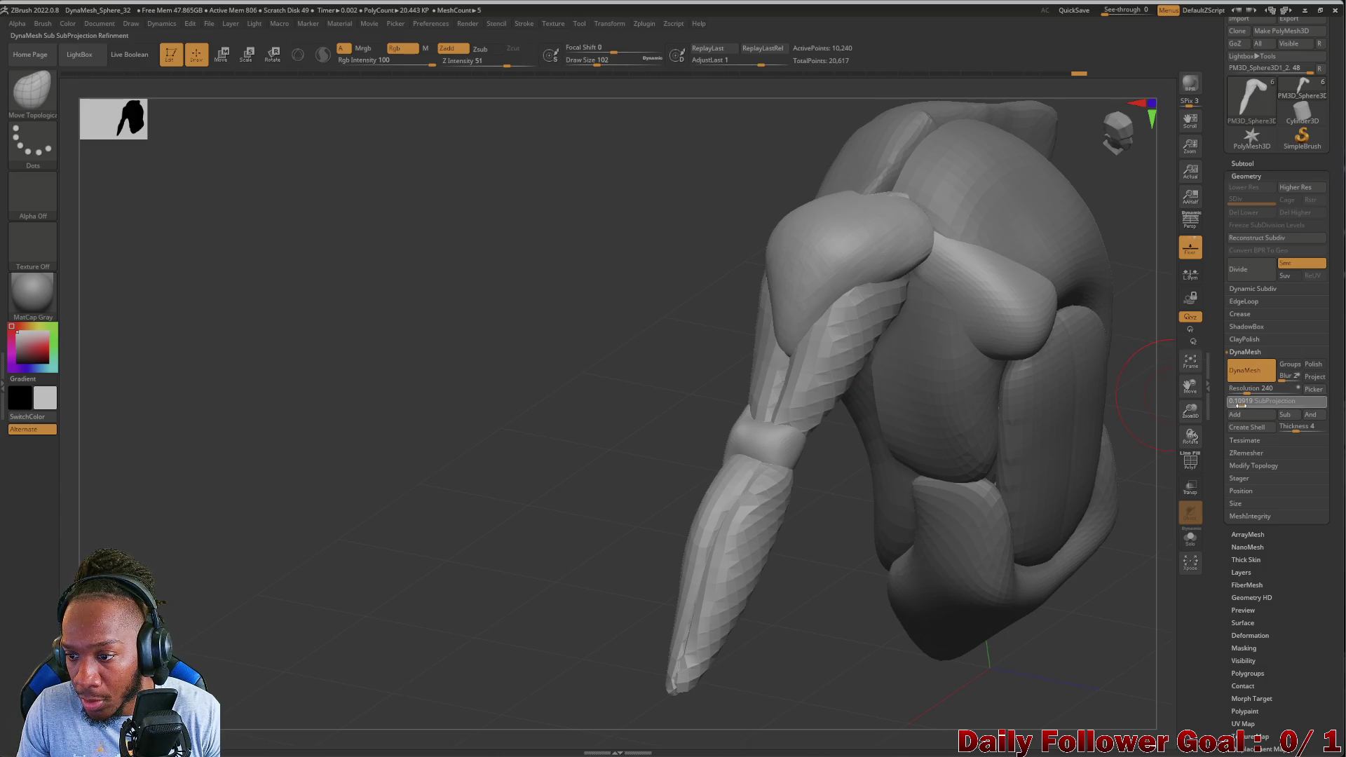
left_click(1247, 402)
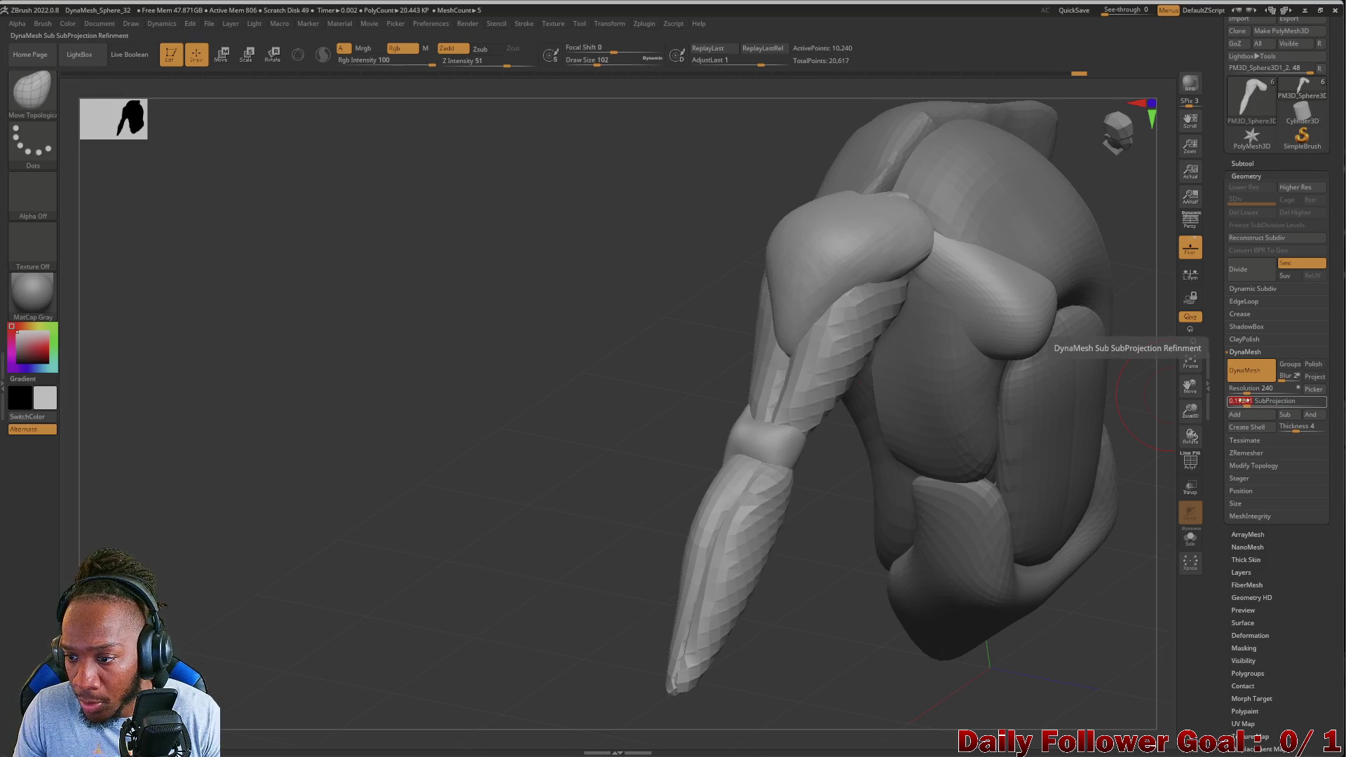
left_click_drag(1241, 401, 1248, 402)
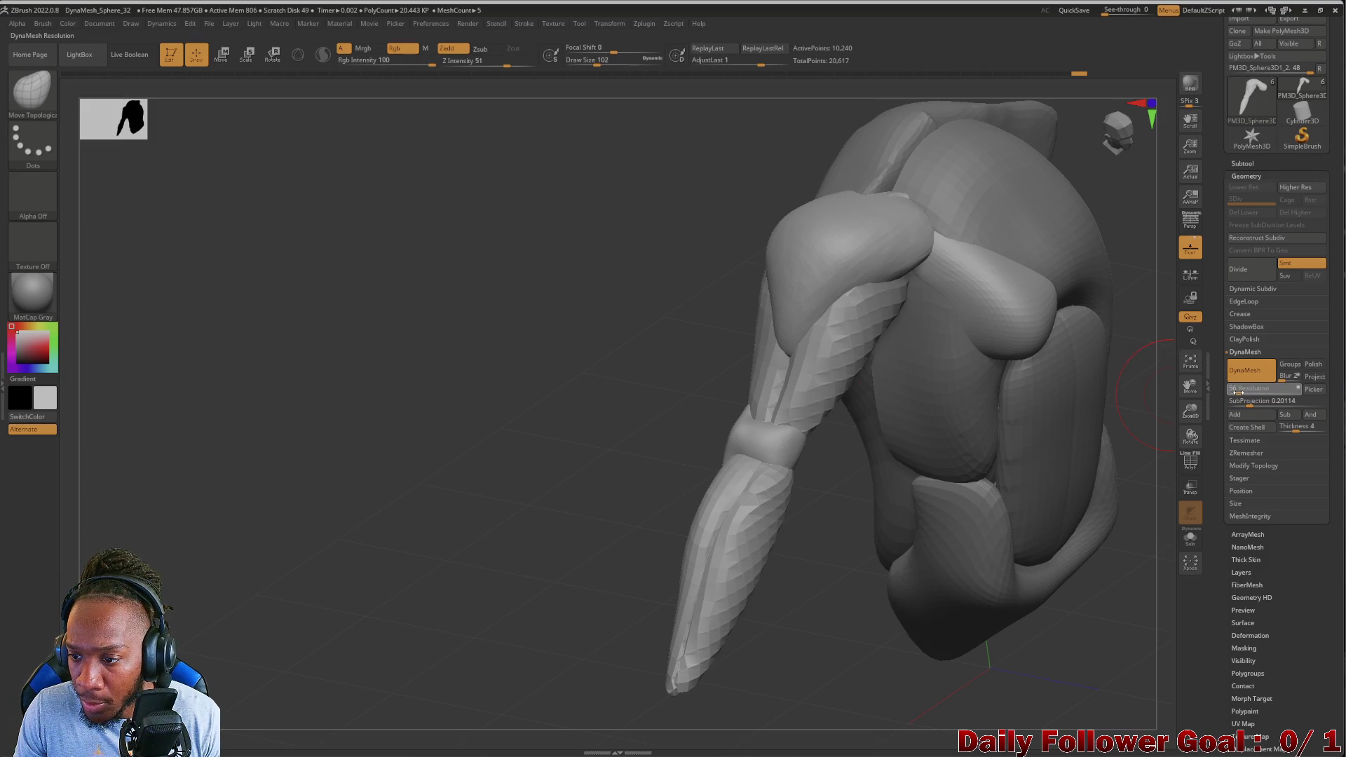
left_click_drag(493, 336, 463, 375, "ctrl")
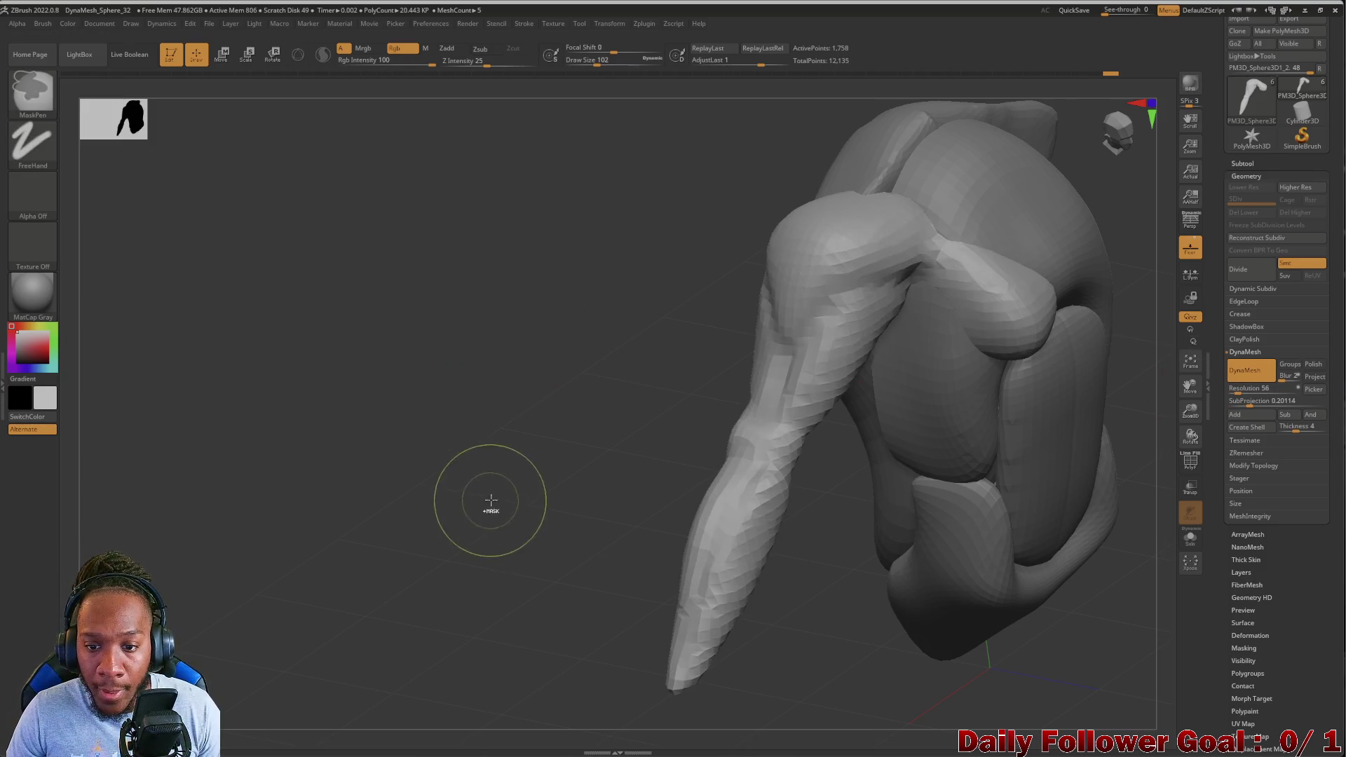
key("ctrl+z")
Try a DynaMesh resolution of 132 on the arm, then undo it
left_click(1237, 389)
type("132")
key("Return")
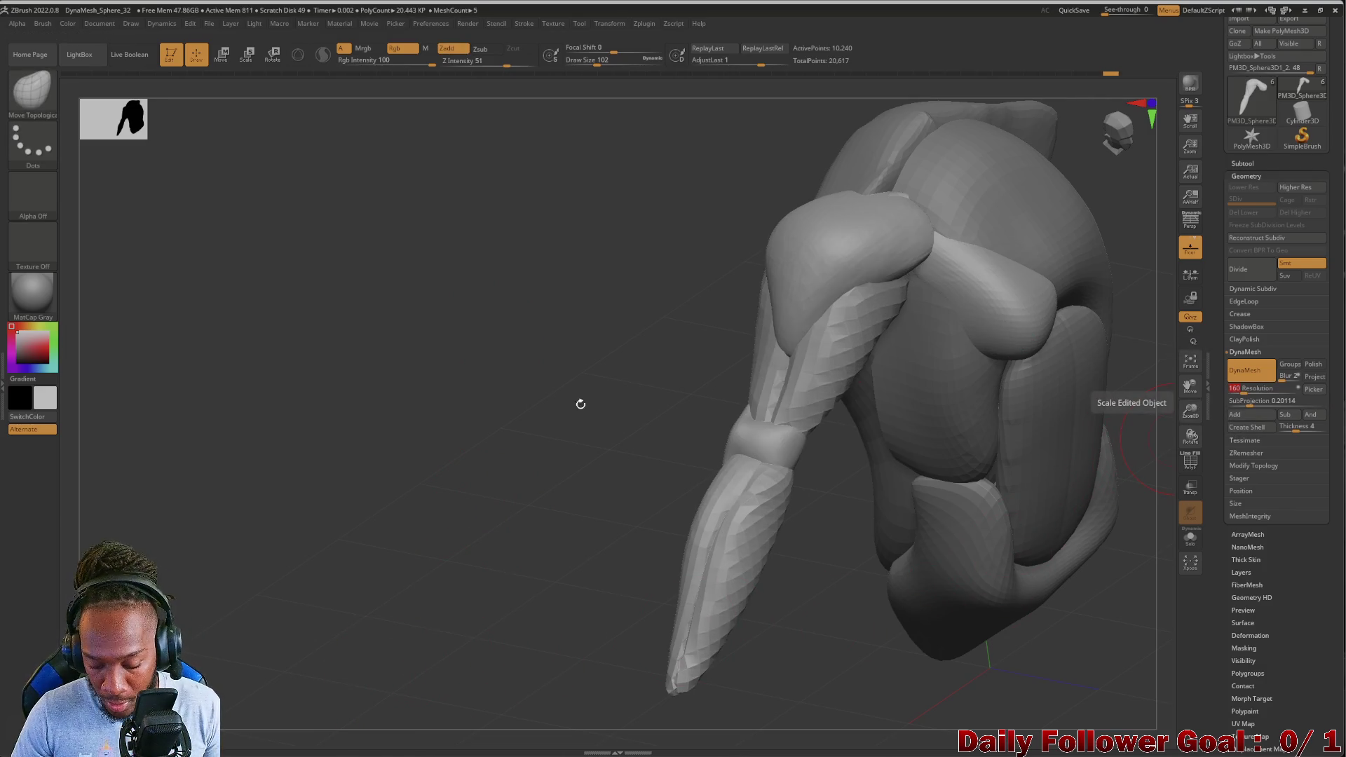
left_click_drag(589, 384, 554, 414, "ctrl")
left_click_drag(553, 413, 517, 444)
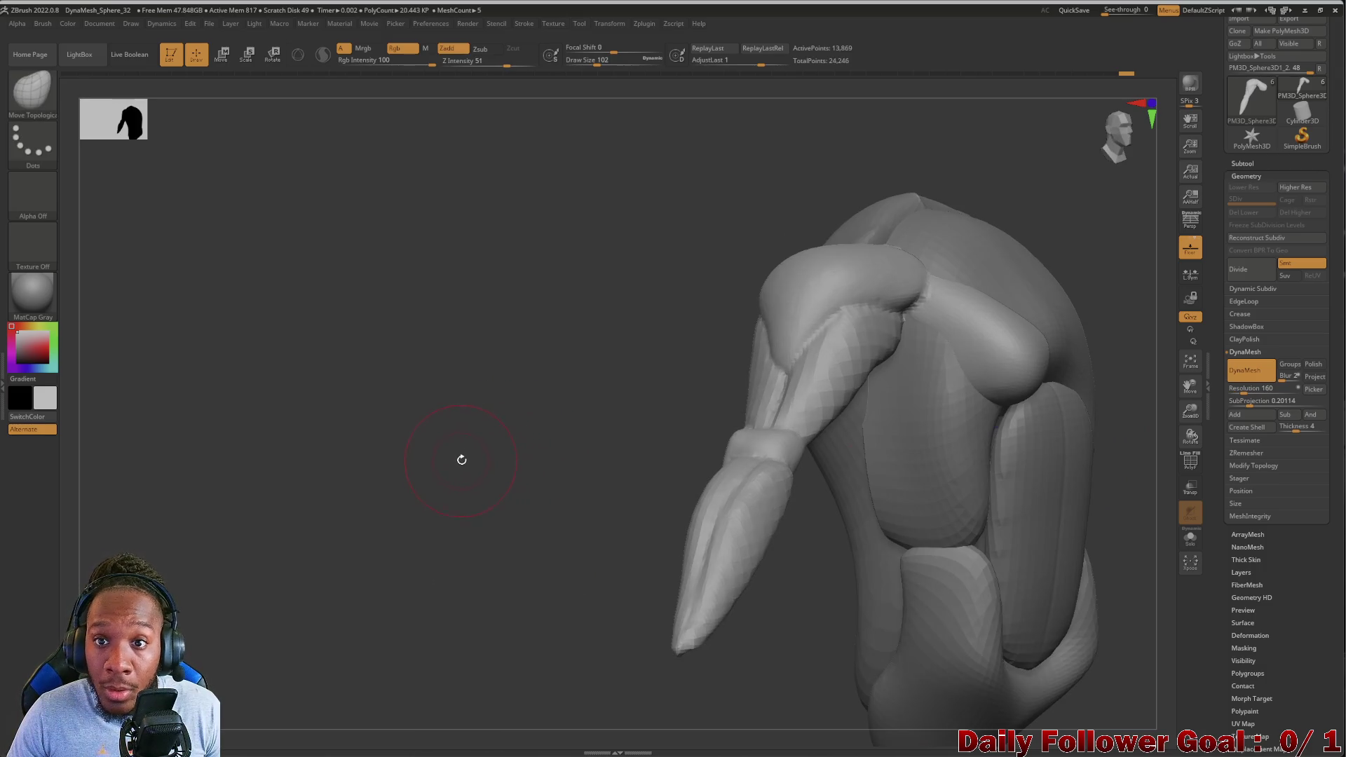
key("ctrl+z")
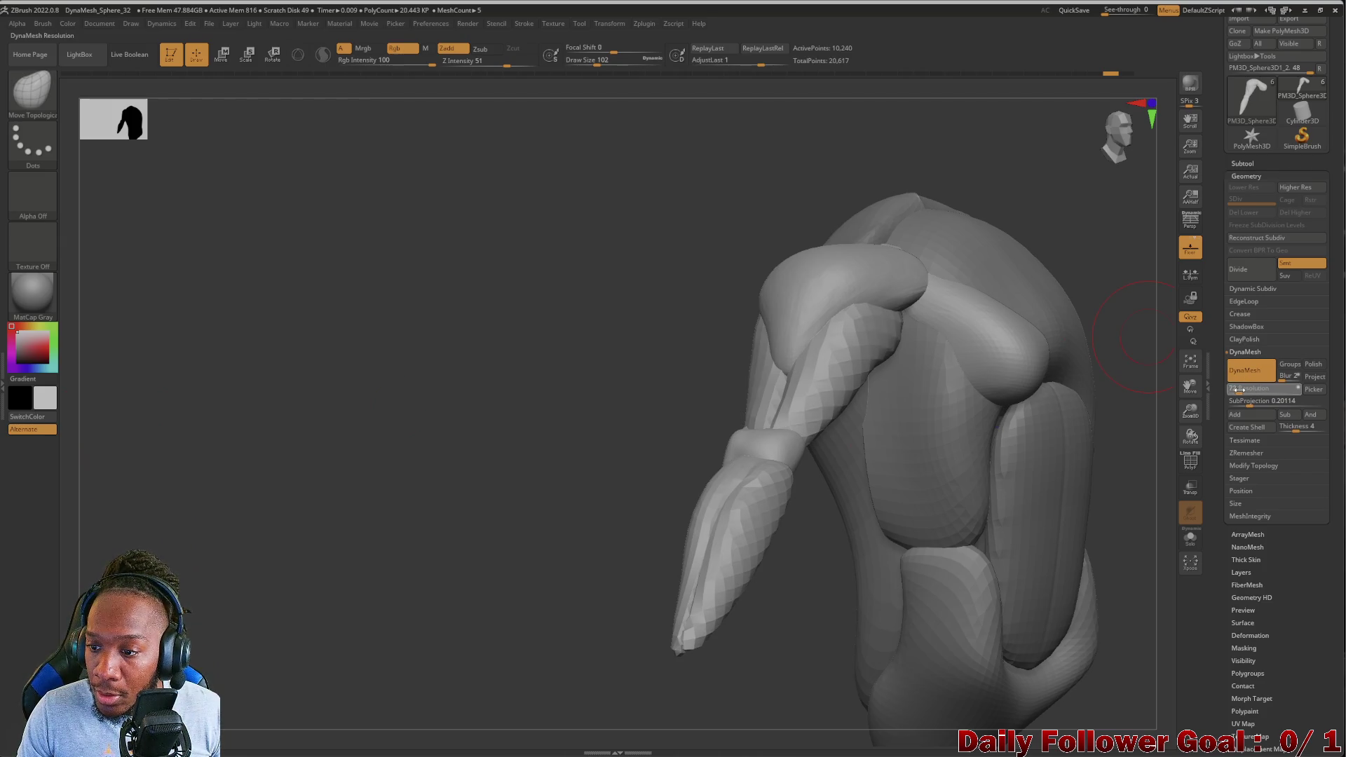
DynaMesh the arm at resolution 80, fusing it into a 3,536-point surface
type("80")
key("Return")
mouse_move(411, 390)
left_mouse_down("ctrl")
mouse_move(511, 454)
mouse_move(405, 474)
mouse_move(460, 484)
mouse_move(472, 501)
mouse_move(459, 465)
mouse_move(468, 529)
mouse_move(438, 495)
mouse_move(502, 401)
left_mouse_up("ctrl")
mouse_move(459, 338)
left_mouse_down()
mouse_move(322, 321)
mouse_move(621, 321)
mouse_move(898, 364)
mouse_move(811, 353)
mouse_move(785, 322)
left_mouse_up()
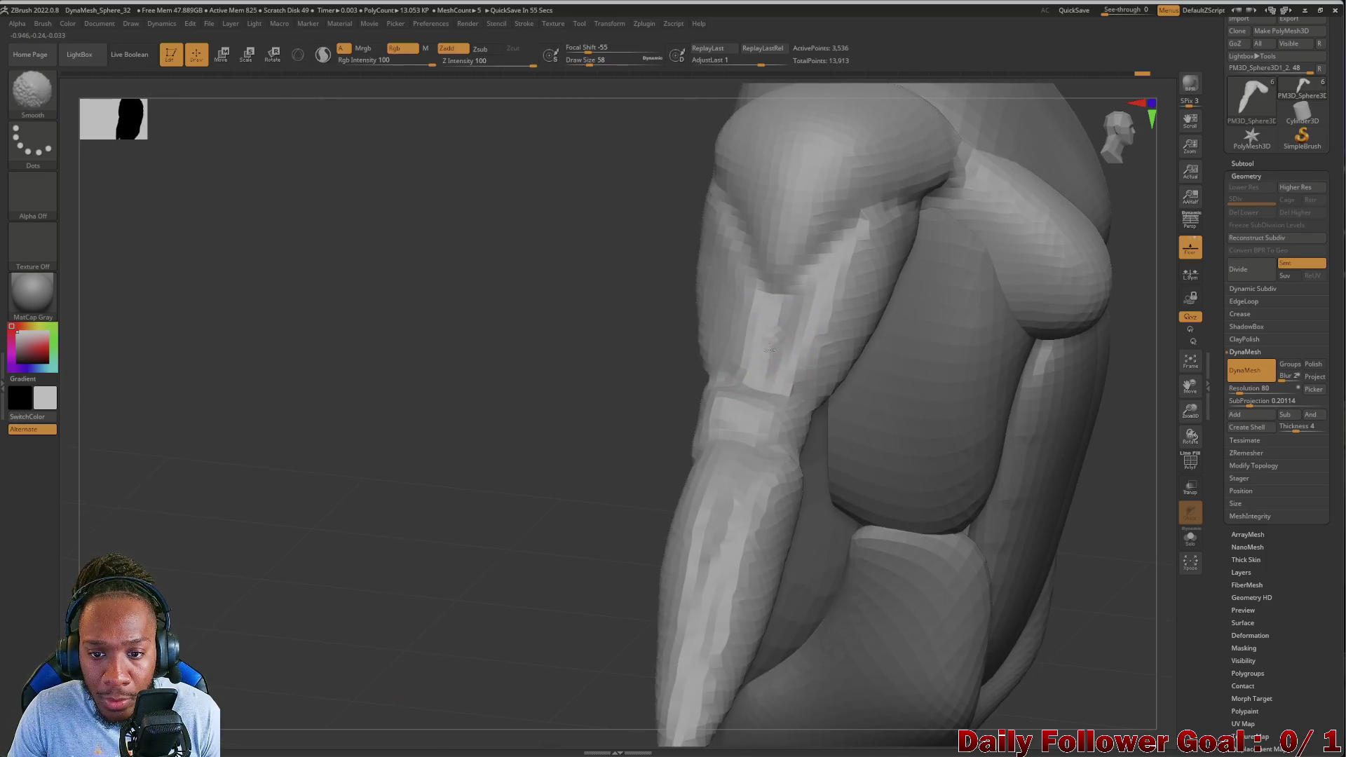
Try smoothing the dent on the upper arm, then undo it
left_click_drag(484, 367, 907, 246, "ctrl")
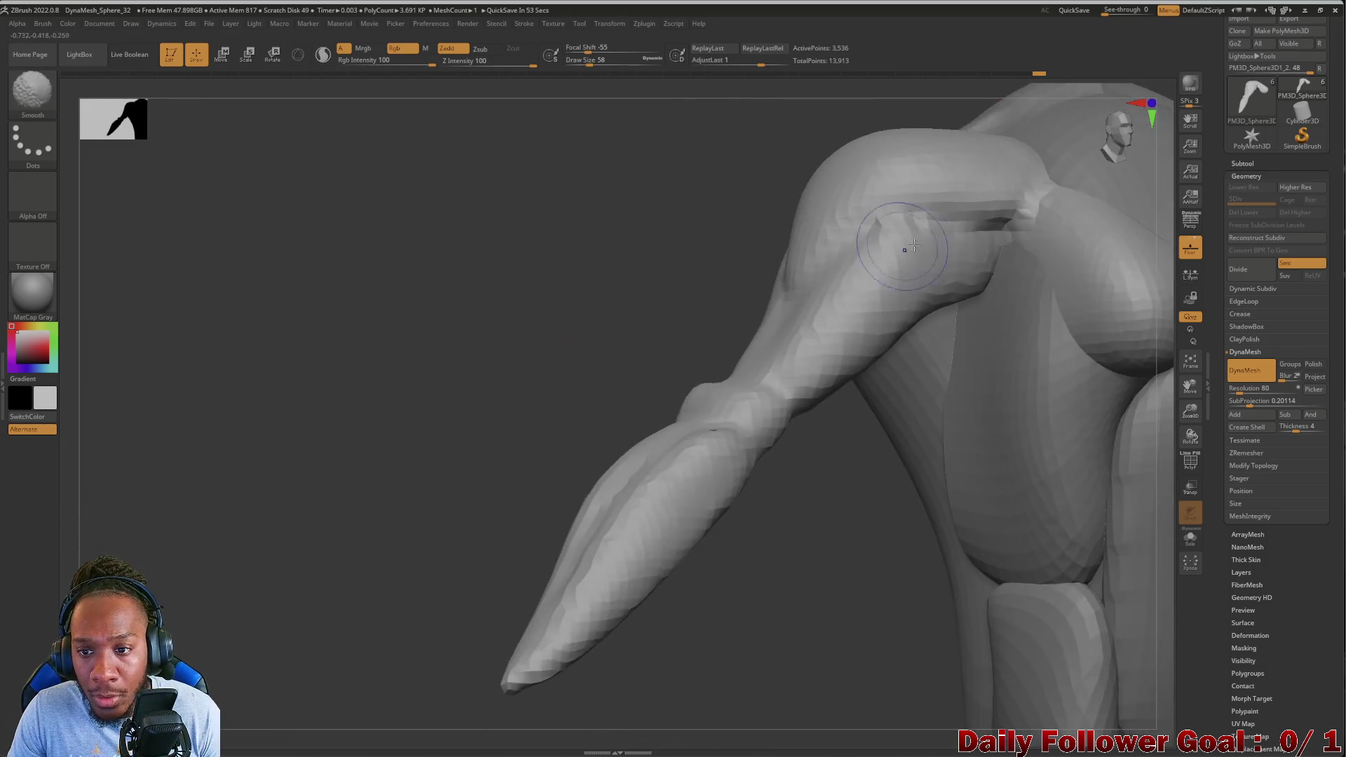
key("ctrl+z")
mouse_move(608, 271)
left_mouse_down()
mouse_move(706, 355)
mouse_move(562, 368)
mouse_move(671, 355)
left_mouse_up()
Switch to the Inflat brush (B, I) and inflate the arm surface around the elbow
key("b")
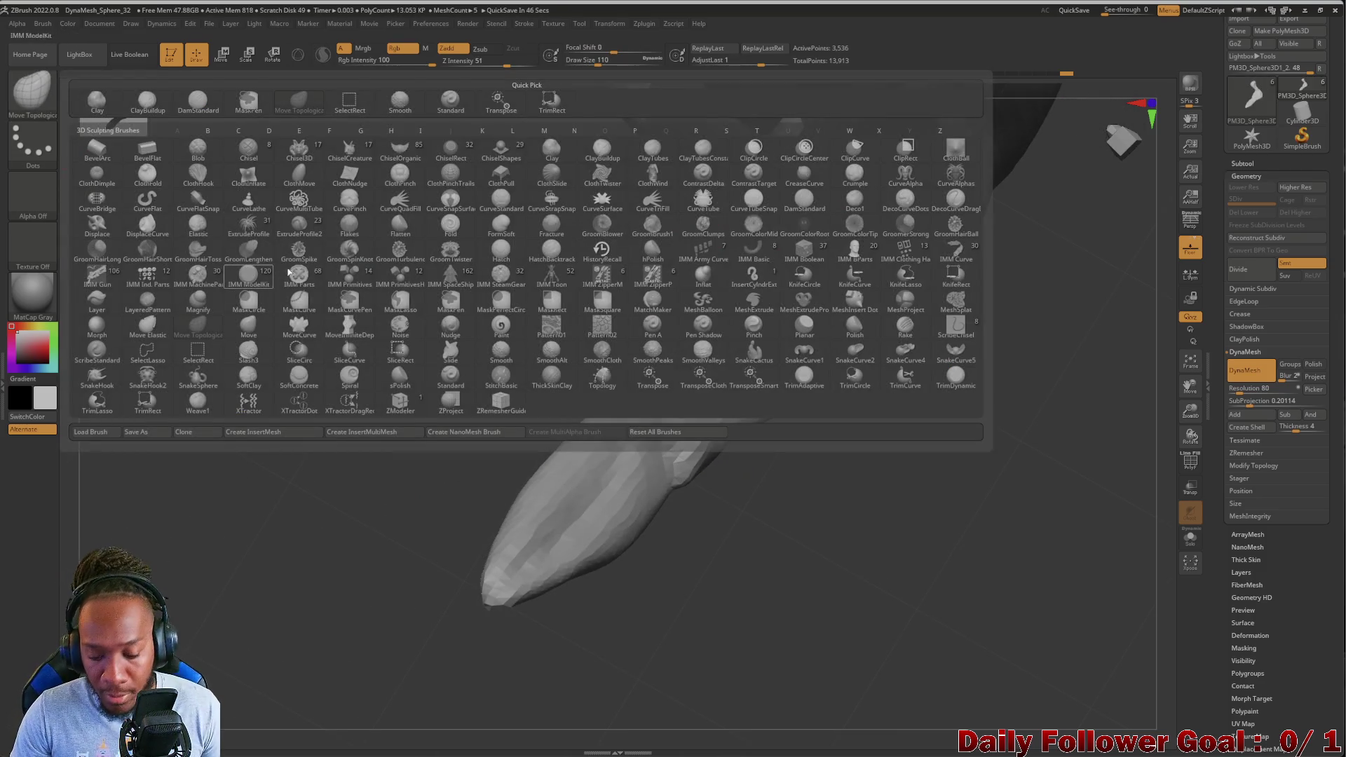
key("i")
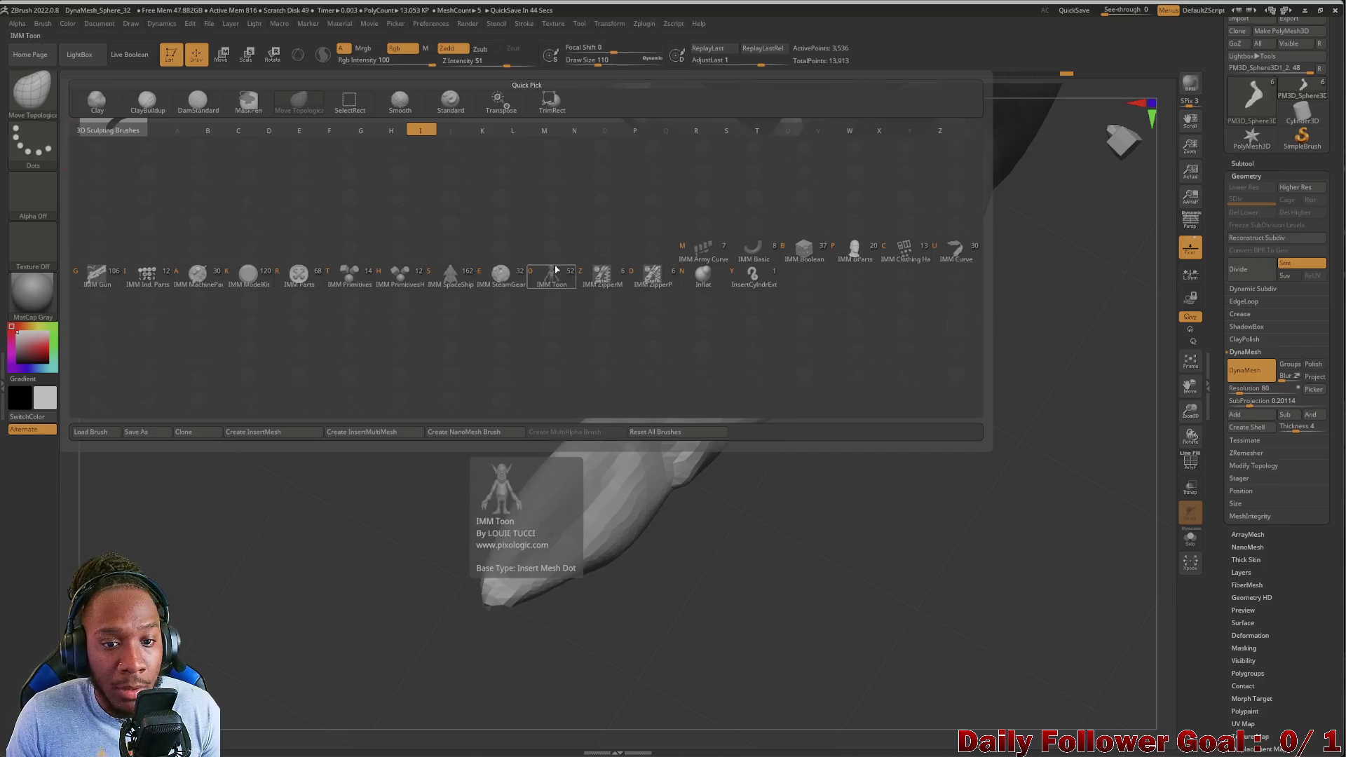
left_click(703, 273)
left_click_drag(403, 372, 401, 346)
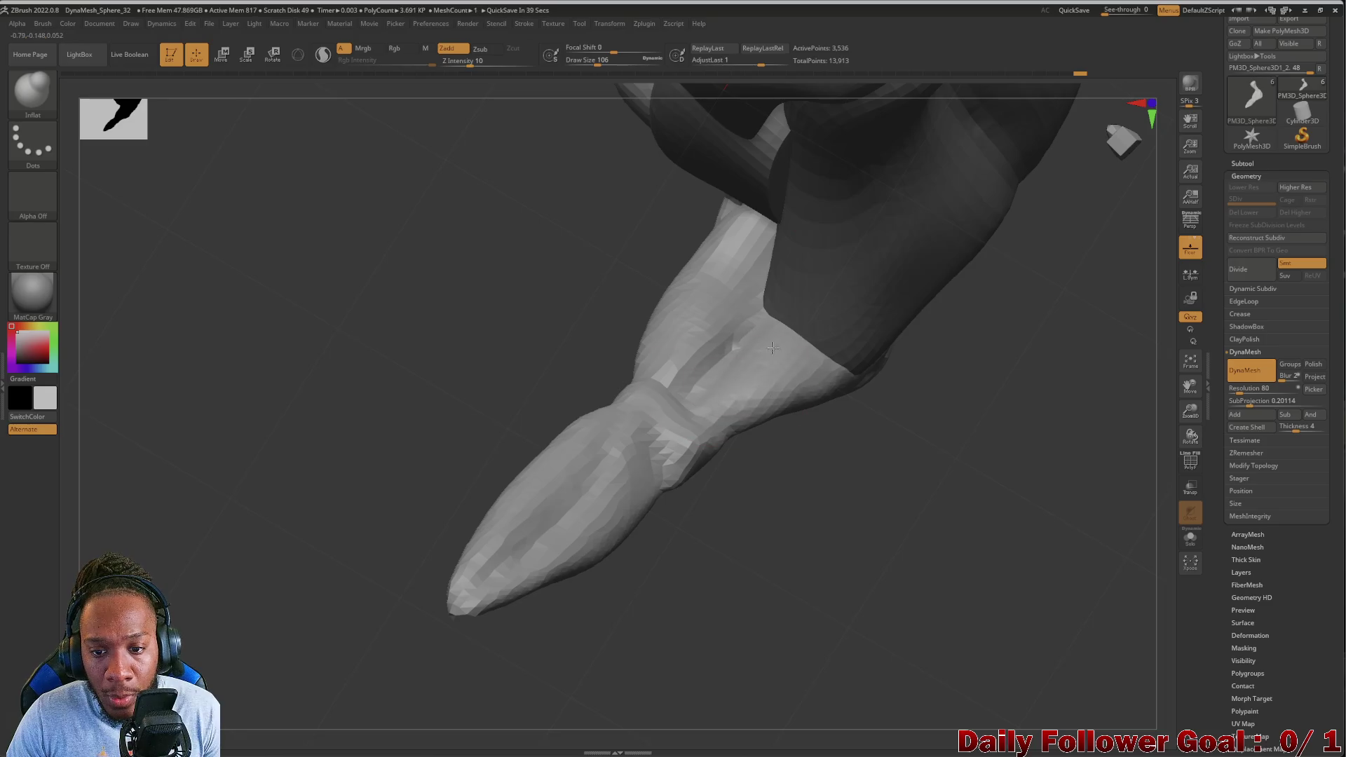
mouse_move(689, 361)
left_mouse_down()
mouse_move(474, 399)
mouse_move(495, 406)
mouse_move(460, 391)
mouse_move(728, 354)
left_mouse_up()
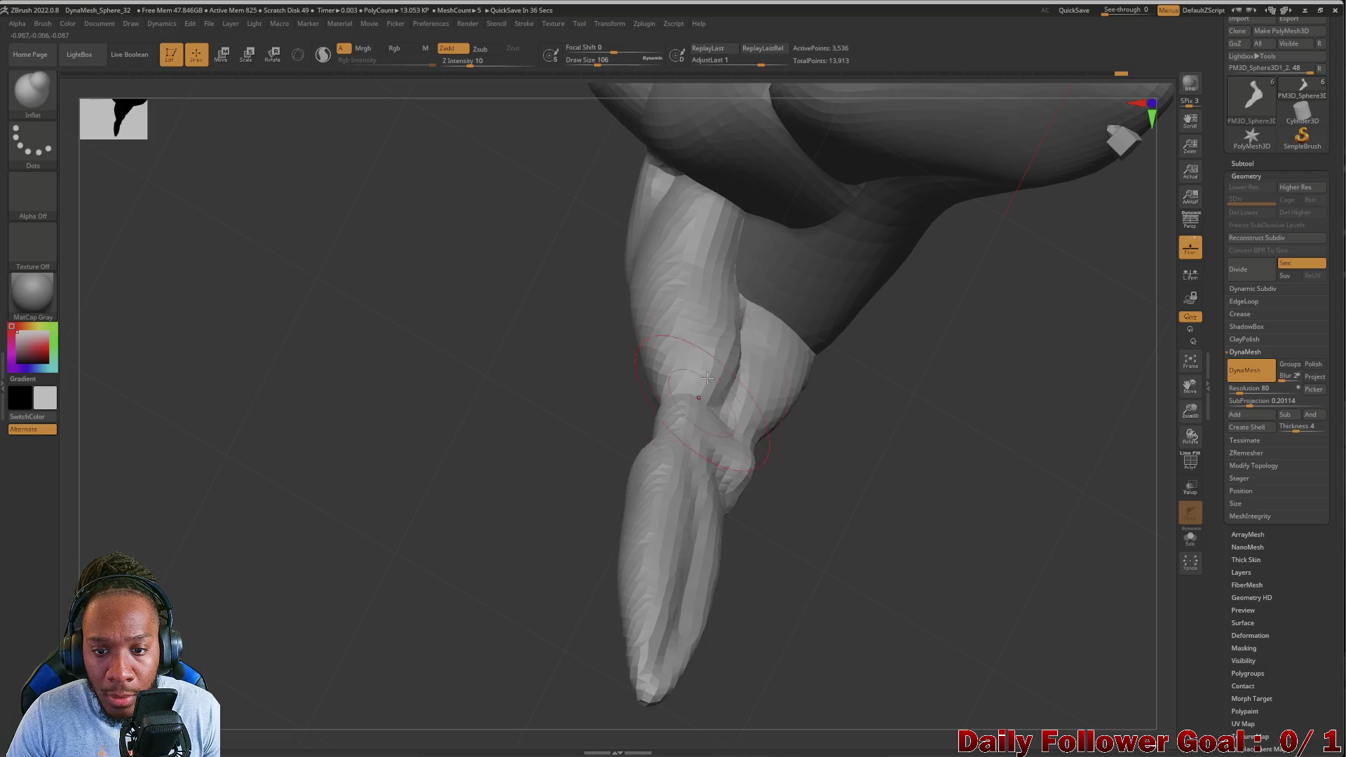
mouse_move(491, 393)
left_mouse_down()
mouse_move(448, 389)
mouse_move(504, 392)
left_mouse_up()
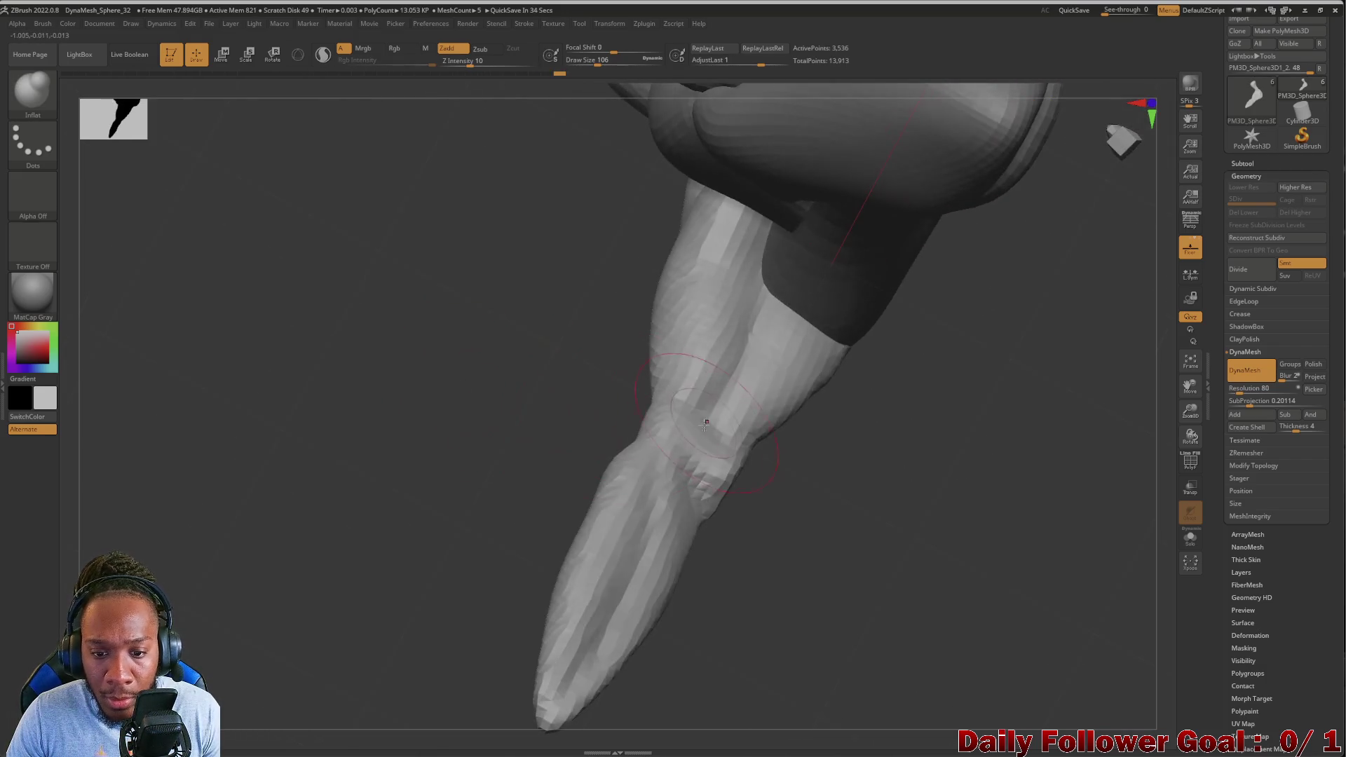
mouse_move(437, 474)
left_mouse_down()
mouse_move(360, 480)
mouse_move(322, 463)
mouse_move(267, 514)
mouse_move(171, 535)
mouse_move(393, 435)
mouse_move(560, 339)
left_mouse_up()
left_click_drag(616, 274, 620, 300, "shift")
mouse_move(447, 404)
left_mouse_down()
mouse_move(357, 366)
mouse_move(485, 328)
mouse_move(631, 344)
left_mouse_up()
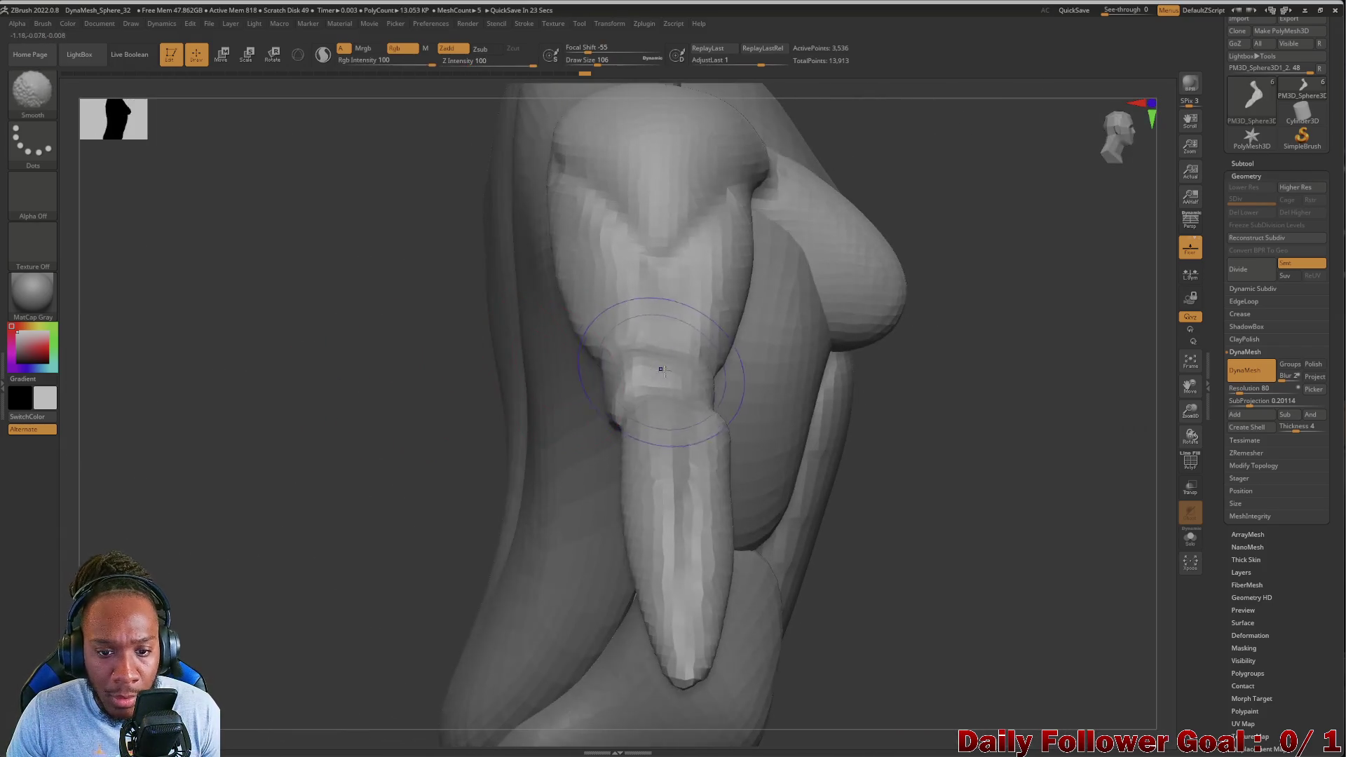
mouse_move(559, 400)
left_mouse_down()
mouse_move(295, 376)
mouse_move(627, 433)
mouse_move(571, 486)
mouse_move(611, 419)
mouse_move(477, 543)
mouse_move(367, 504)
mouse_move(301, 457)
mouse_move(283, 474)
mouse_move(294, 498)
left_mouse_up()
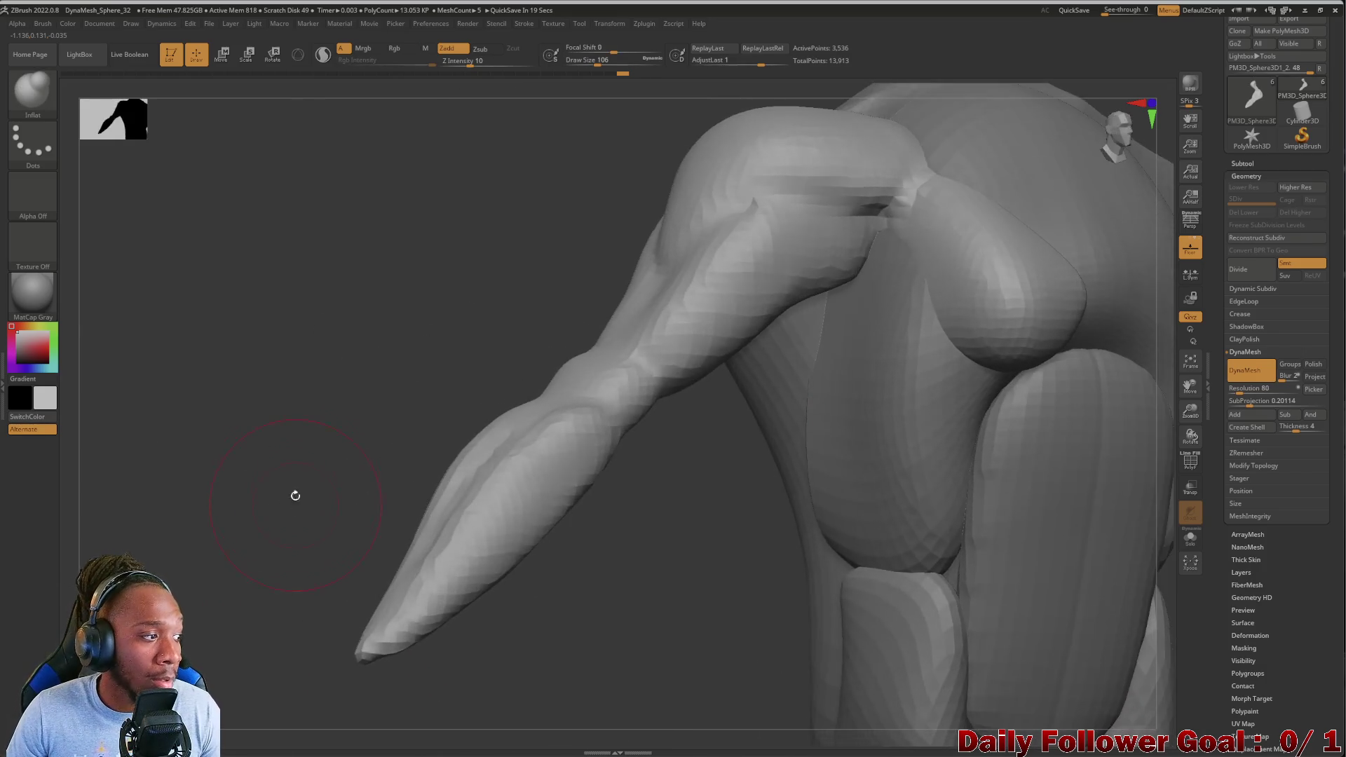
left_click_drag(237, 405, 259, 701)
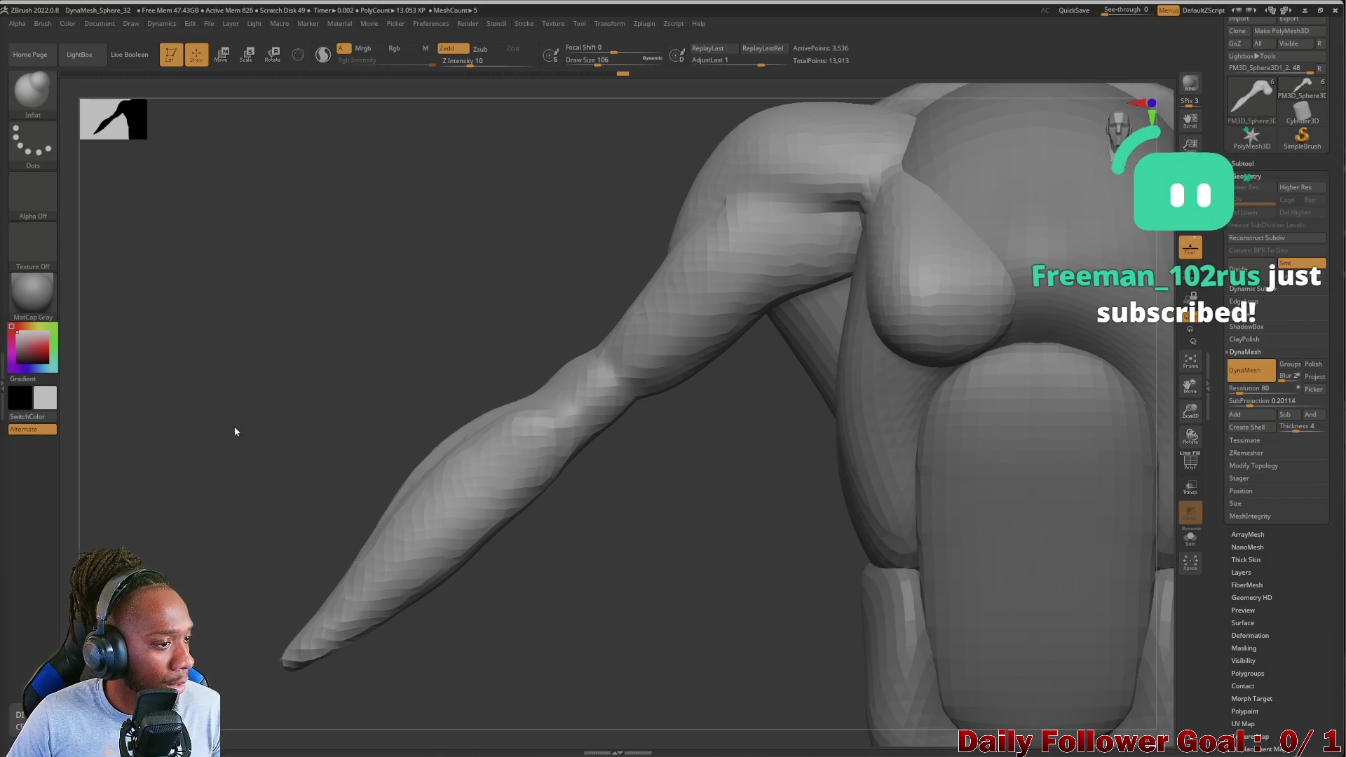
left_click_drag(236, 431, 262, 457)
mouse_move(204, 505)
left_mouse_down()
mouse_move(238, 515)
mouse_move(220, 541)
mouse_move(220, 519)
mouse_move(271, 448)
mouse_move(468, 354)
left_mouse_up()
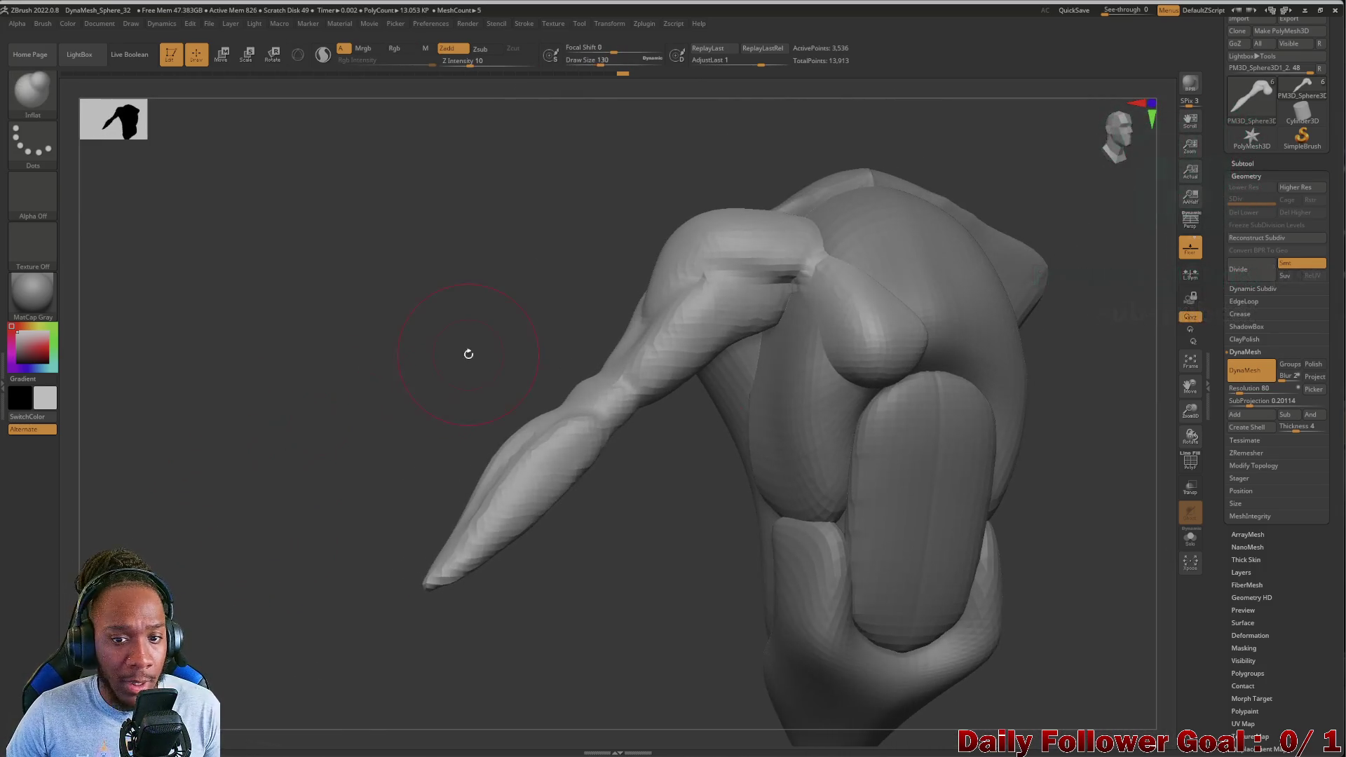
mouse_move(377, 296)
left_mouse_down()
mouse_move(433, 234)
mouse_move(315, 288)
mouse_move(321, 309)
mouse_move(306, 327)
mouse_move(388, 350)
left_mouse_up()
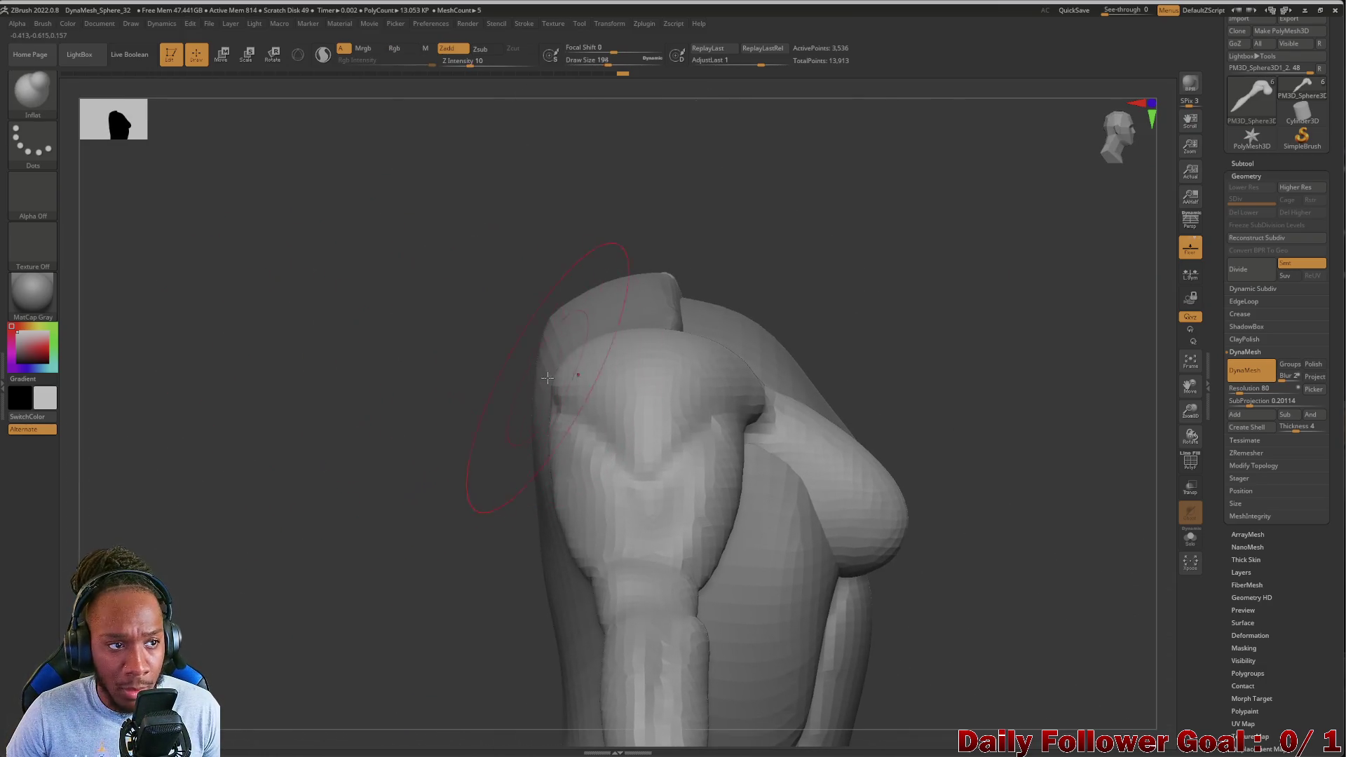
Pick the Move Topological brush from the brush library and orbit to a side view
left_click(33, 92)
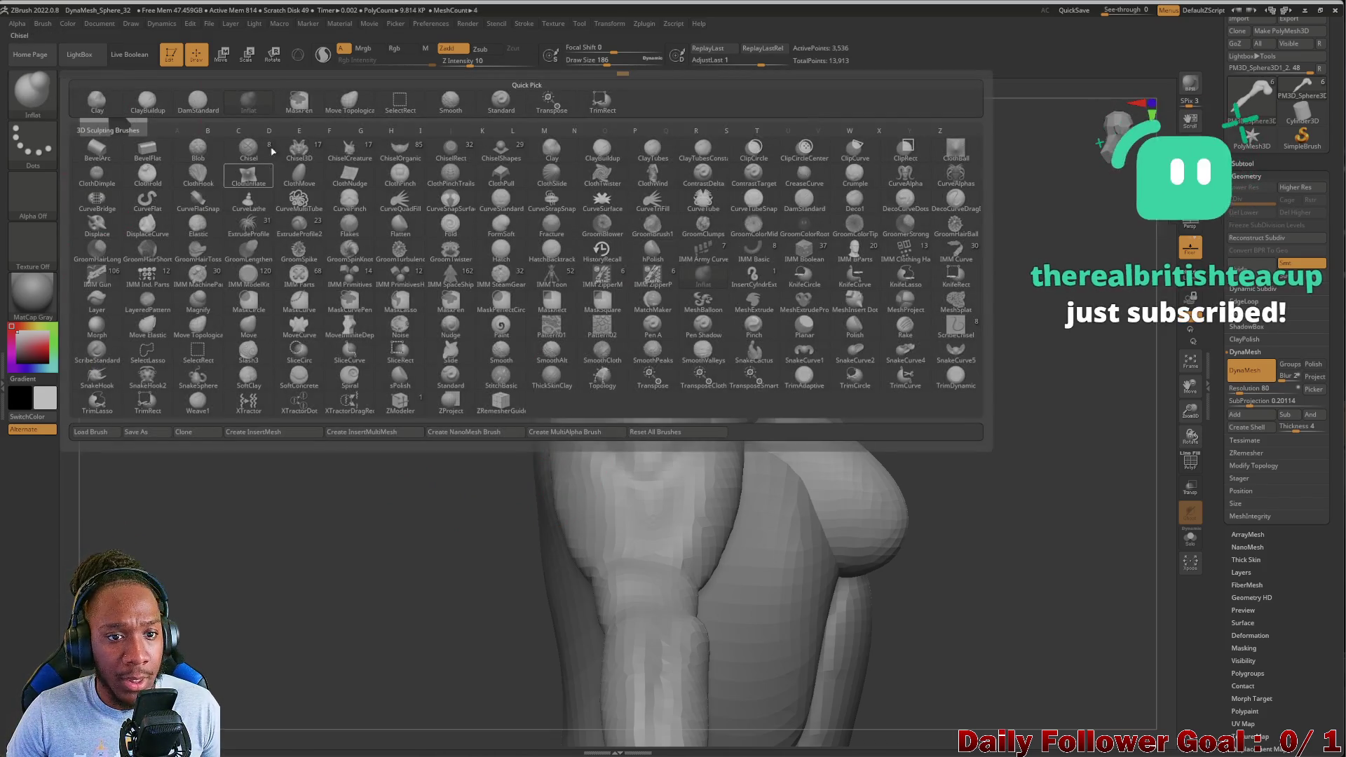
left_click(349, 100)
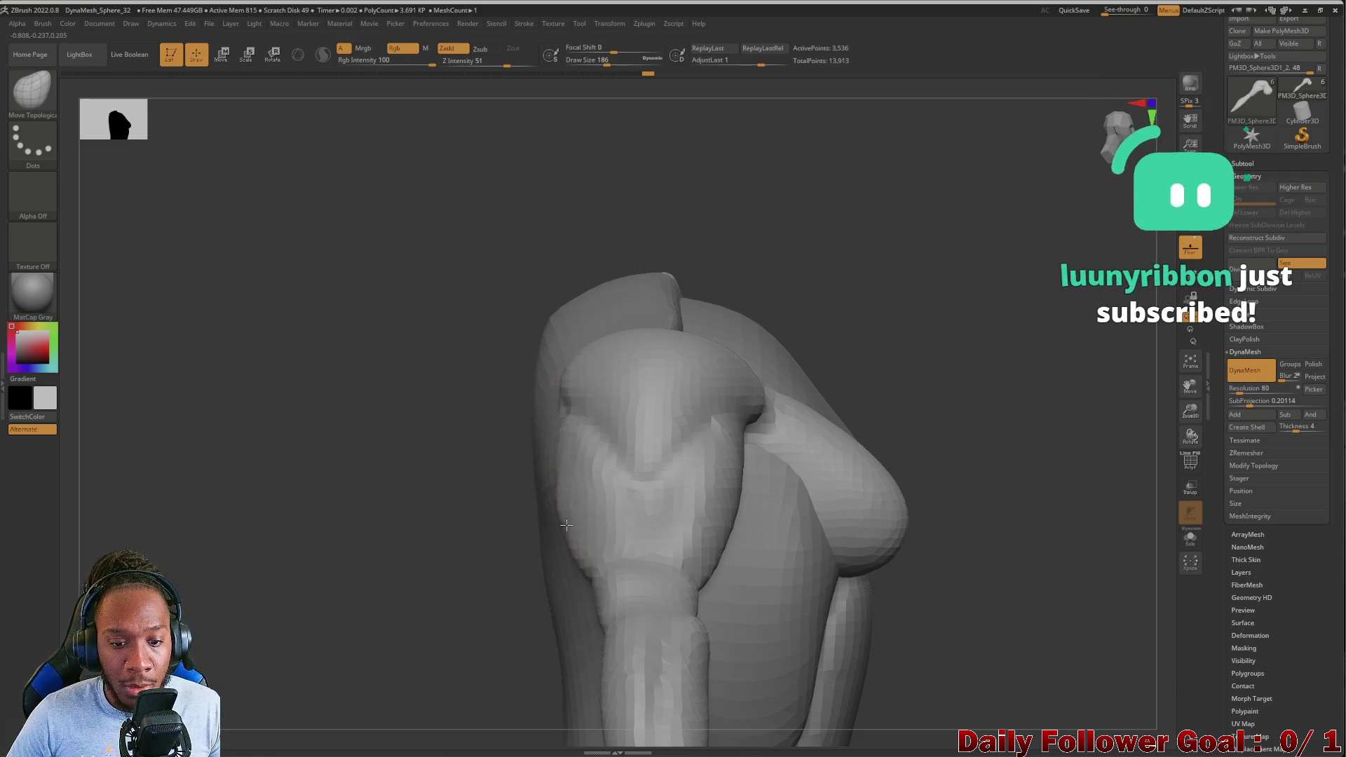
mouse_move(556, 457)
right_mouse_down()
mouse_move(385, 432)
mouse_move(360, 466)
mouse_move(349, 435)
mouse_move(527, 371)
right_mouse_up()
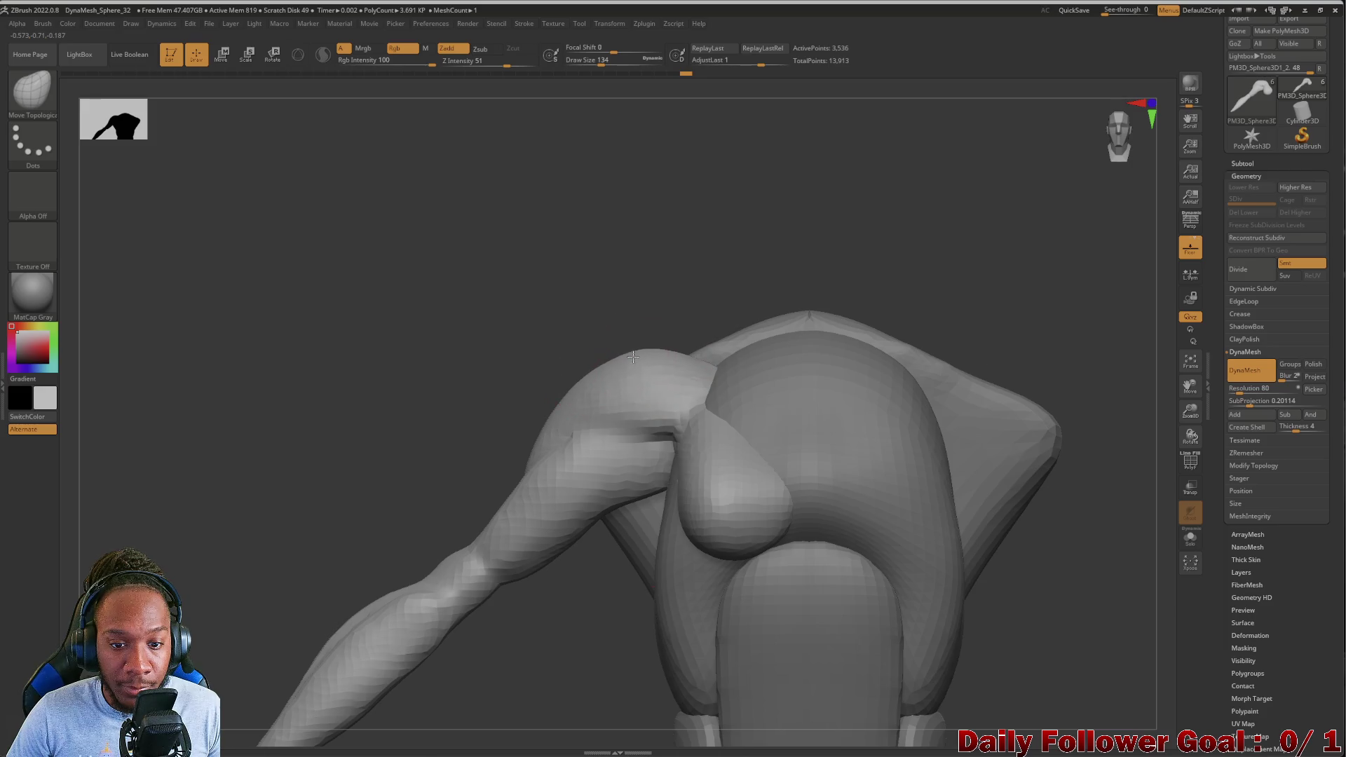
Smooth the top of the shoulder and tighten the elbow crease with Move Topological strokes
left_click_drag(630, 370, 642, 356, "shift")
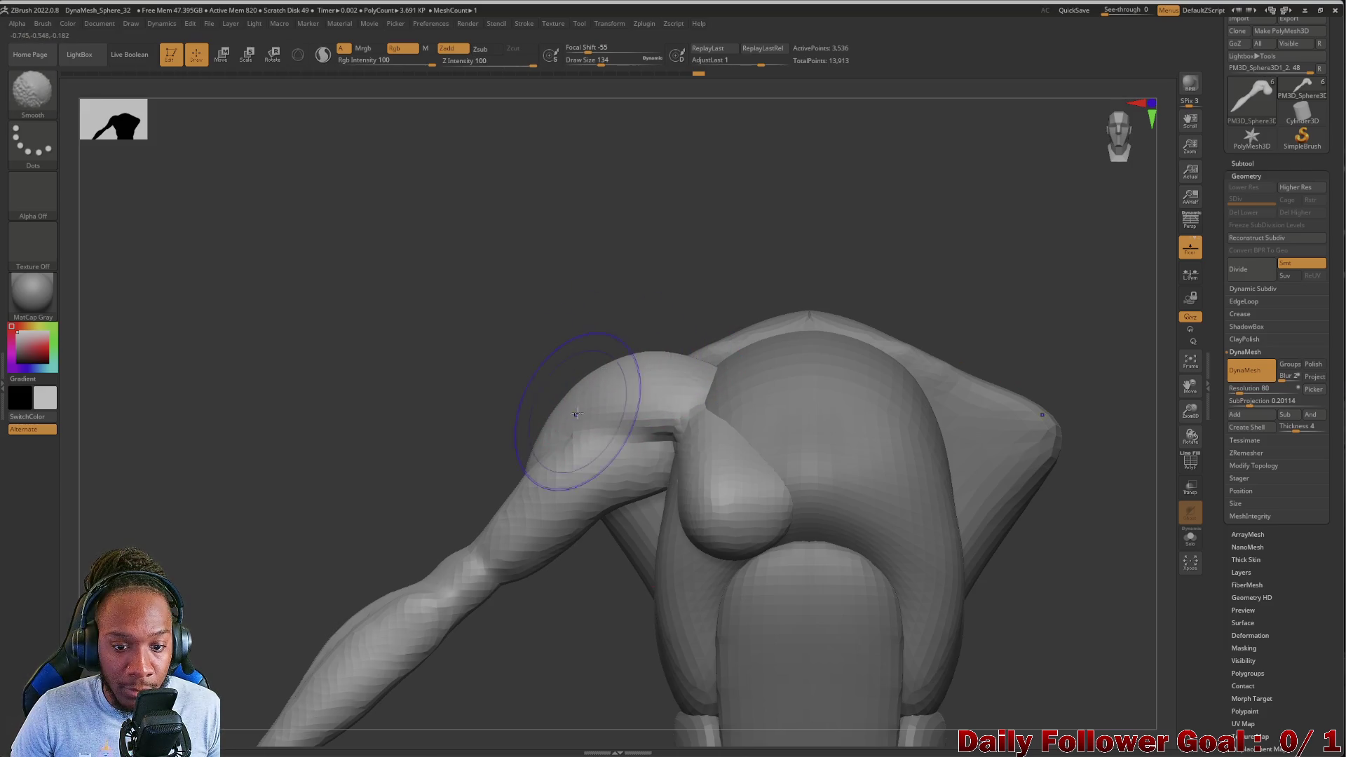
mouse_move(343, 459)
left_mouse_down("shift")
mouse_move(365, 315)
mouse_move(378, 439)
mouse_move(351, 406)
mouse_move(343, 435)
mouse_move(370, 489)
mouse_move(322, 466)
mouse_move(285, 486)
mouse_move(355, 351)
mouse_move(330, 430)
mouse_move(370, 445)
mouse_move(316, 400)
mouse_move(300, 412)
mouse_move(391, 481)
left_mouse_up("shift")
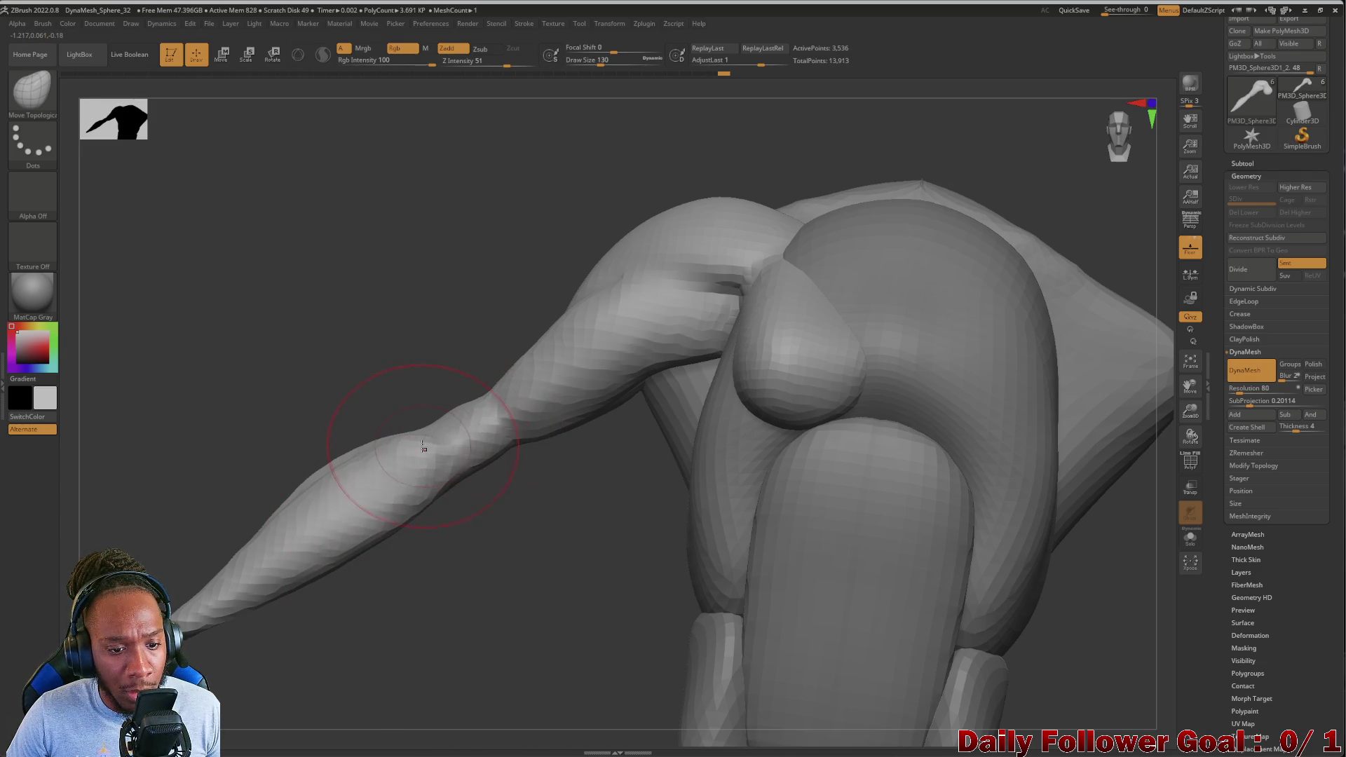
left_click_drag(497, 426, 466, 427)
mouse_move(287, 415)
left_mouse_down()
mouse_move(300, 429)
mouse_move(472, 430)
mouse_move(450, 444)
mouse_move(456, 424)
mouse_move(472, 427)
mouse_move(456, 414)
mouse_move(459, 428)
left_mouse_up()
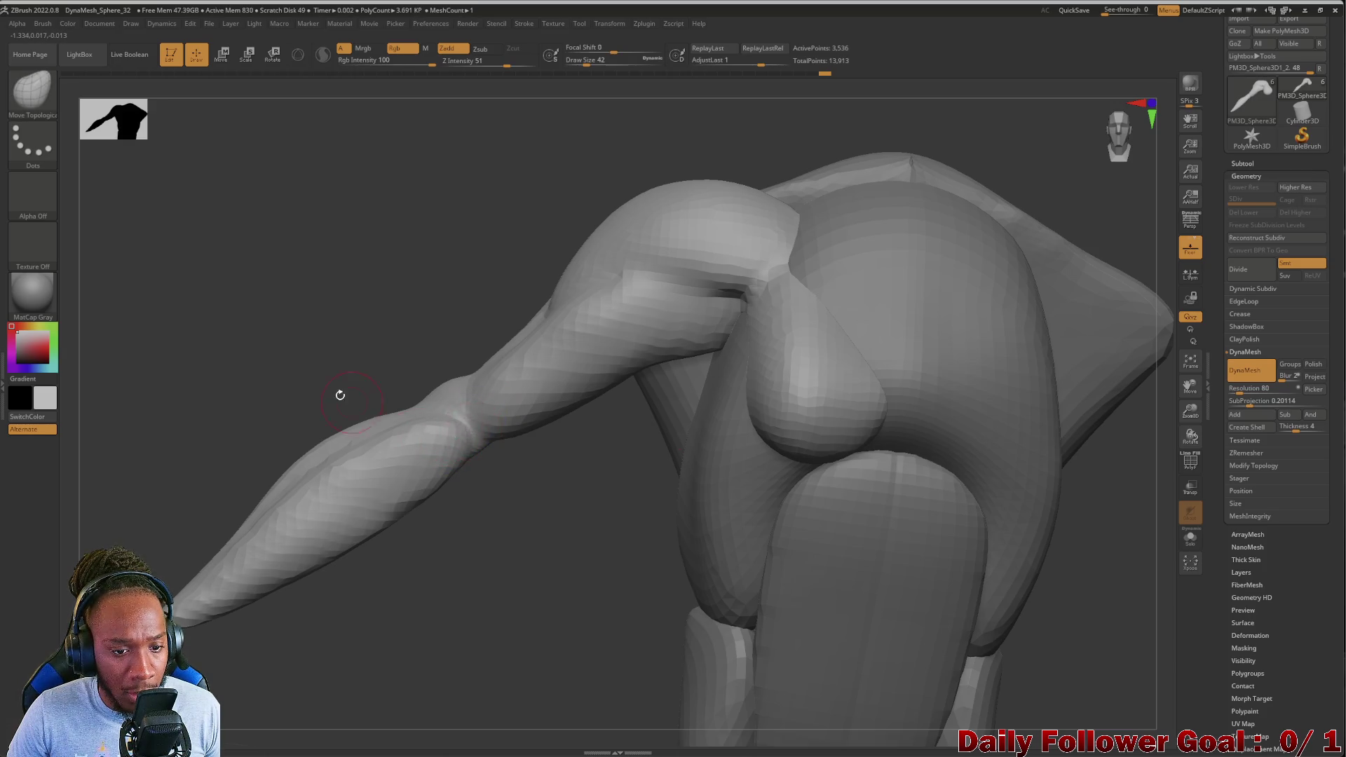
From a forearm-facing angle, push the elbow outward so it bulges
left_click_drag(344, 397, 417, 437)
mouse_move(360, 379)
left_mouse_down()
mouse_move(351, 355)
mouse_move(356, 371)
left_mouse_up()
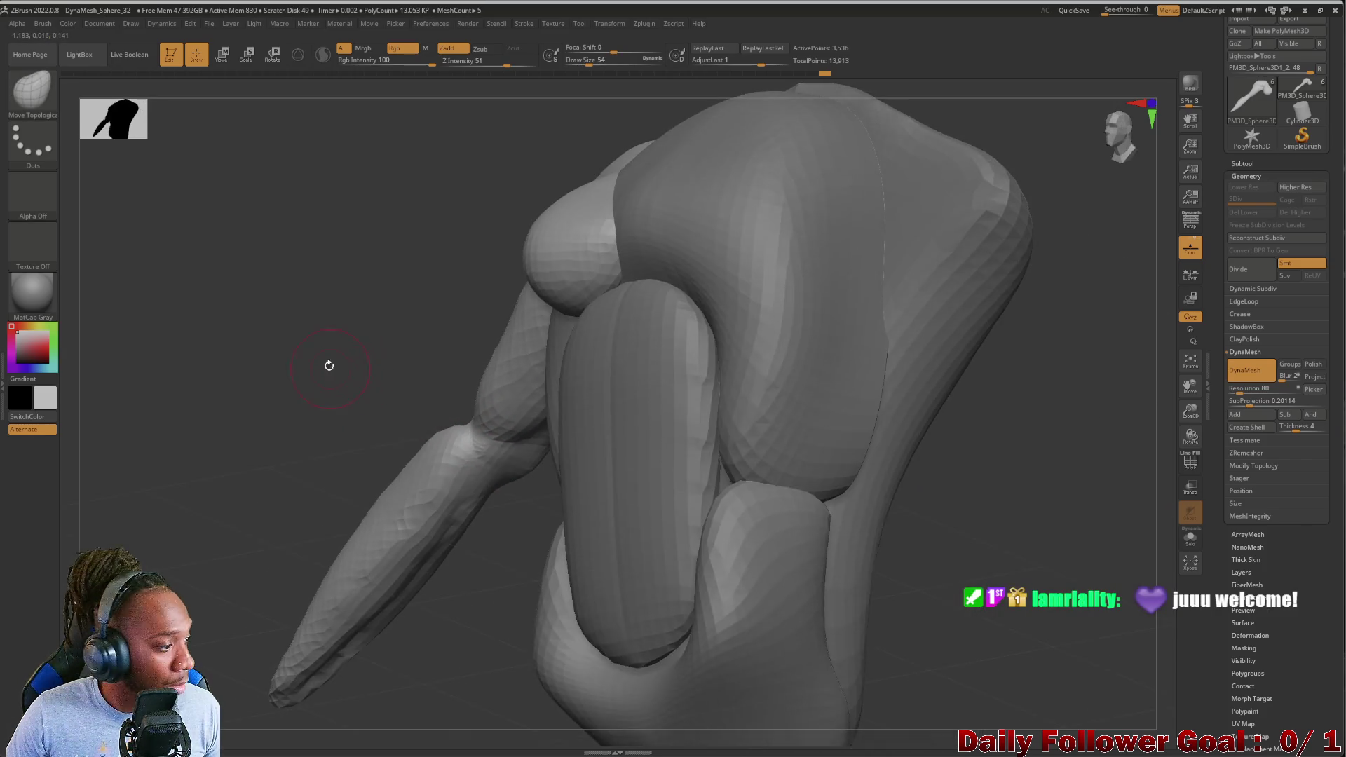
left_click_drag(264, 358, 436, 440)
mouse_move(332, 397)
left_mouse_down()
mouse_move(376, 402)
mouse_move(421, 384)
mouse_move(411, 389)
left_mouse_up()
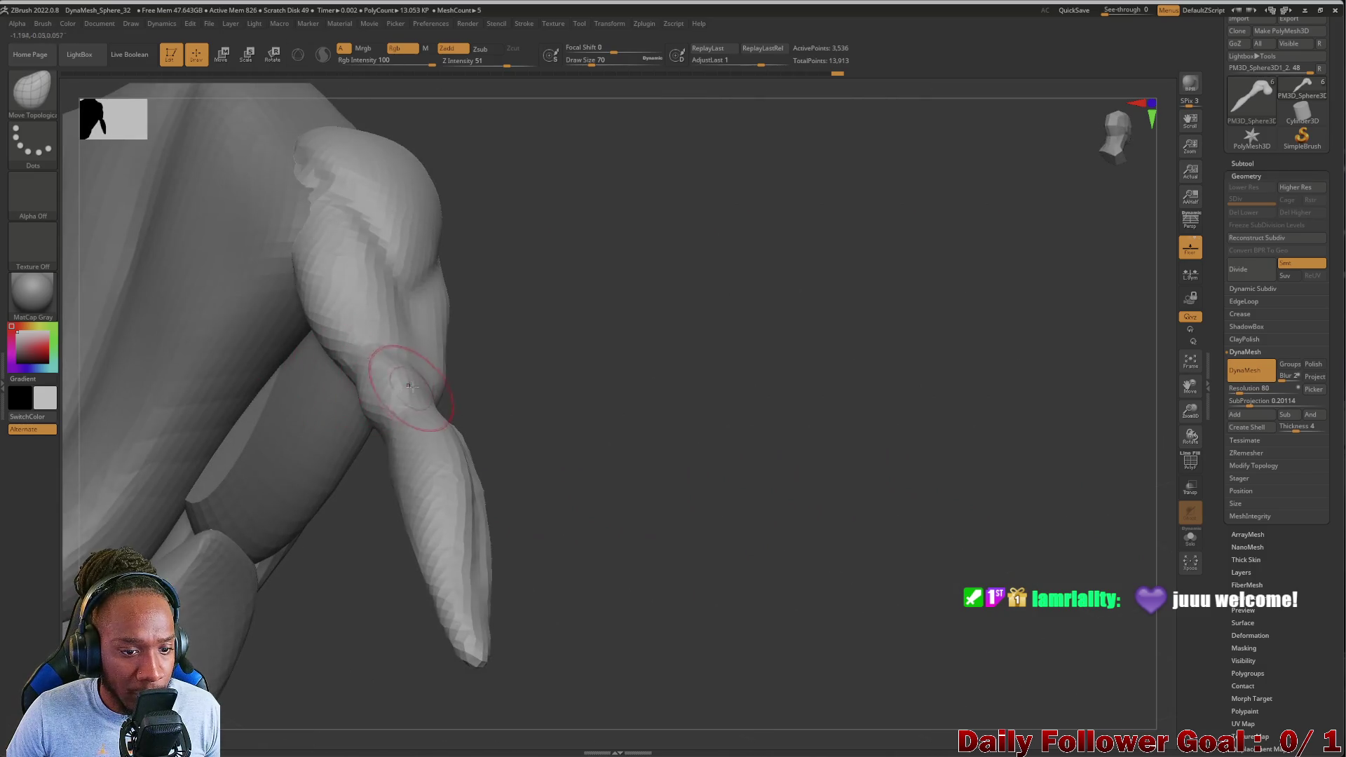
mouse_move(419, 333)
left_mouse_down()
mouse_move(452, 323)
mouse_move(438, 308)
left_mouse_up()
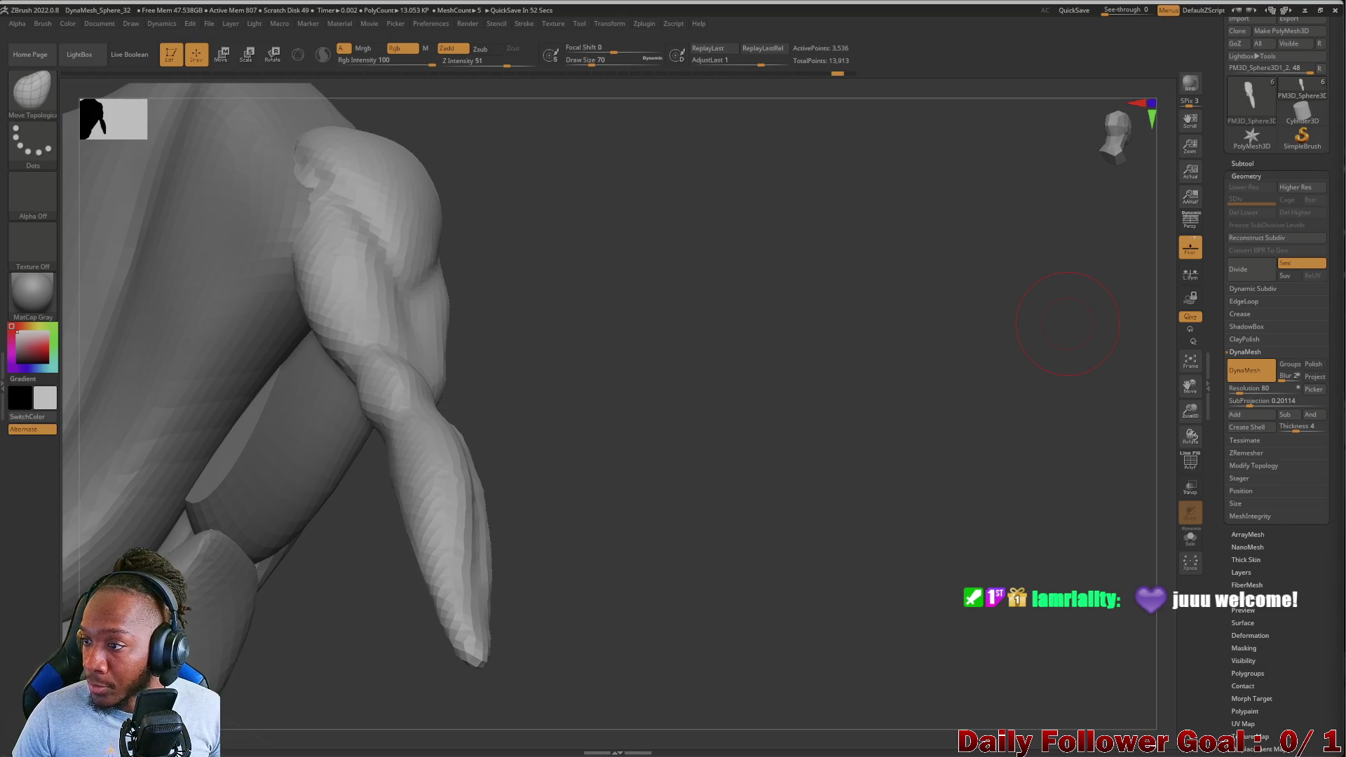
Check the new elbow bend from the torso's top, side and front, then show the subtool list
mouse_move(614, 487)
left_mouse_down()
mouse_move(252, 355)
mouse_move(235, 334)
mouse_move(270, 314)
mouse_move(262, 299)
left_mouse_up()
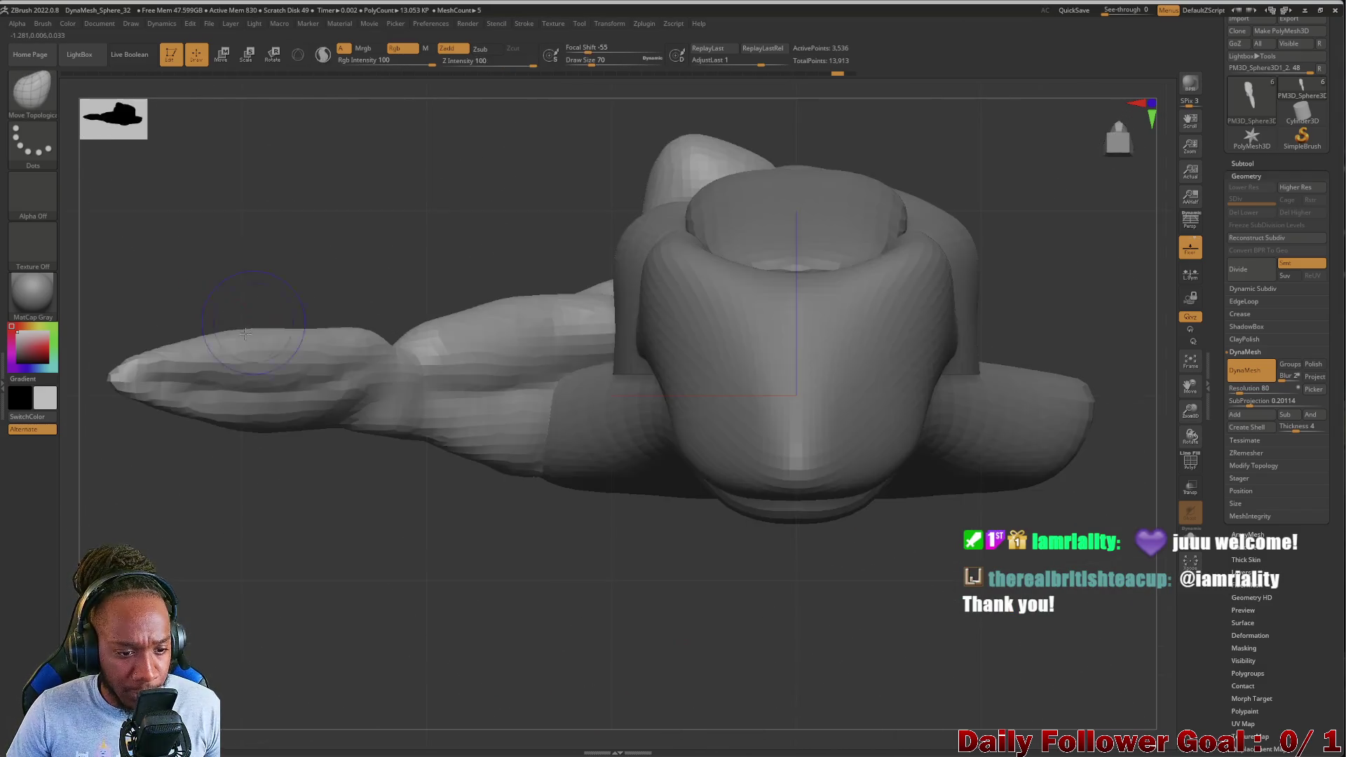
mouse_move(264, 240)
left_mouse_down()
mouse_move(262, 390)
mouse_move(352, 429)
left_mouse_up()
mouse_move(345, 349)
left_mouse_down()
mouse_move(358, 470)
mouse_move(434, 421)
left_mouse_up()
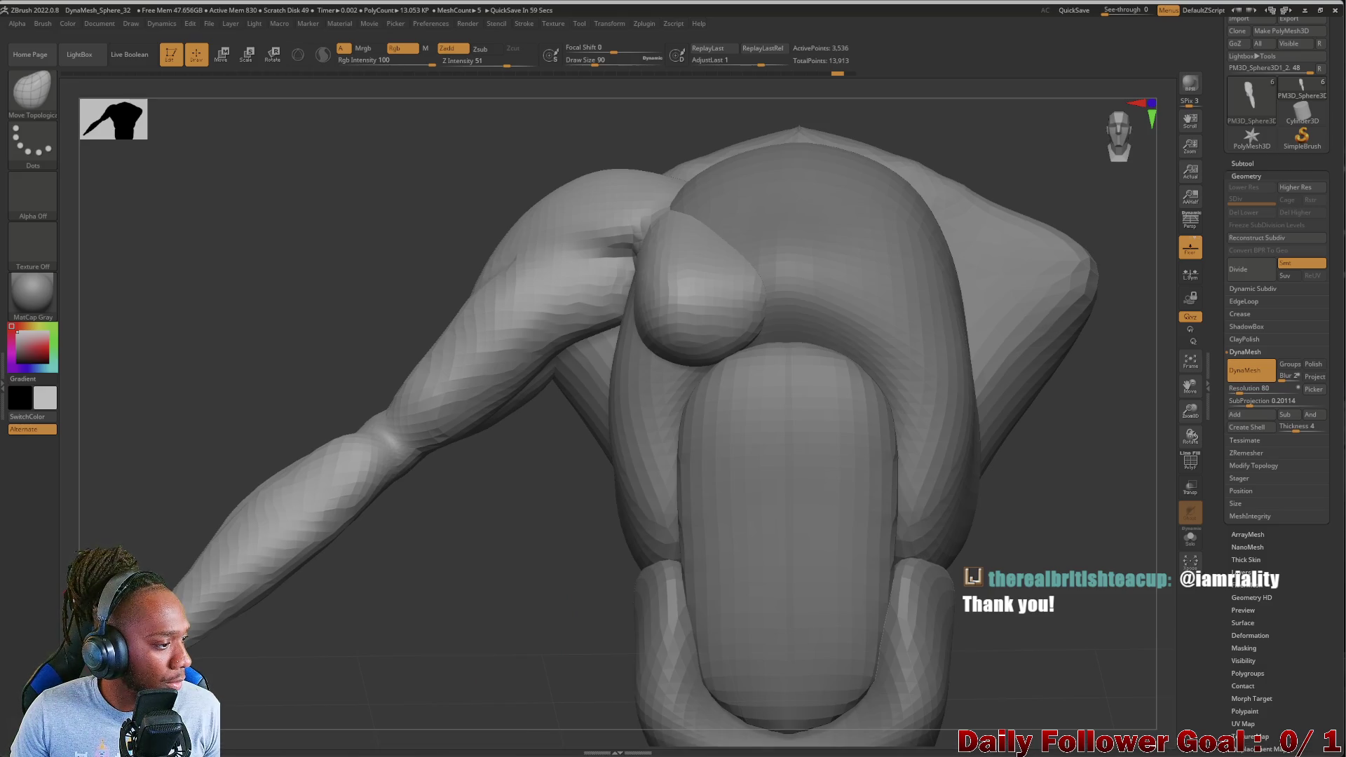
left_click_drag(301, 288, 201, 369)
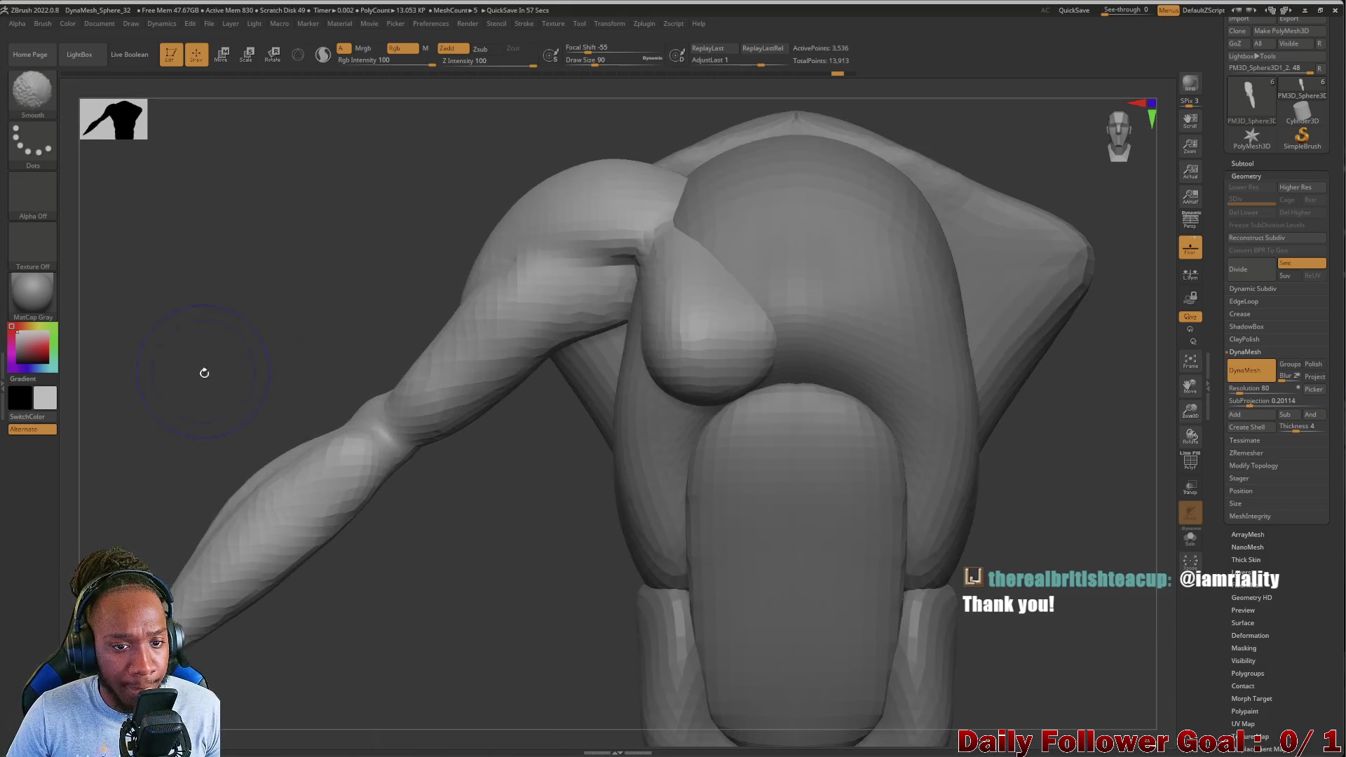
mouse_move(264, 399)
left_mouse_down()
mouse_move(273, 318)
mouse_move(259, 337)
mouse_move(295, 378)
mouse_move(324, 385)
mouse_move(267, 397)
left_mouse_up()
mouse_move(253, 455)
left_mouse_down()
mouse_move(237, 373)
mouse_move(243, 405)
mouse_move(304, 394)
mouse_move(274, 335)
left_mouse_up()
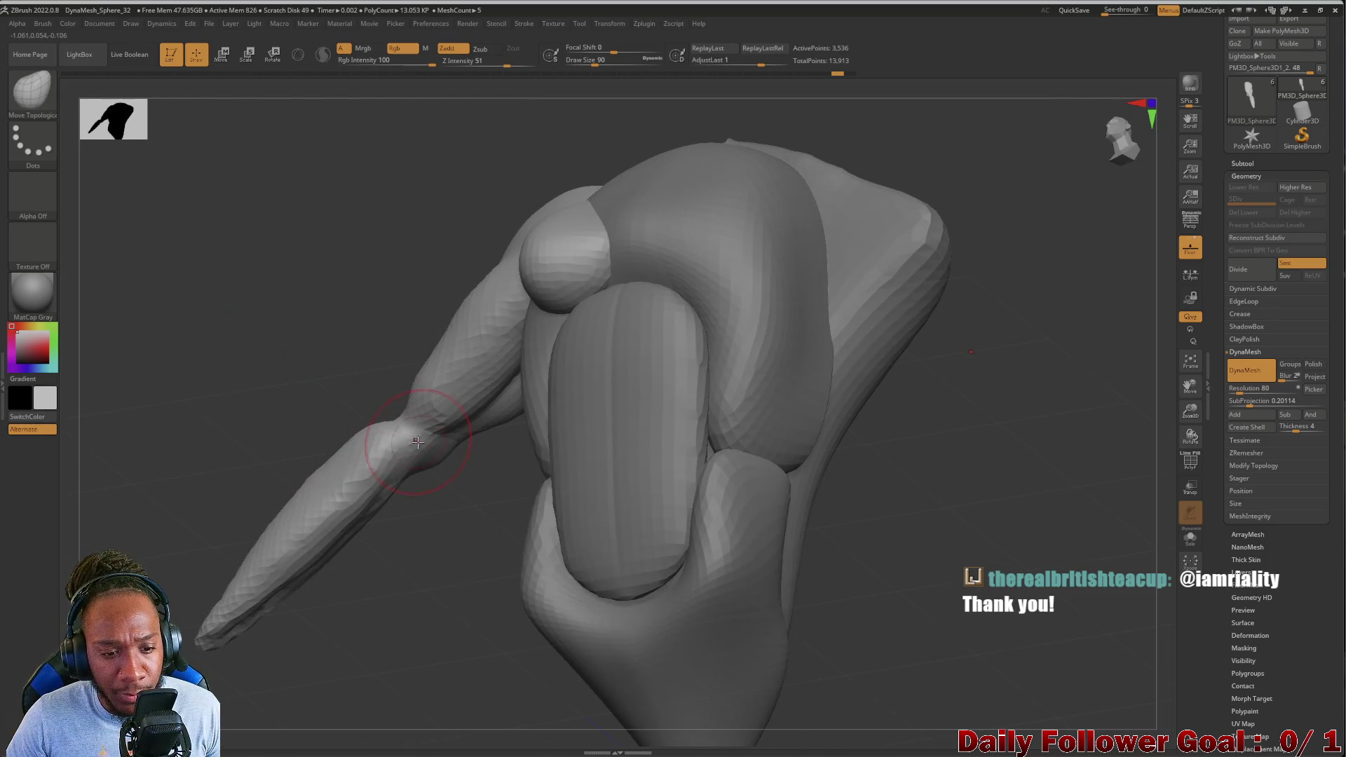
mouse_move(416, 438)
left_mouse_down()
mouse_move(276, 375)
mouse_move(301, 348)
mouse_move(258, 297)
mouse_move(212, 289)
mouse_move(249, 468)
mouse_move(160, 439)
mouse_move(412, 458)
left_mouse_up()
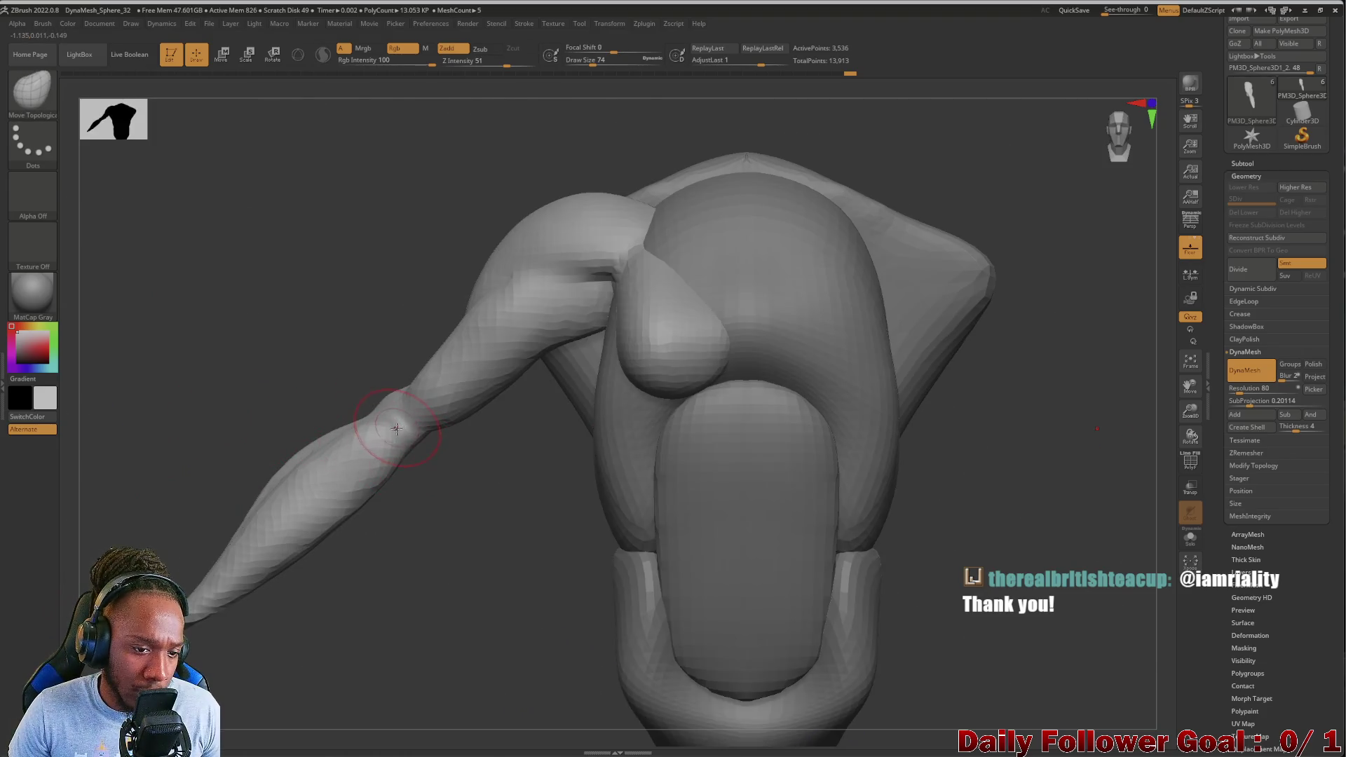
mouse_move(307, 421)
left_mouse_down()
mouse_move(214, 393)
mouse_move(204, 367)
mouse_move(225, 360)
mouse_move(233, 309)
mouse_move(330, 336)
mouse_move(399, 333)
mouse_move(251, 374)
mouse_move(259, 351)
mouse_move(219, 397)
mouse_move(186, 364)
mouse_move(200, 416)
left_mouse_up()
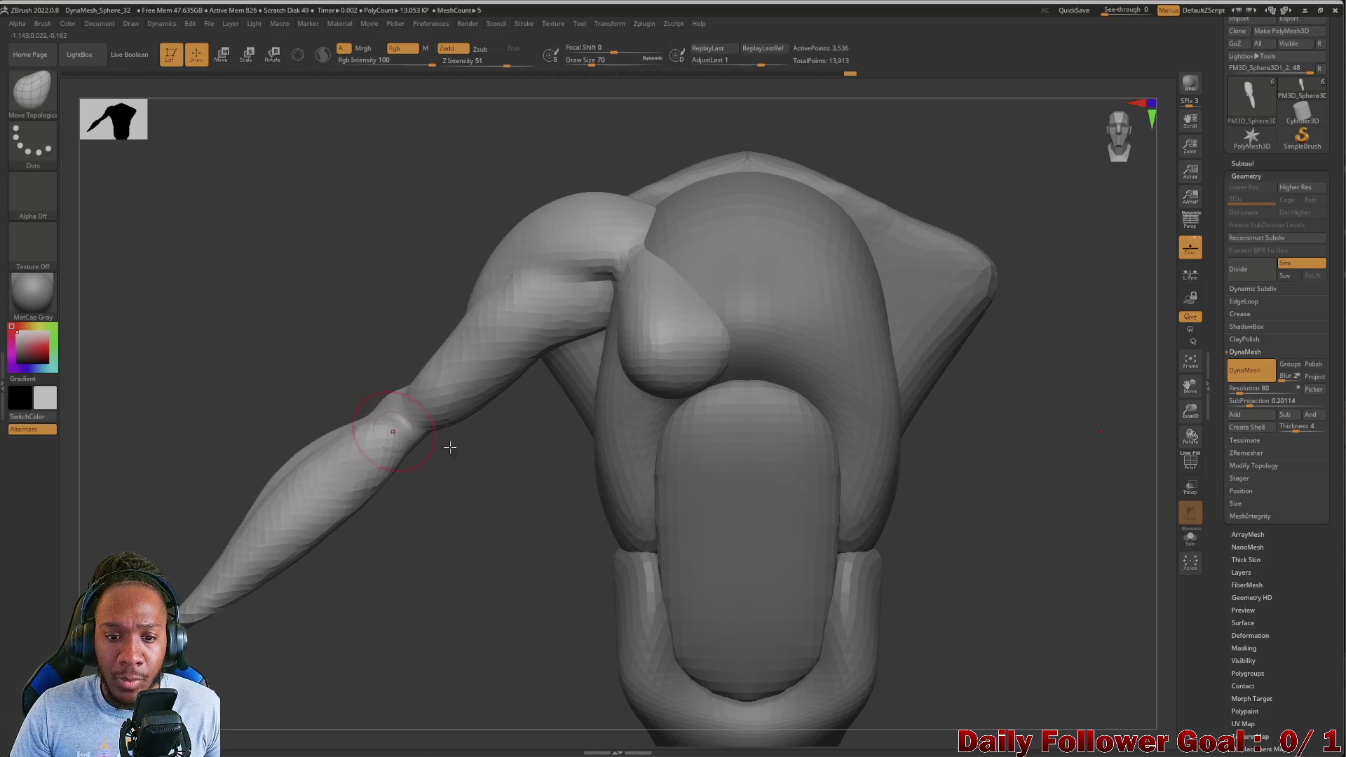
left_click(1239, 163)
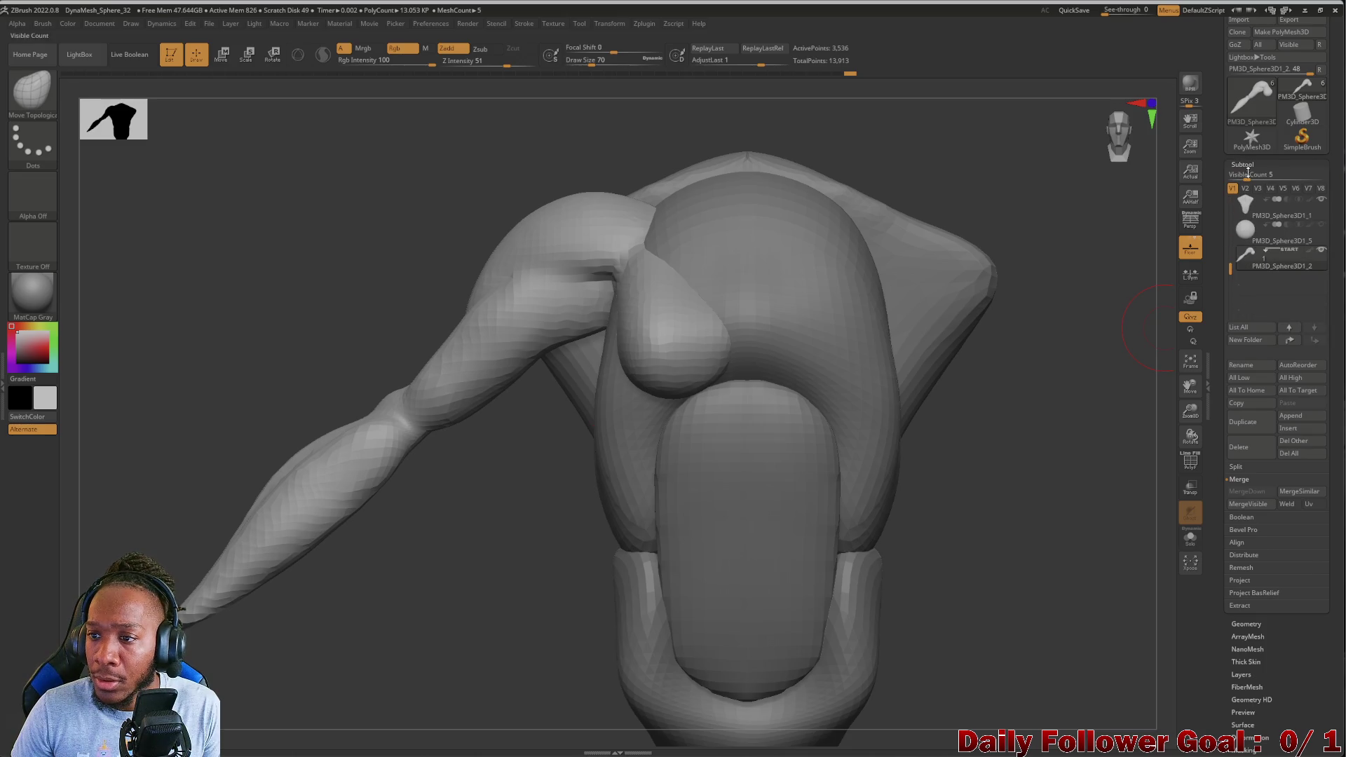
Select the PolySphere subtool and pull its lower bulges upward on both sides
left_click_drag(1228, 266, 1236, 183)
left_click(1252, 202)
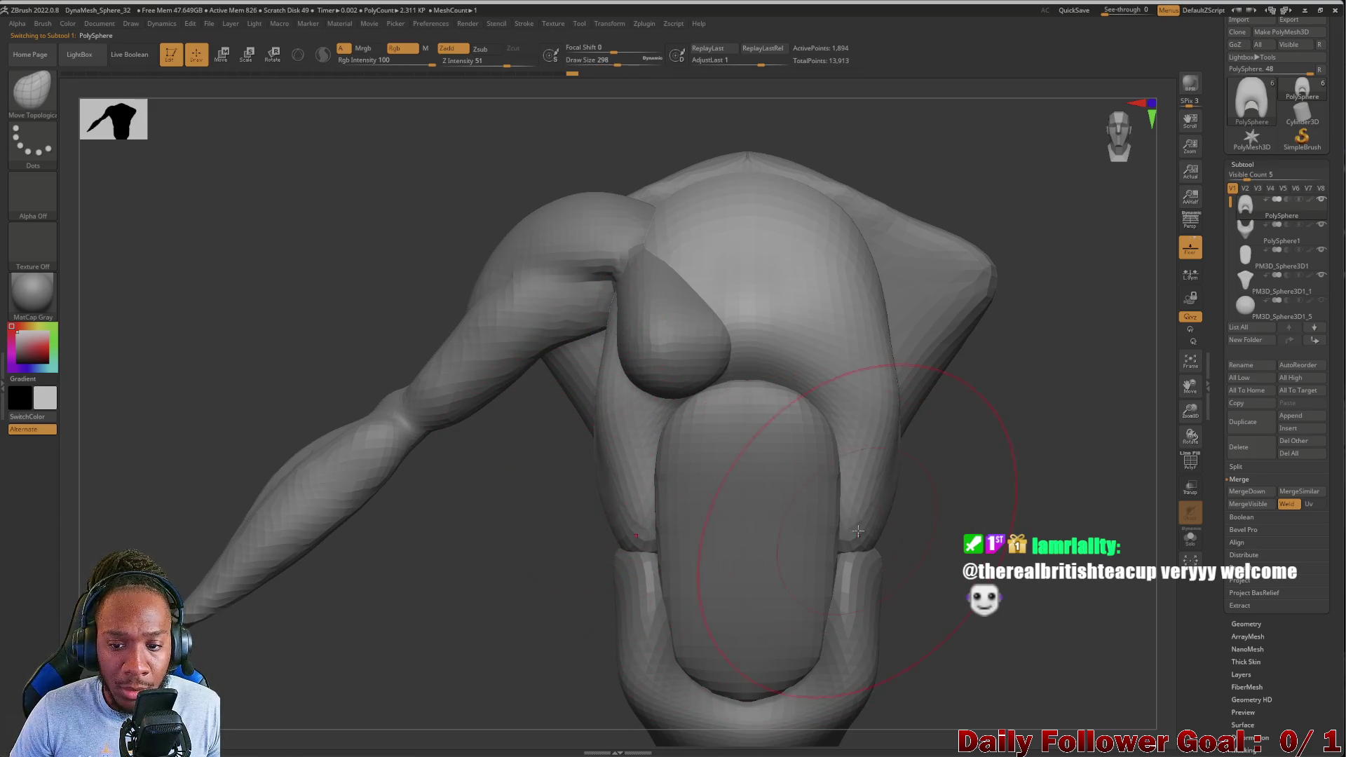
left_click_drag(645, 530, 640, 461)
left_click_drag(626, 475, 620, 529)
mouse_move(501, 549)
left_mouse_down()
mouse_move(444, 556)
mouse_move(577, 420)
left_mouse_up()
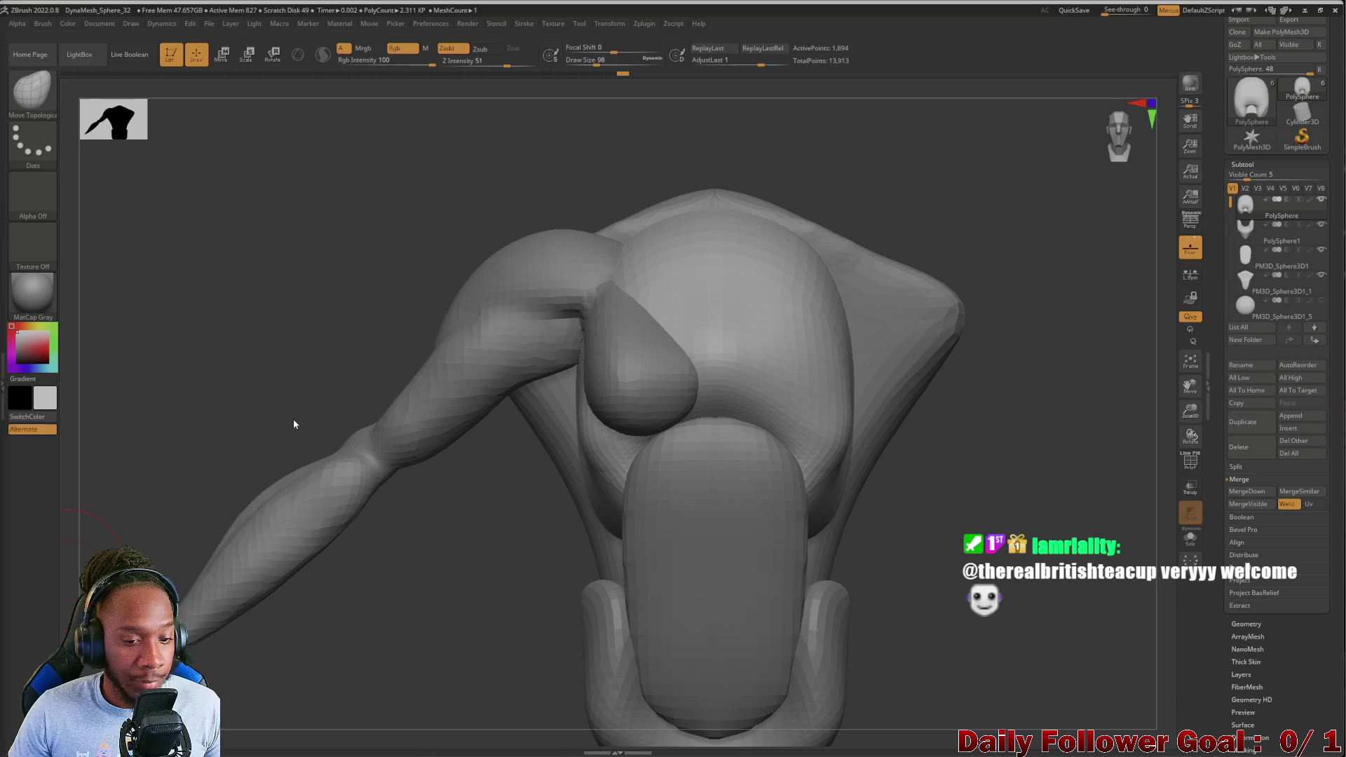
mouse_move(568, 565)
left_mouse_down()
mouse_move(457, 553)
mouse_move(447, 567)
left_mouse_up()
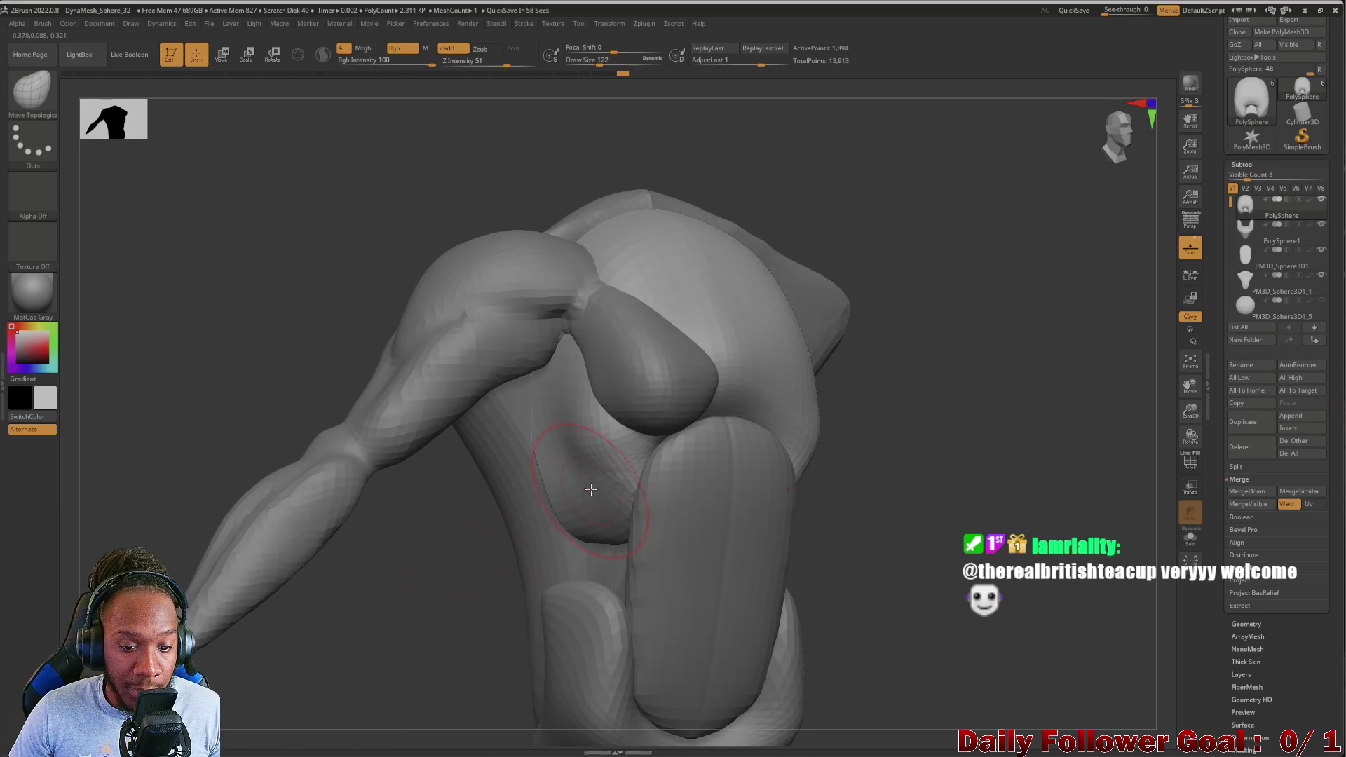
mouse_move(557, 483)
left_mouse_down()
mouse_move(575, 530)
mouse_move(616, 490)
mouse_move(574, 542)
left_mouse_up()
mouse_move(449, 541)
left_mouse_down()
mouse_move(406, 541)
mouse_move(224, 378)
mouse_move(206, 401)
mouse_move(238, 424)
mouse_move(266, 420)
left_mouse_up()
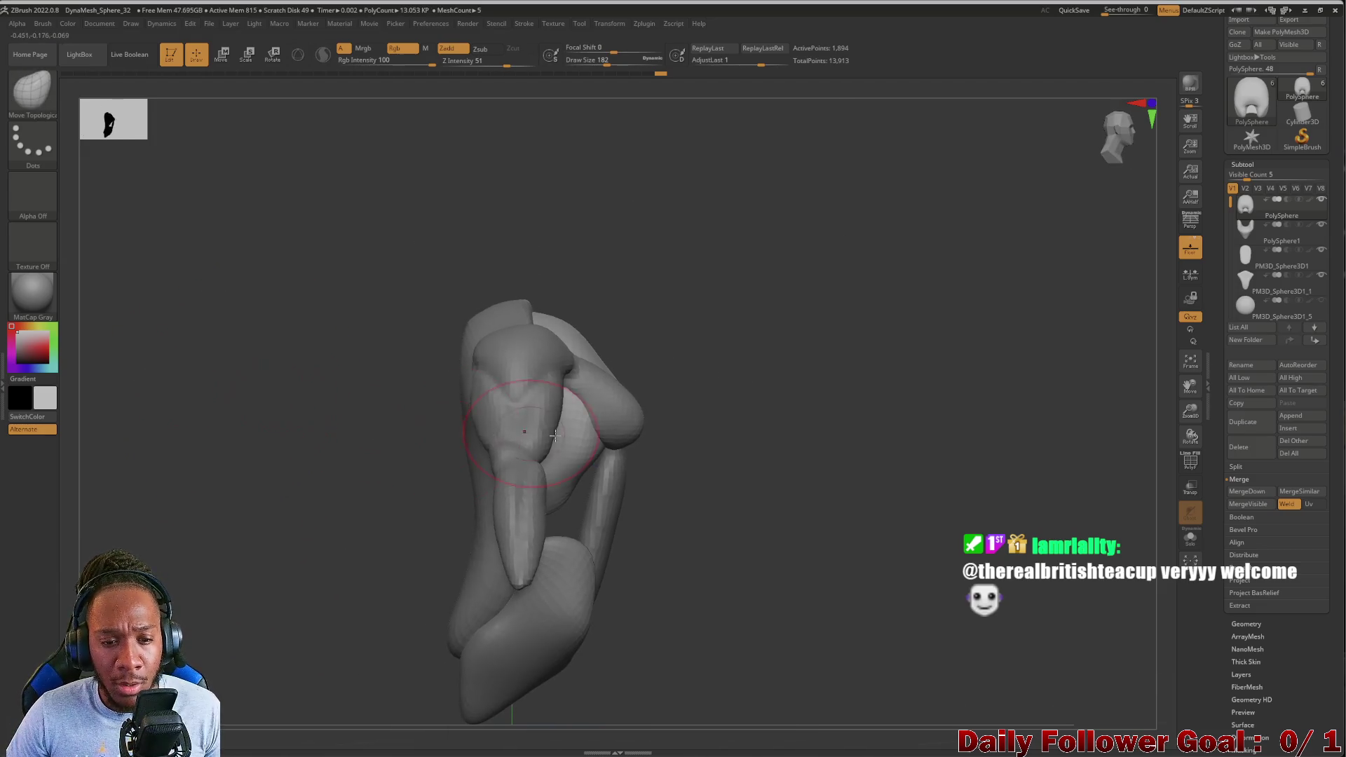
Rework the chest surface with an enlarged brush, then step down to PM3D_Sphere3D1_1
left_click_drag(597, 447, 572, 439)
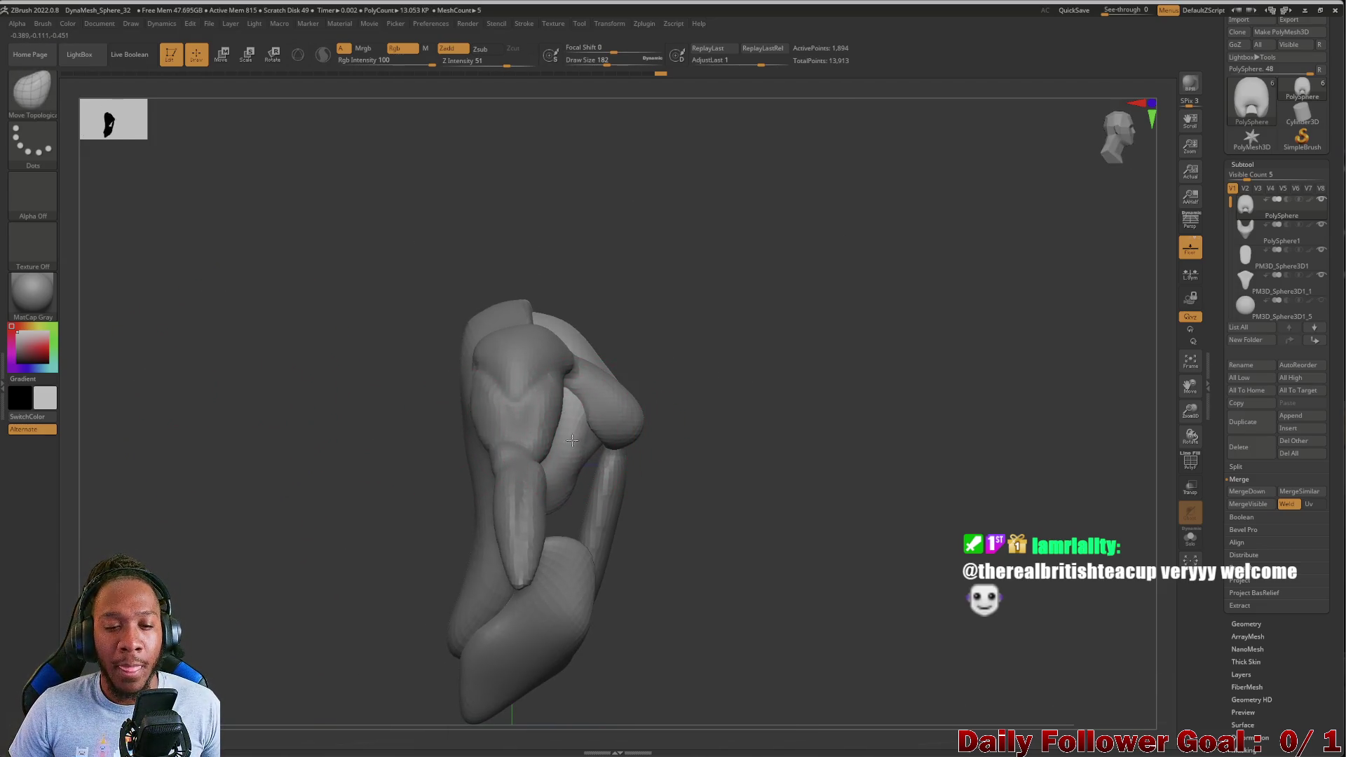
key("bracketright")
mouse_move(612, 359)
left_mouse_down()
mouse_move(630, 393)
mouse_move(595, 450)
left_mouse_up()
mouse_move(421, 471)
left_mouse_down()
mouse_move(270, 459)
mouse_move(303, 430)
left_mouse_up()
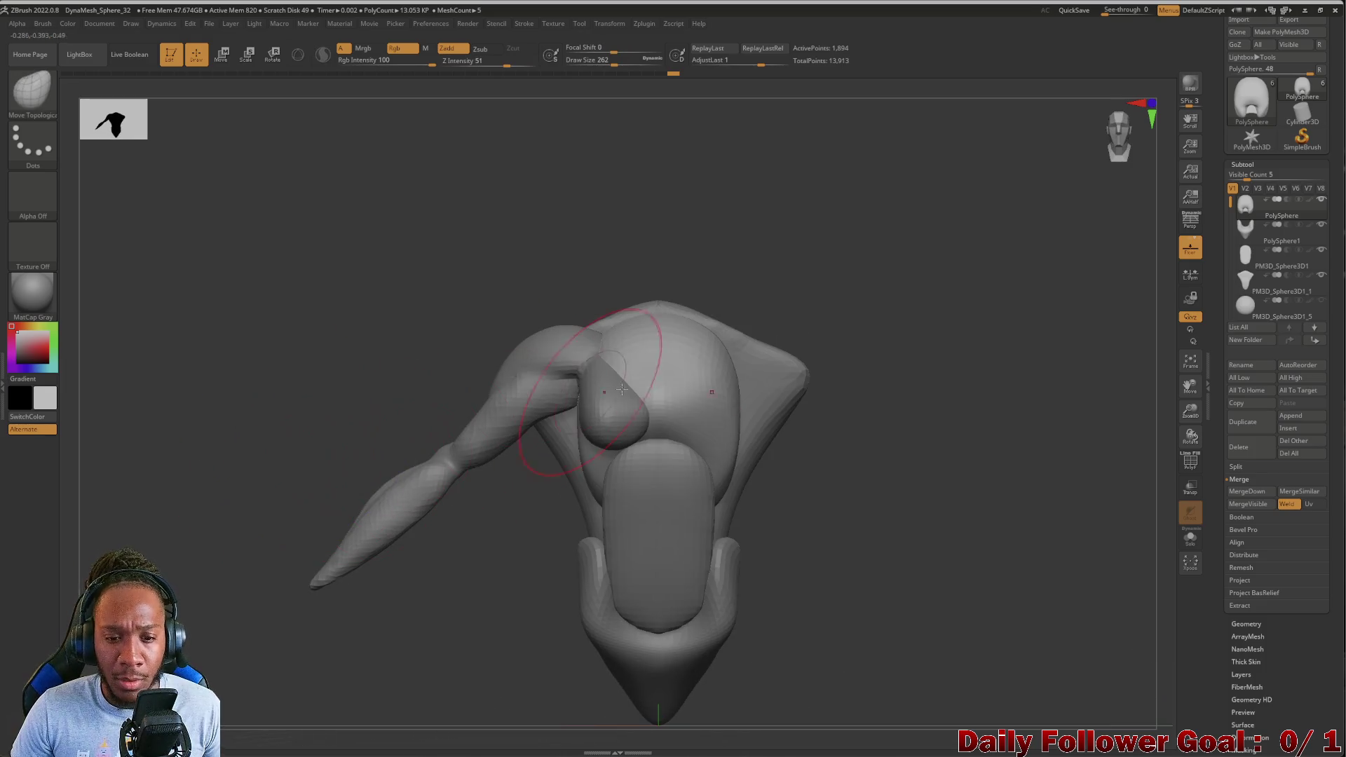
key("Down")
key("Down")
key("Down")
left_click_drag(546, 464, 579, 468)
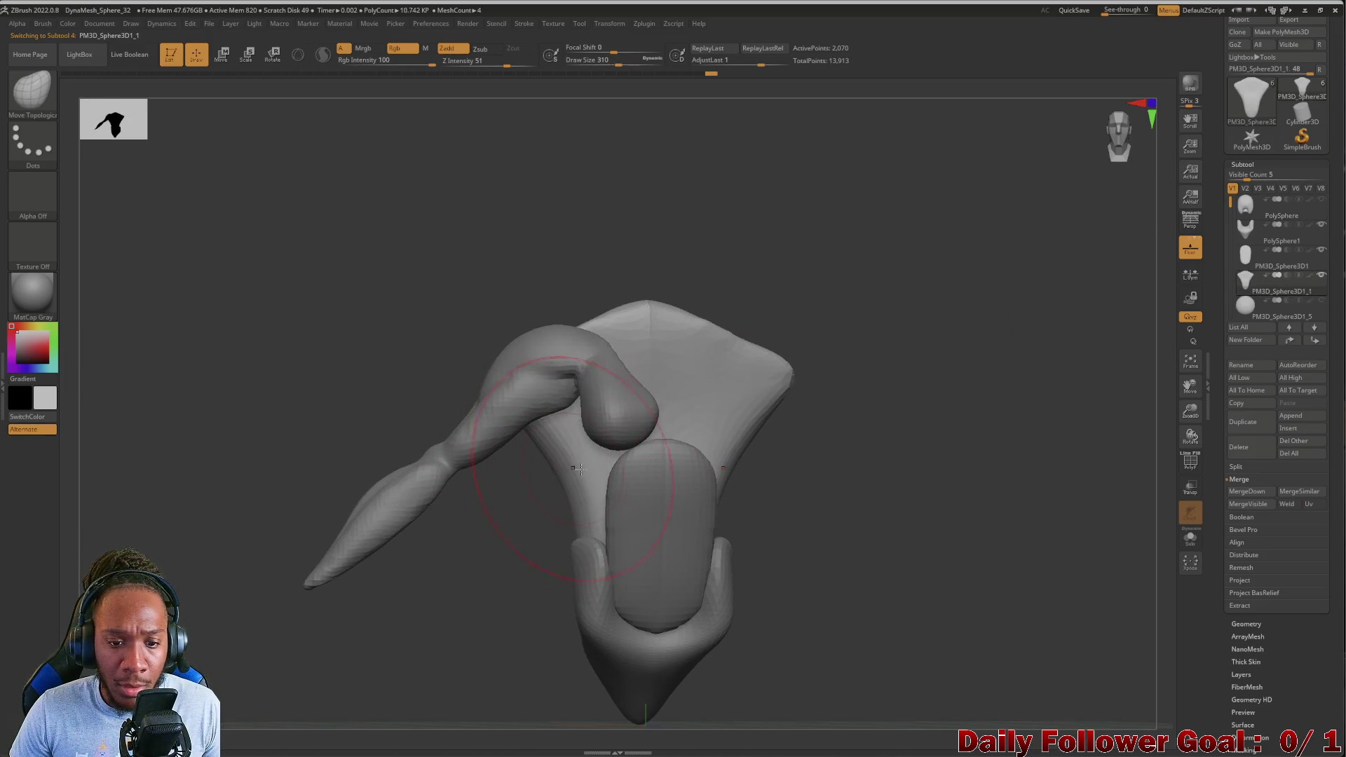
Unhide the round sphere subtool at the top of the list
left_click(1321, 200)
left_click_drag(495, 545, 523, 462)
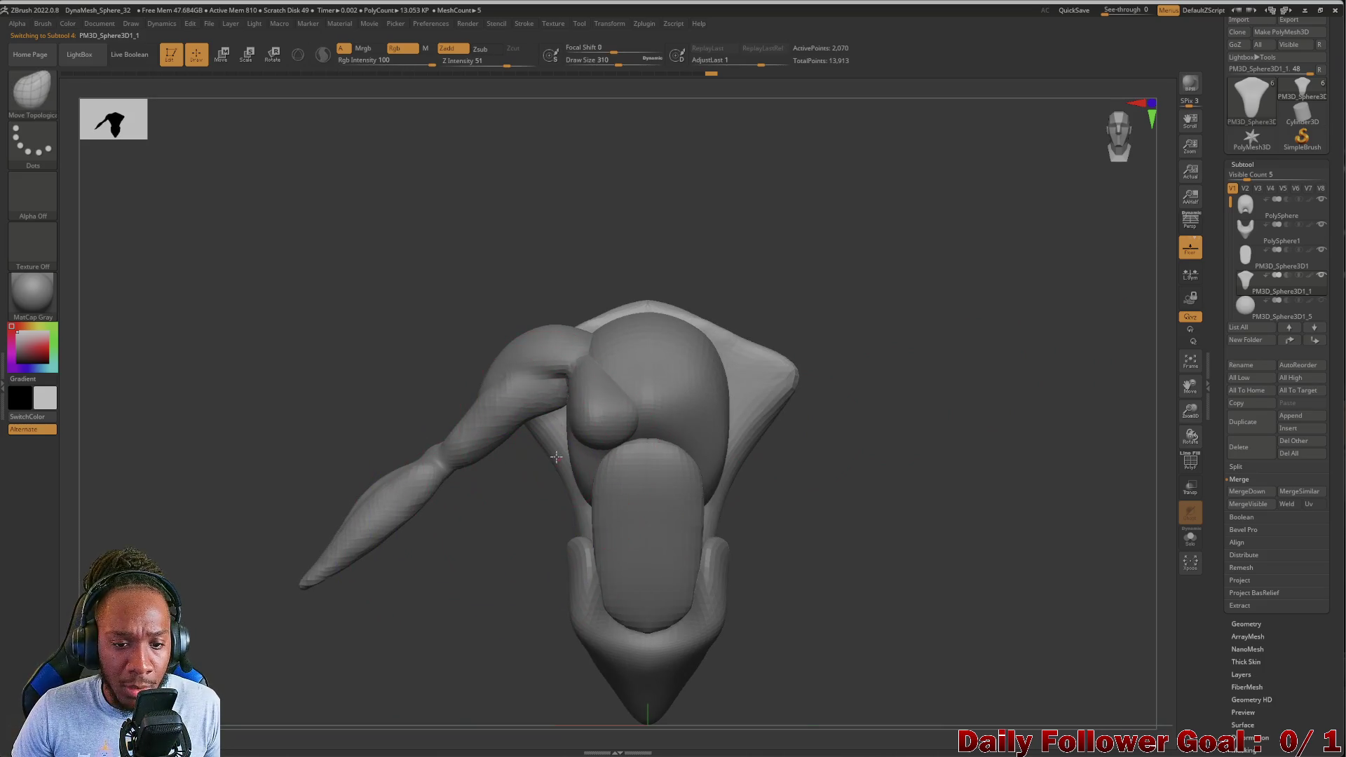
mouse_move(554, 440)
left_mouse_down()
mouse_move(573, 503)
mouse_move(533, 483)
left_mouse_up()
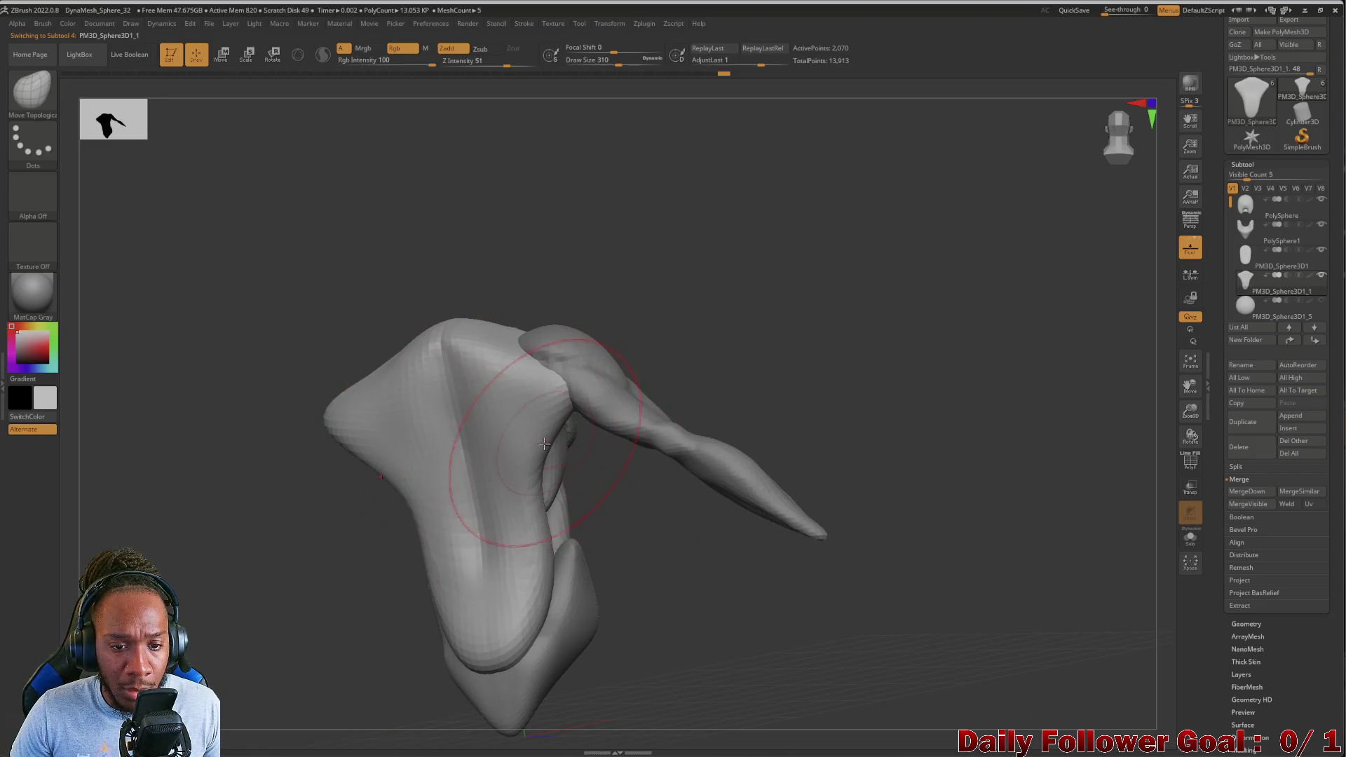
left_click_drag(564, 371, 390, 316)
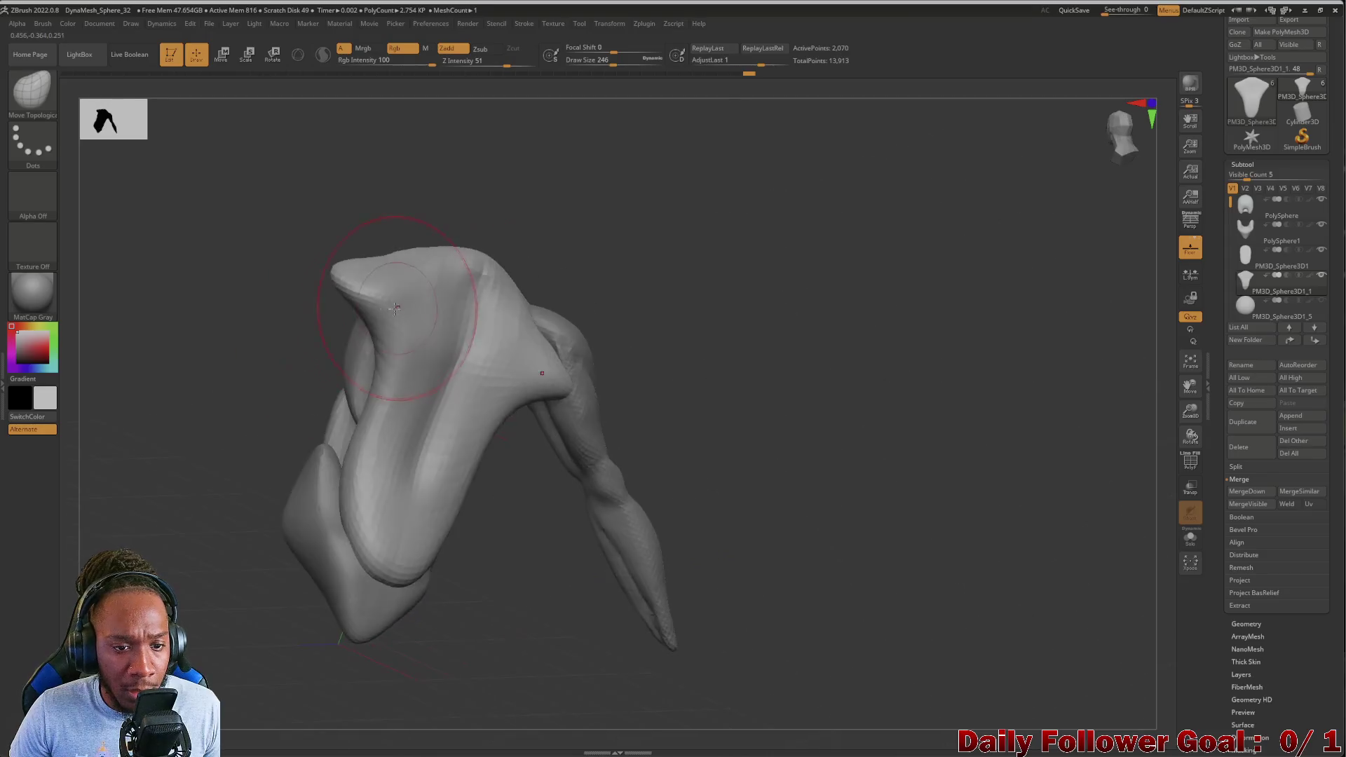
left_click_drag(241, 371, 355, 414)
Smooth the arm tip and pull the top of the torso into a peak, checking several angles
key("shift")
mouse_move(491, 265)
left_mouse_down("shift")
mouse_move(459, 256)
mouse_move(450, 228)
left_mouse_up("shift")
mouse_move(294, 295)
left_mouse_down()
mouse_move(161, 301)
mouse_move(147, 376)
mouse_move(331, 279)
left_mouse_up()
left_click_drag(451, 277, 445, 232)
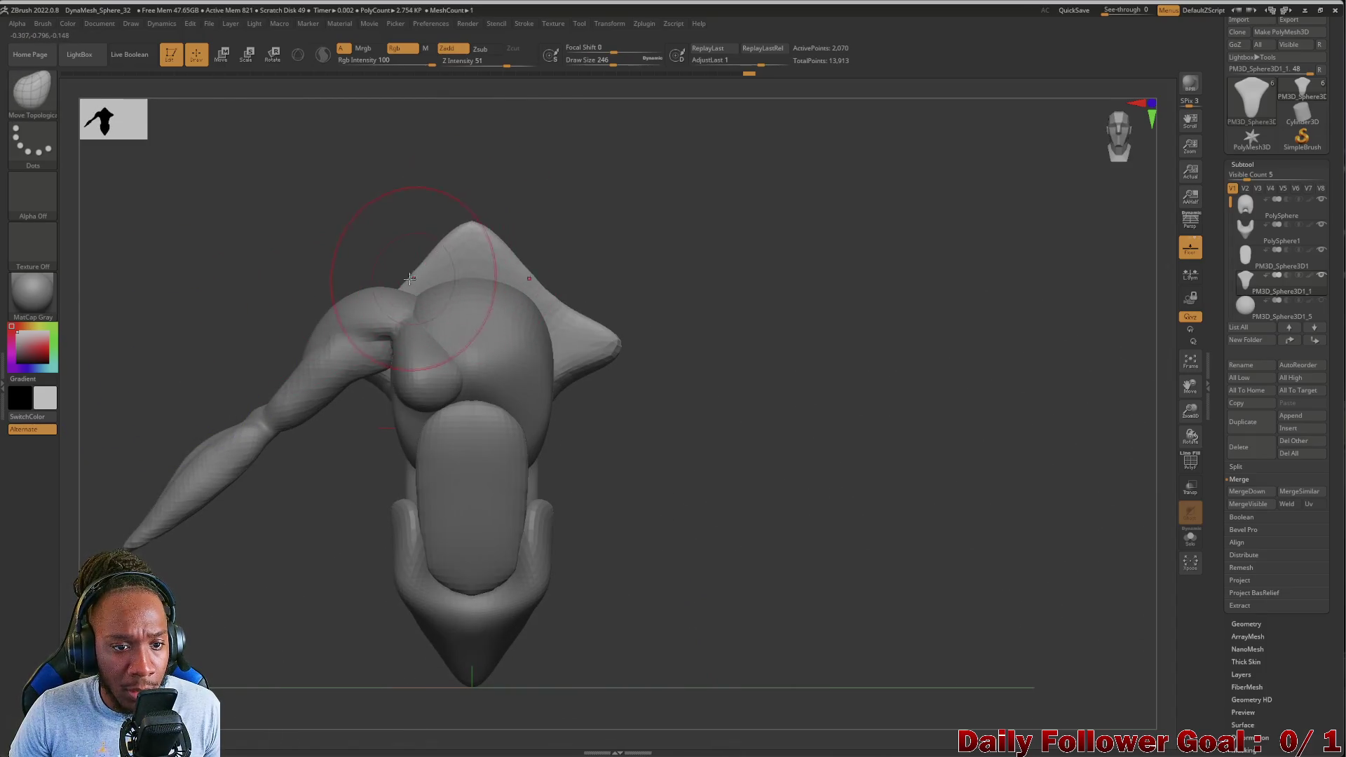
mouse_move(319, 257)
left_mouse_down()
mouse_move(240, 276)
mouse_move(333, 429)
mouse_move(208, 462)
mouse_move(207, 403)
mouse_move(182, 471)
mouse_move(196, 463)
mouse_move(156, 451)
mouse_move(223, 498)
left_mouse_up()
mouse_move(285, 535)
left_mouse_down()
mouse_move(301, 469)
mouse_move(309, 511)
mouse_move(252, 451)
mouse_move(351, 401)
mouse_move(313, 388)
mouse_move(458, 349)
left_mouse_up()
mouse_move(263, 459)
left_mouse_down()
mouse_move(211, 477)
mouse_move(238, 481)
mouse_move(168, 484)
left_mouse_up()
left_click_drag(352, 468, 480, 367)
mouse_move(388, 435)
left_mouse_down()
mouse_move(399, 474)
mouse_move(368, 470)
mouse_move(291, 516)
mouse_move(390, 421)
mouse_move(522, 484)
mouse_move(346, 429)
mouse_move(288, 444)
mouse_move(330, 382)
left_mouse_up()
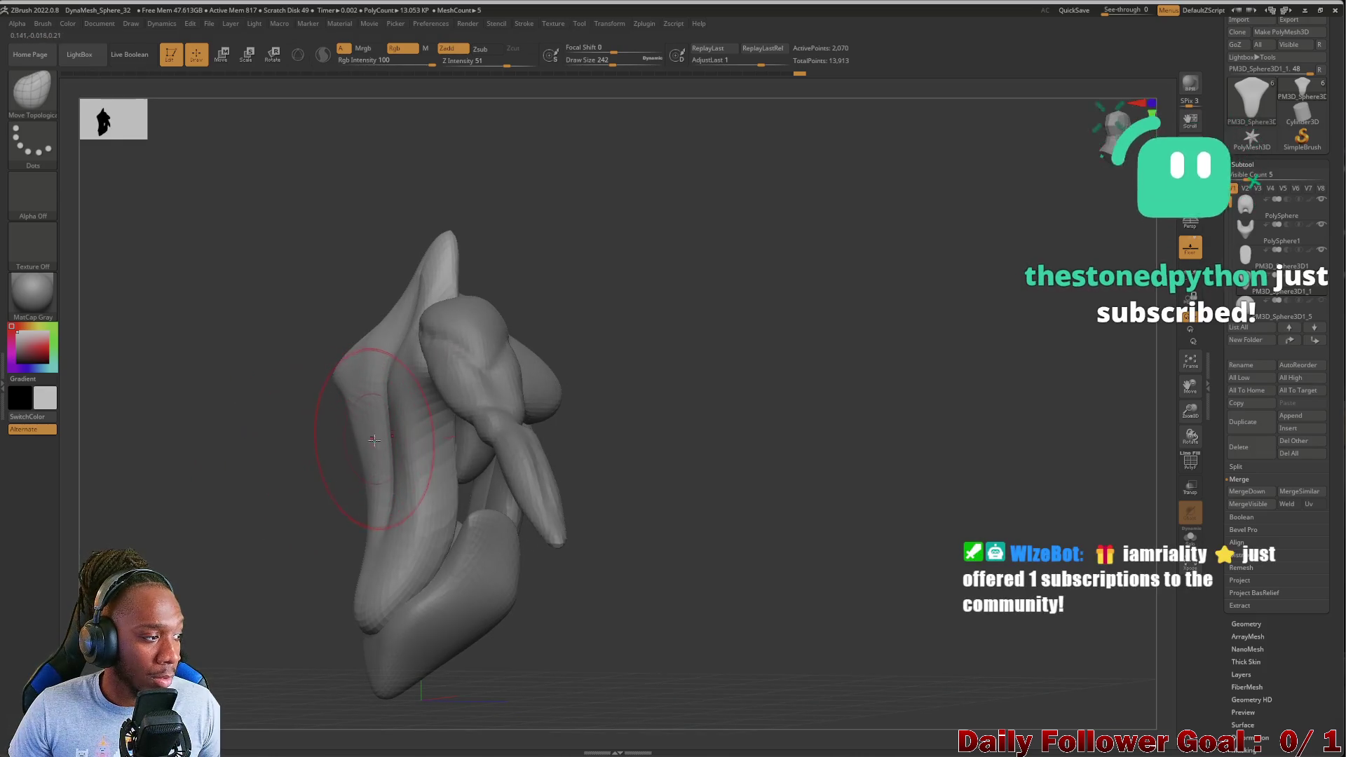
Raise Draw Size to 302 with ], then orbit front, side and back to inspect the sculpt
key("bracketright")
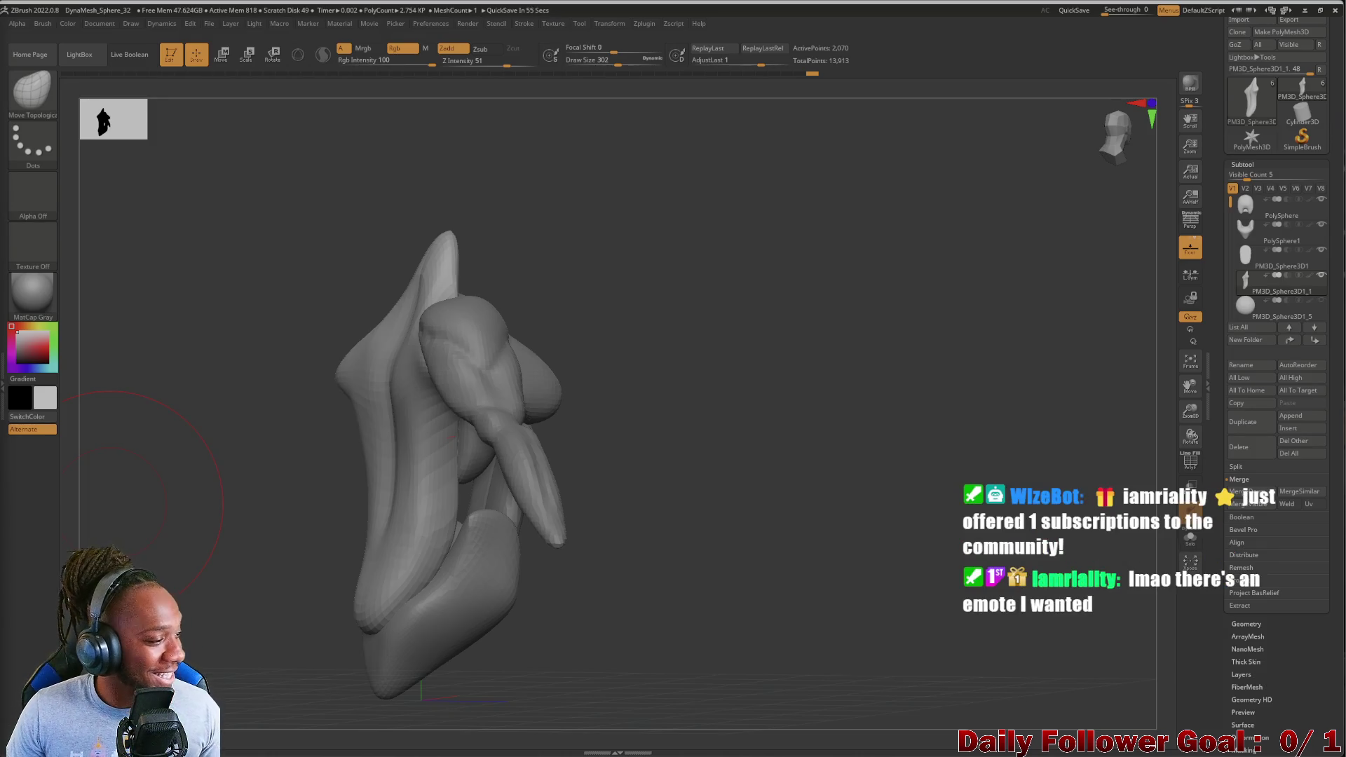
left_click_drag(300, 534, 195, 525)
mouse_move(120, 494)
left_mouse_down()
mouse_move(202, 528)
mouse_move(190, 502)
mouse_move(185, 566)
mouse_move(216, 607)
mouse_move(189, 589)
mouse_move(175, 618)
mouse_move(232, 582)
left_mouse_up()
mouse_move(333, 338)
left_mouse_down()
mouse_move(285, 337)
mouse_move(303, 466)
mouse_move(268, 264)
mouse_move(286, 304)
mouse_move(250, 319)
mouse_move(228, 373)
mouse_move(244, 469)
mouse_move(217, 367)
mouse_move(280, 481)
left_mouse_up()
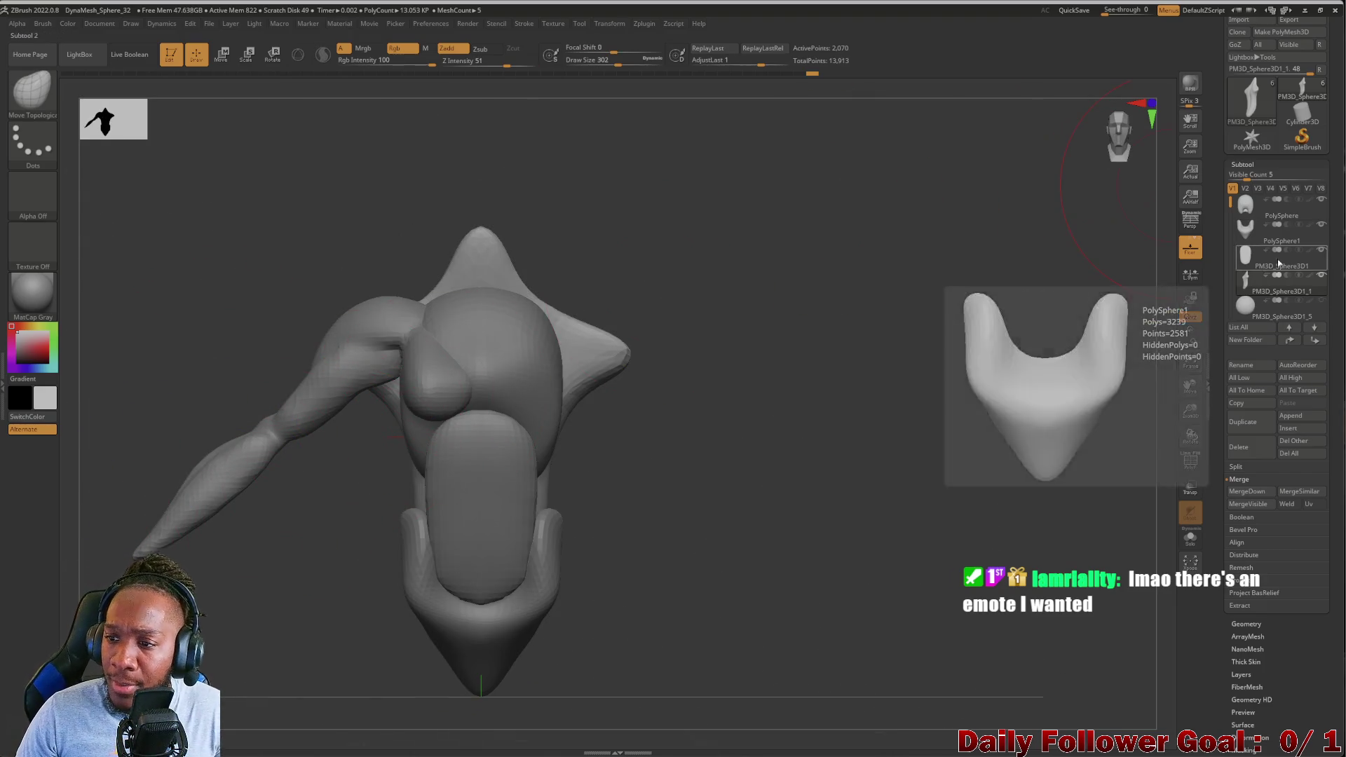
Mirror arm subtool PM3D_Sphere3D1_2 onto the right shoulder using Geometry > Modify Topology > Mirror And Weld
left_click_drag(1231, 210, 1253, 307)
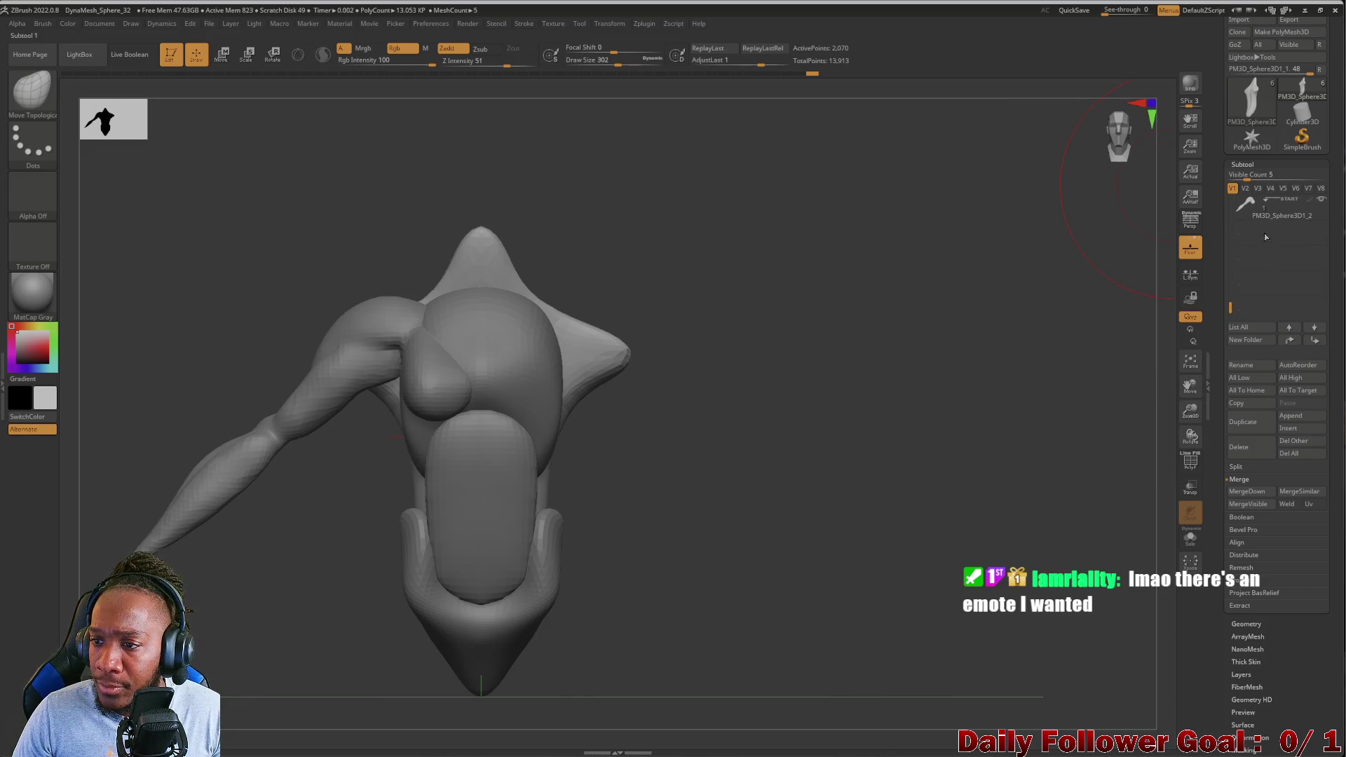
left_click(1272, 209)
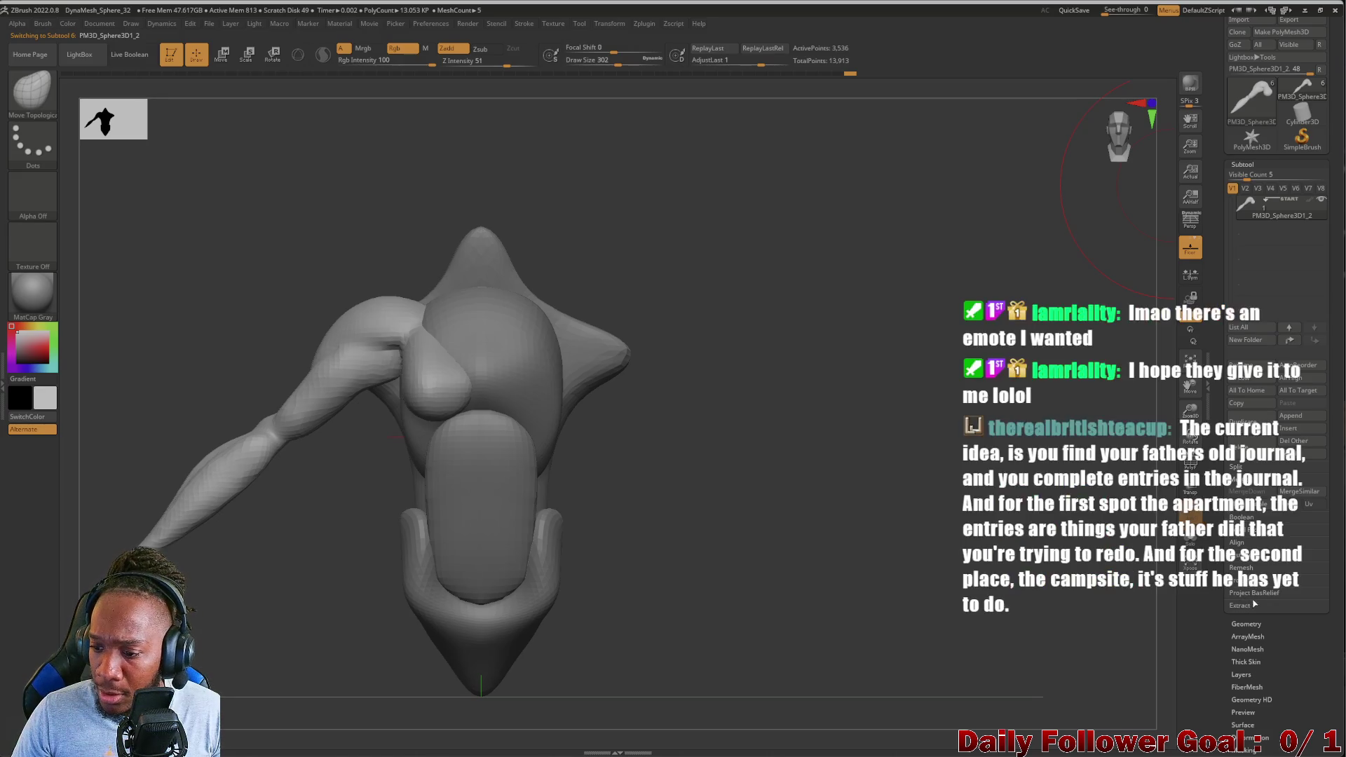
left_click(1253, 623)
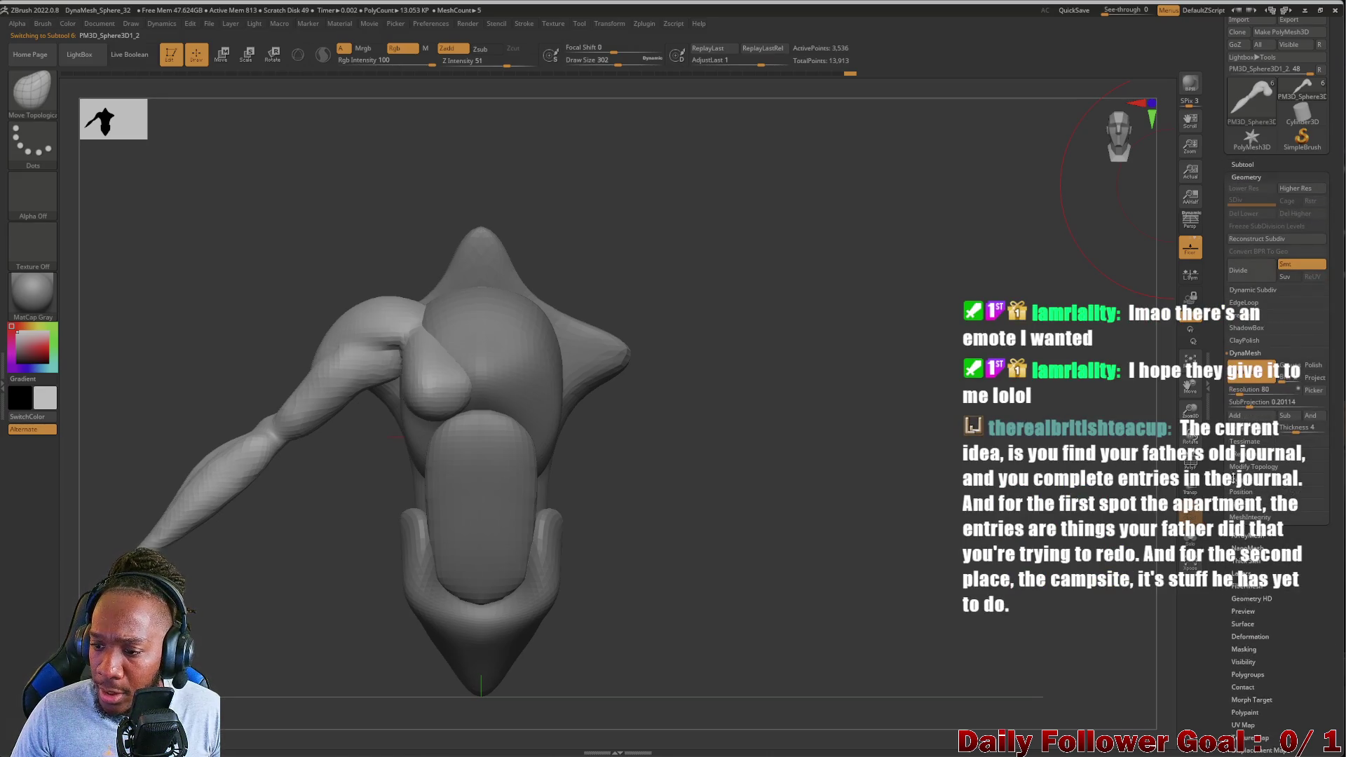
left_click(1252, 466)
left_click(1250, 430)
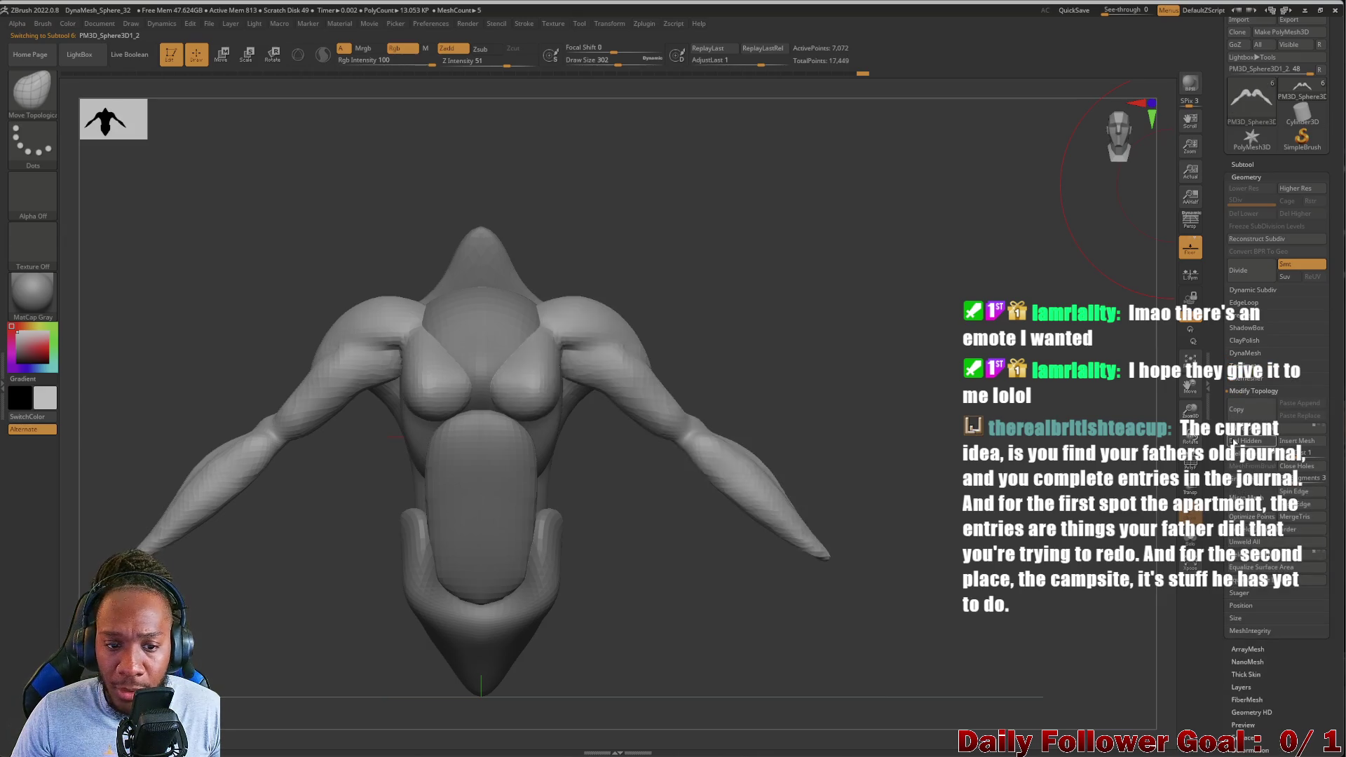
mouse_move(876, 596)
left_mouse_down()
mouse_move(197, 606)
mouse_move(180, 540)
mouse_move(211, 568)
mouse_move(165, 576)
mouse_move(252, 527)
mouse_move(254, 603)
left_mouse_up()
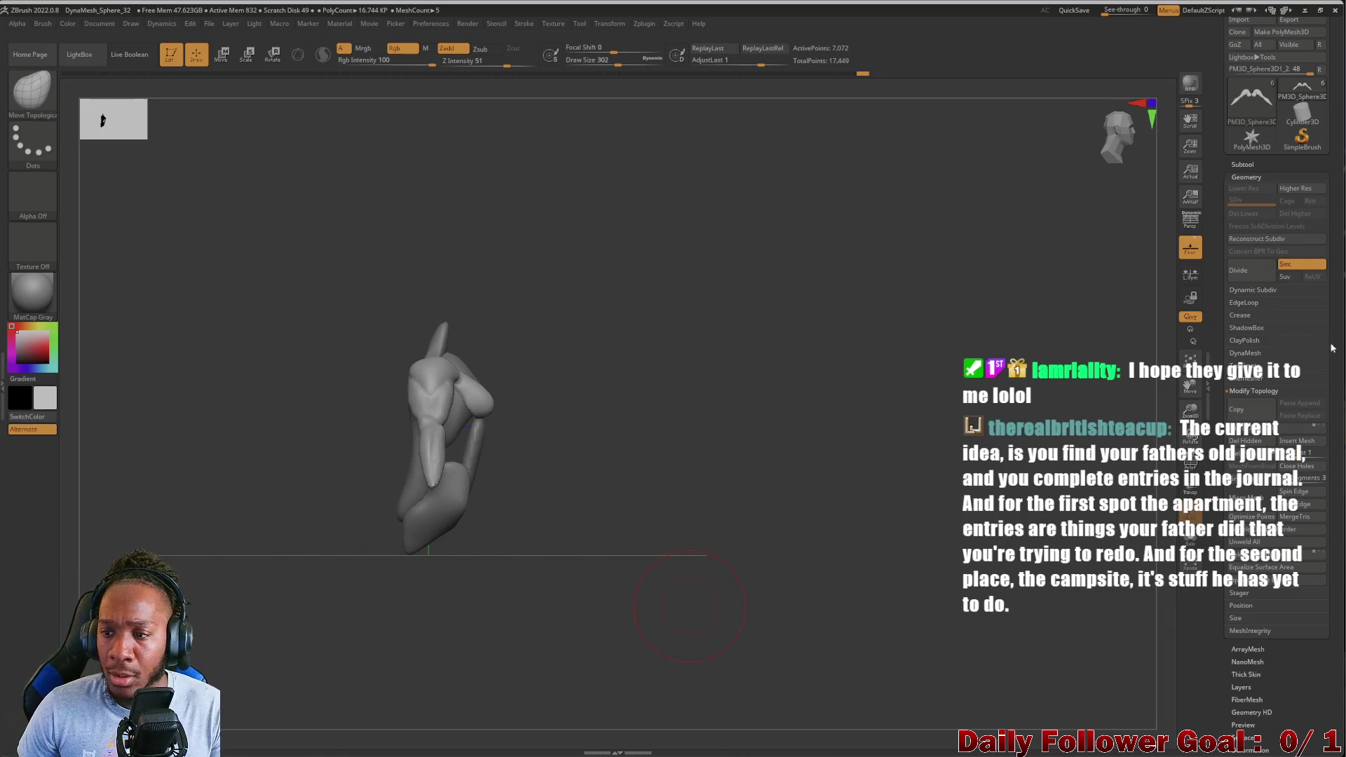
left_click(1244, 165)
Select PM3D_Sphere3D1 and push the finger-like front piece with a move stroke
left_click_drag(1229, 308, 1235, 253)
mouse_move(691, 486)
left_mouse_down()
mouse_move(513, 571)
mouse_move(201, 577)
left_mouse_up()
mouse_move(273, 549)
left_mouse_down("alt")
mouse_move(225, 591)
mouse_move(365, 585)
left_mouse_up("alt")
left_click(1244, 237)
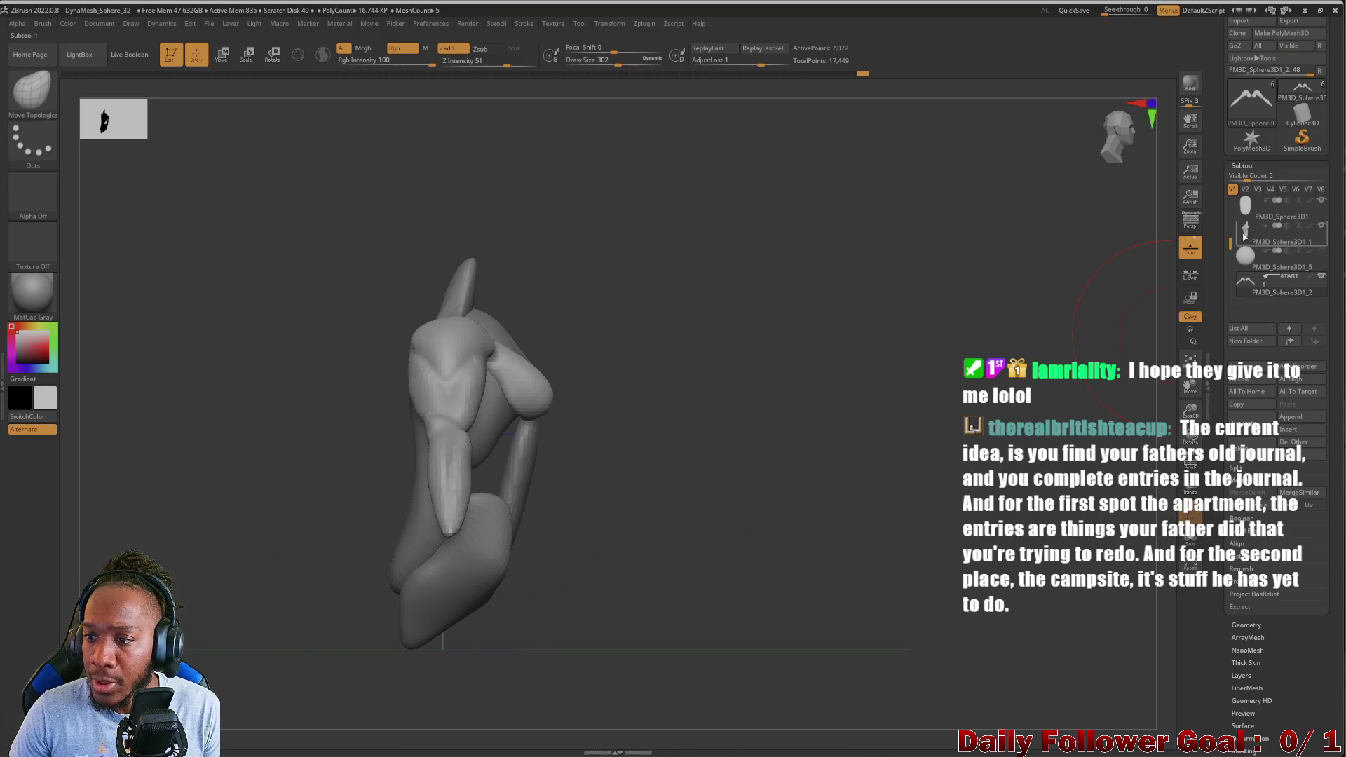
left_click(1245, 209)
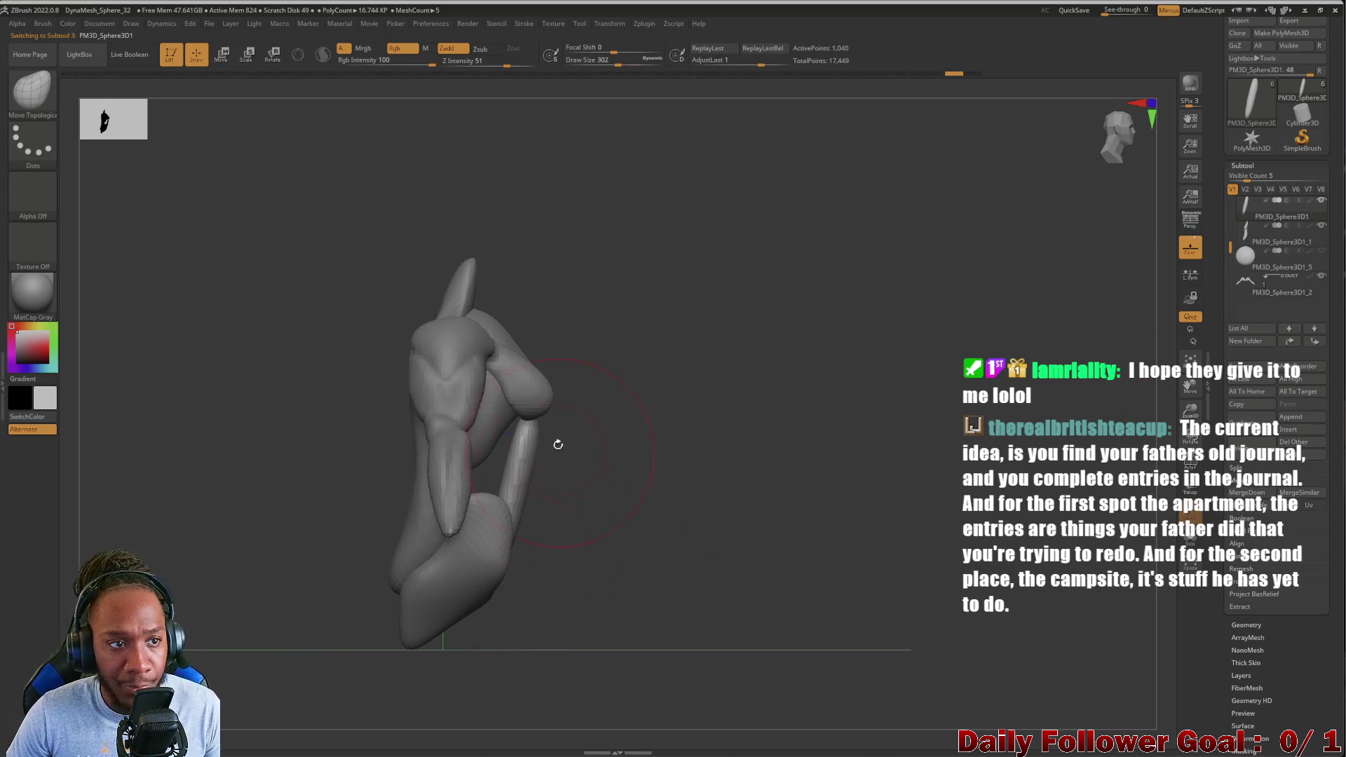
left_click_drag(552, 466, 534, 456)
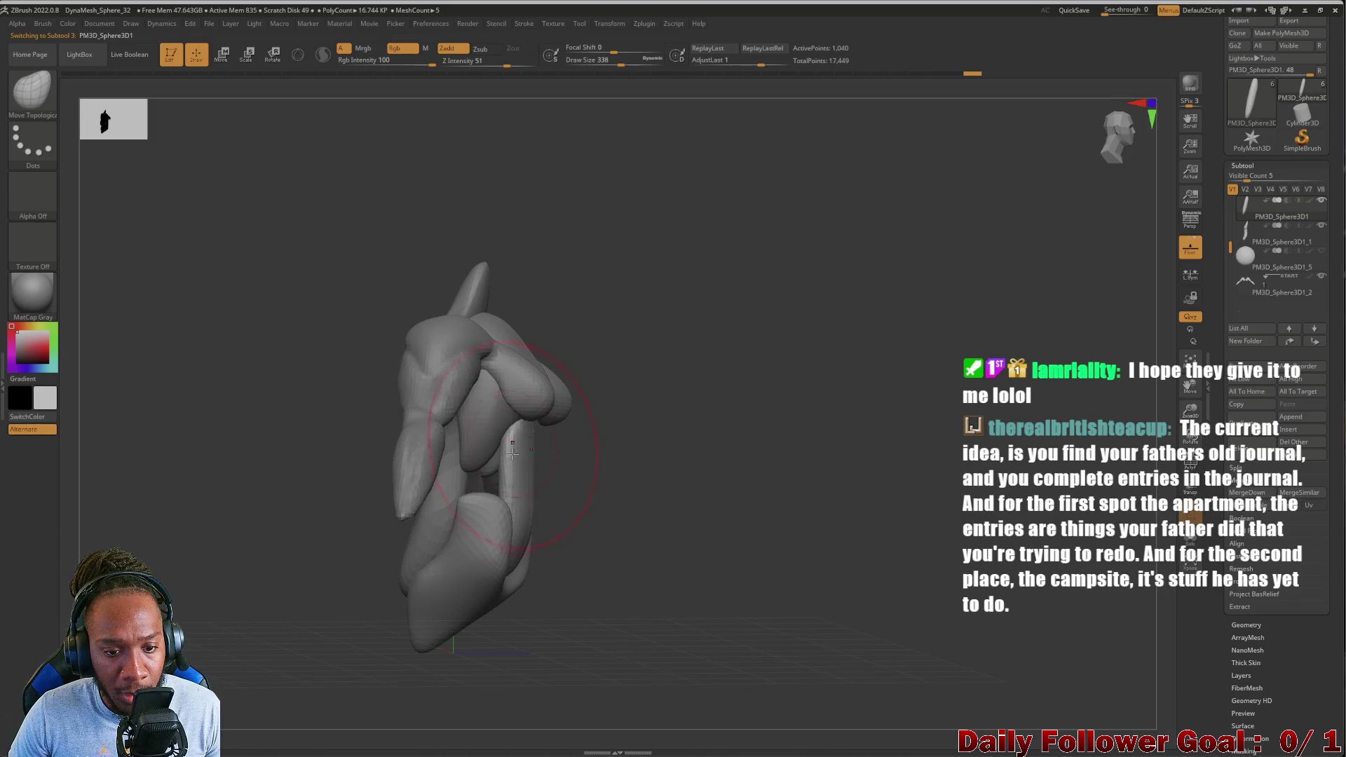
left_click_drag(521, 533, 482, 527)
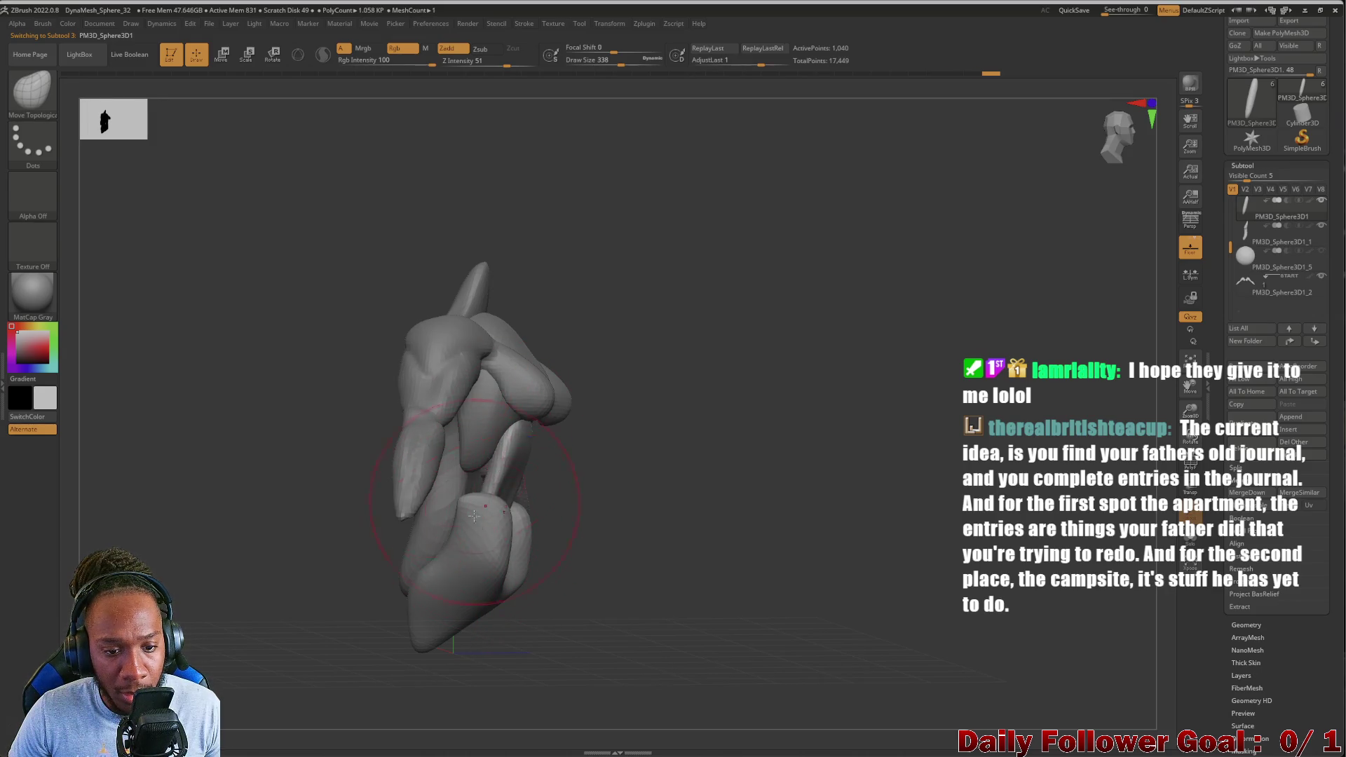
mouse_move(410, 559)
left_mouse_down()
mouse_move(216, 554)
mouse_move(354, 555)
mouse_move(285, 502)
mouse_move(203, 615)
left_mouse_up()
Undo the capsule reshaping, pull the thin limb up and left, then select PolySphere1
key("ctrl")
key("ctrl+z")
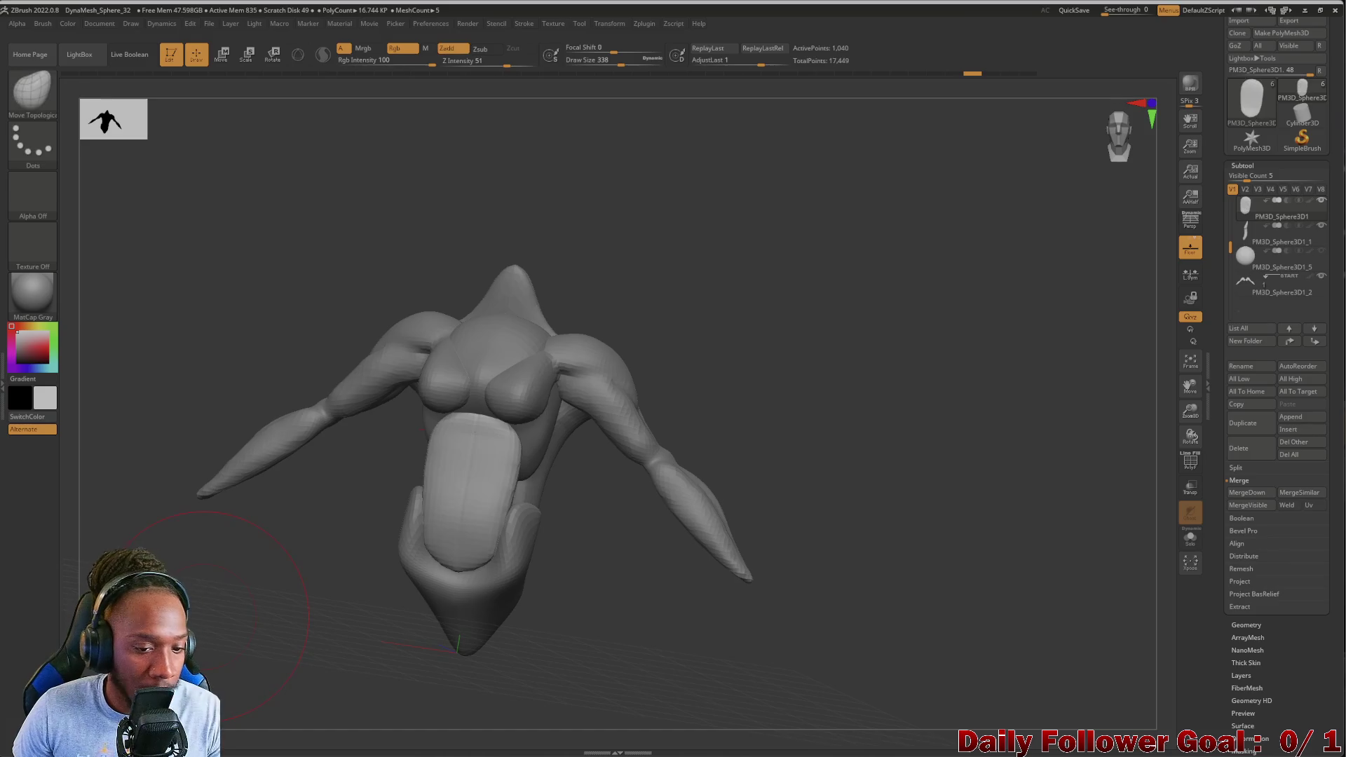
mouse_move(259, 557)
left_mouse_down()
mouse_move(313, 549)
mouse_move(315, 584)
left_mouse_up()
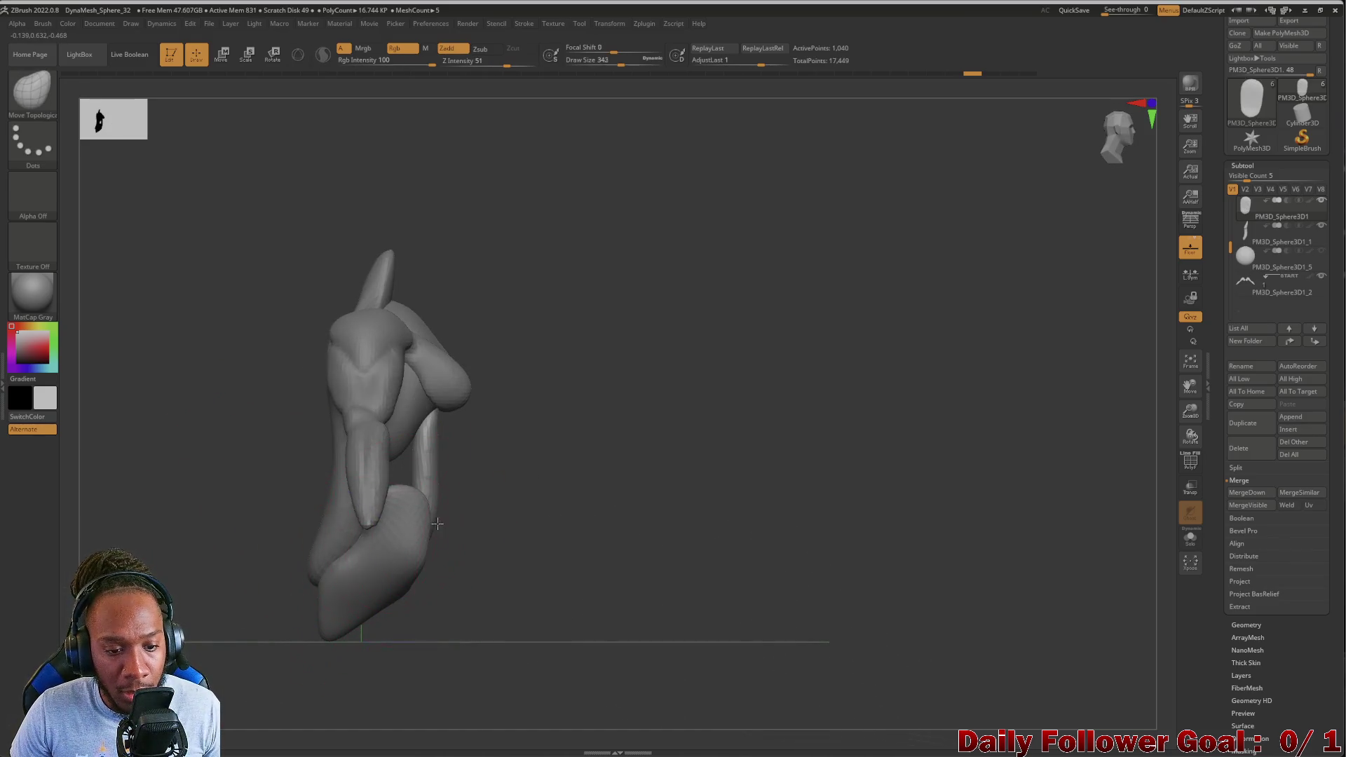
left_click_drag(433, 529, 414, 523)
mouse_move(518, 540)
left_mouse_down()
mouse_move(241, 583)
mouse_move(822, 387)
left_mouse_up()
left_click_drag(1221, 253, 1228, 223)
left_click(1262, 210)
Pull the U-shaped lower piece up and left under the chest, then select PM3D_Sphere3D1 and review angles
mouse_move(306, 642)
left_mouse_down()
mouse_move(238, 505)
mouse_move(266, 511)
mouse_move(315, 667)
left_mouse_up()
left_click_drag(518, 563, 413, 589)
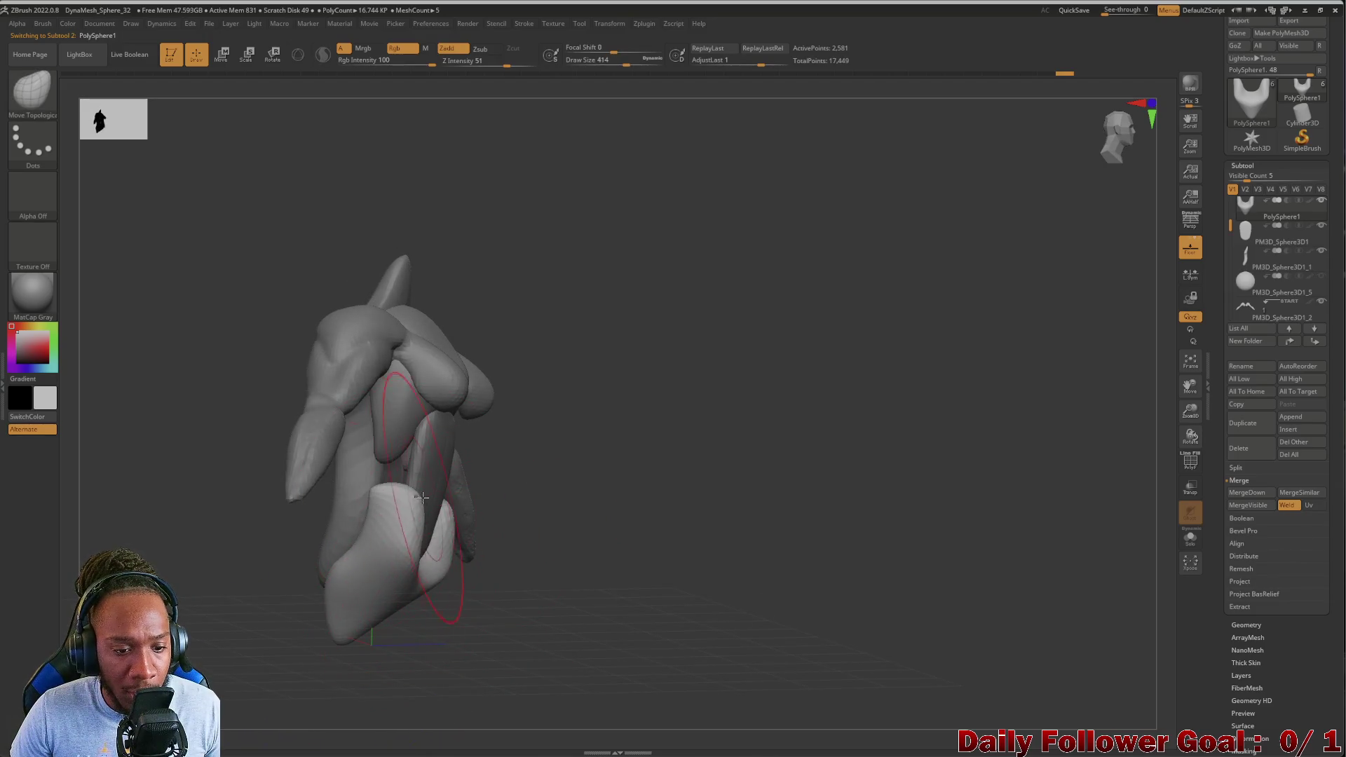
left_click_drag(423, 498, 390, 479)
mouse_move(266, 561)
left_mouse_down()
mouse_move(210, 603)
mouse_move(235, 586)
mouse_move(315, 582)
left_mouse_up()
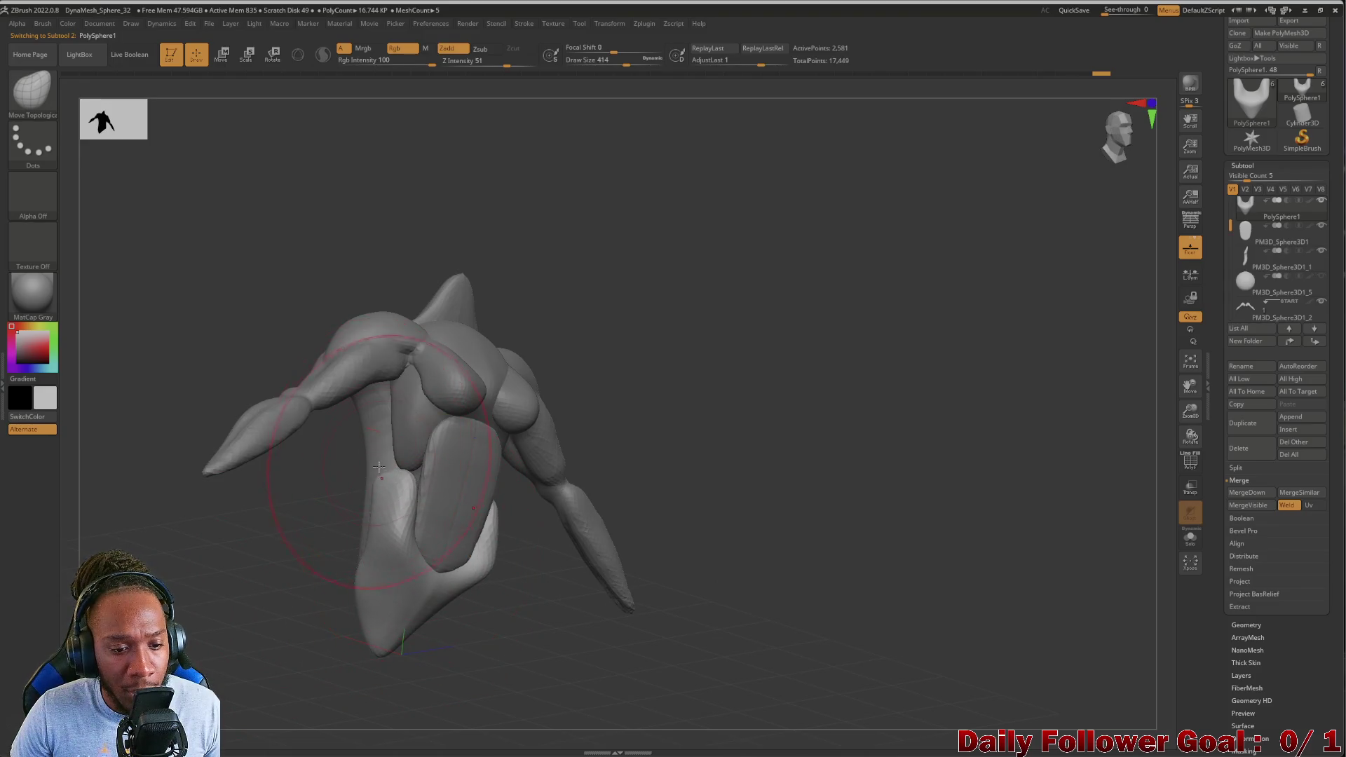
left_click_drag(264, 575, 274, 586, "shift")
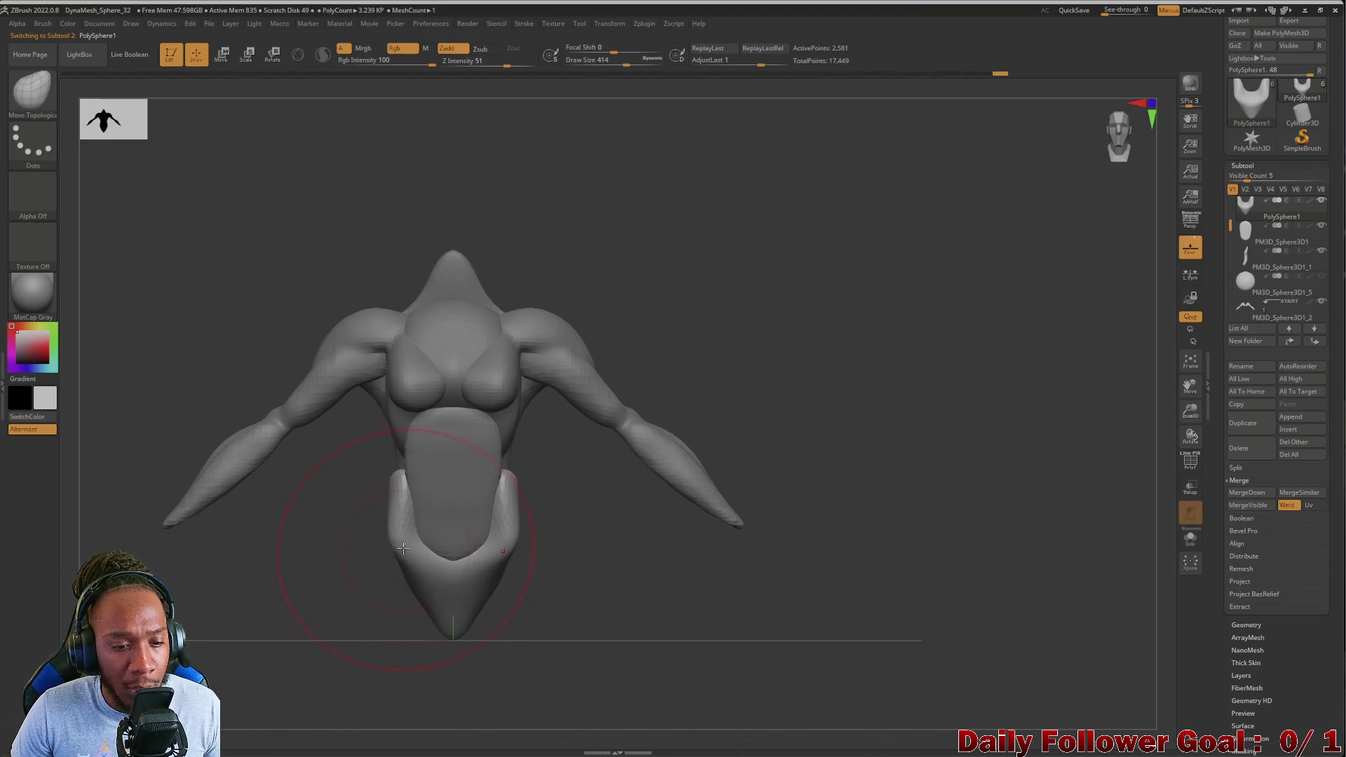
mouse_move(401, 471)
left_mouse_down()
mouse_move(372, 561)
mouse_move(392, 602)
mouse_move(353, 641)
left_mouse_up()
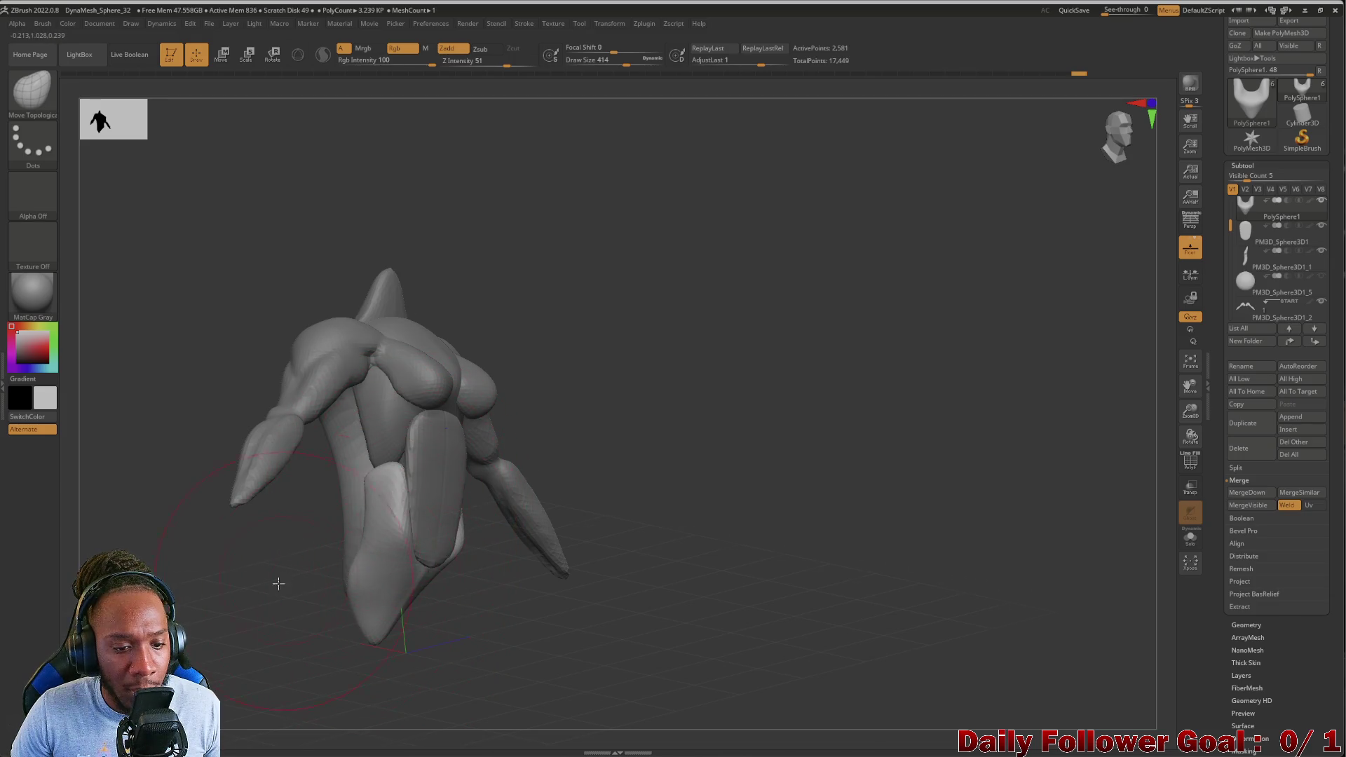
left_click_drag(282, 582, 312, 555, "shift")
mouse_move(462, 569)
left_mouse_down()
mouse_move(336, 588)
mouse_move(466, 571)
mouse_move(495, 586)
mouse_move(270, 588)
mouse_move(280, 544)
mouse_move(252, 591)
mouse_move(276, 556)
mouse_move(279, 609)
mouse_move(254, 644)
mouse_move(349, 538)
mouse_move(234, 549)
mouse_move(280, 574)
mouse_move(422, 463)
left_mouse_up()
left_click(1269, 235)
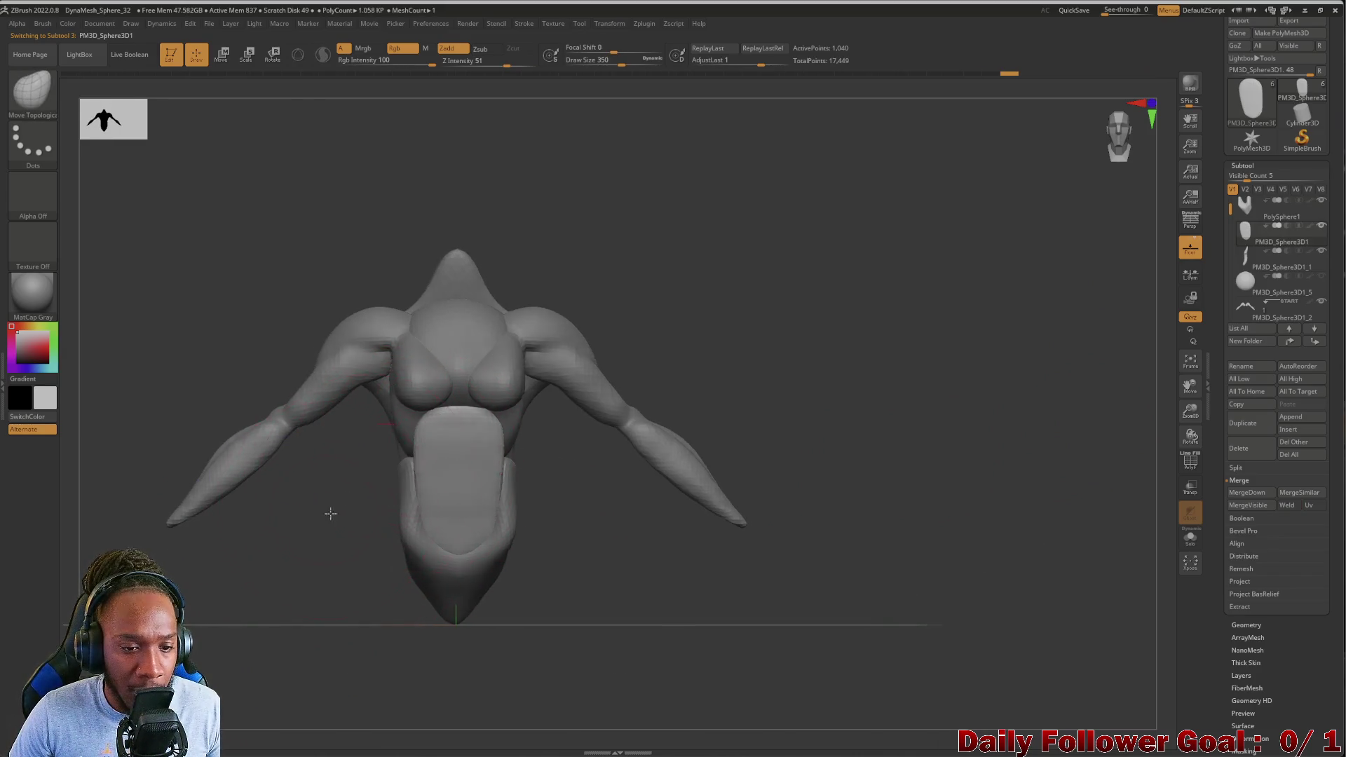
left_click_drag(325, 514, 294, 568)
left_click_drag(186, 558, 399, 462)
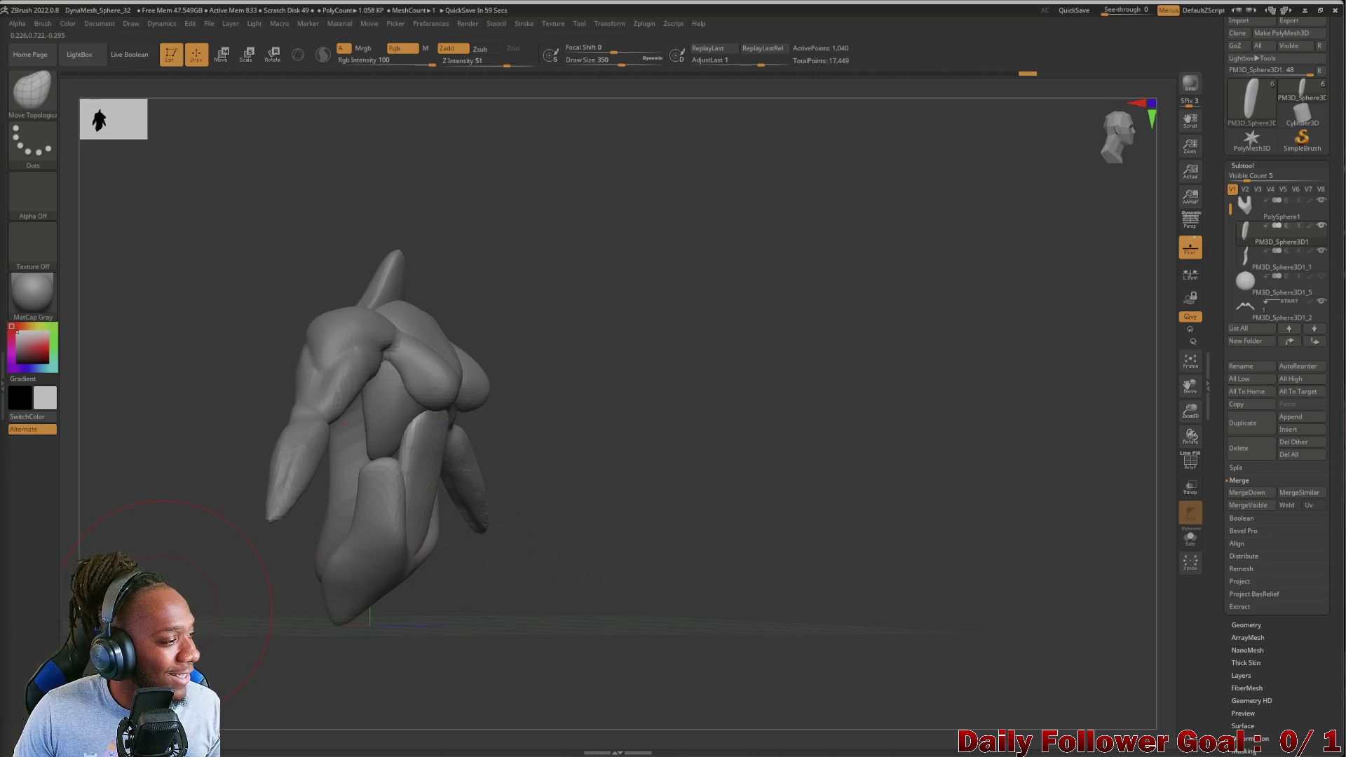
mouse_move(384, 411)
right_mouse_down()
mouse_move(265, 600)
mouse_move(207, 570)
mouse_move(201, 595)
right_mouse_up()
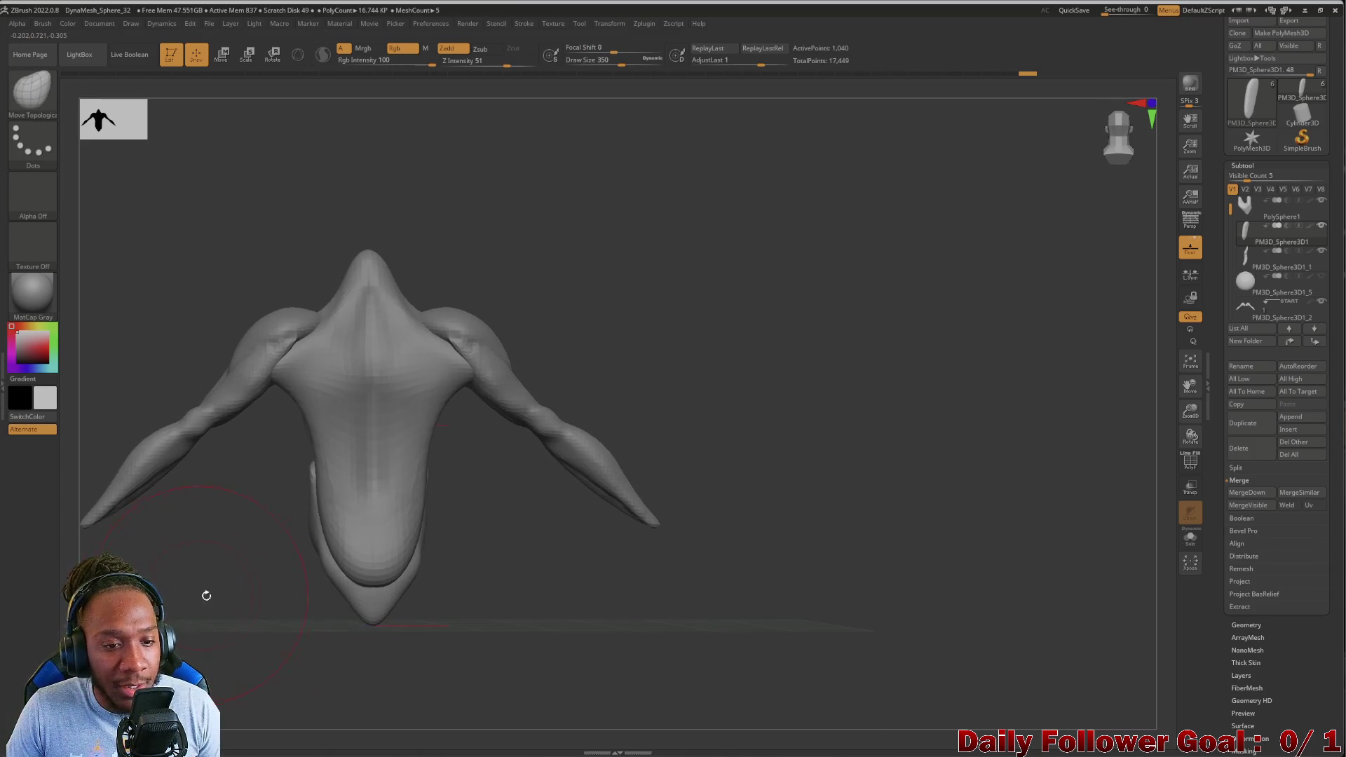
Select subtool PM3D_Sphere3D1_5 and duplicate it as PM3D_Sphere3D1_6
mouse_move(1231, 209)
left_mouse_down()
mouse_move(1227, 197)
mouse_move(1230, 256)
left_mouse_up()
mouse_move(1248, 218)
left_click(1249, 237)
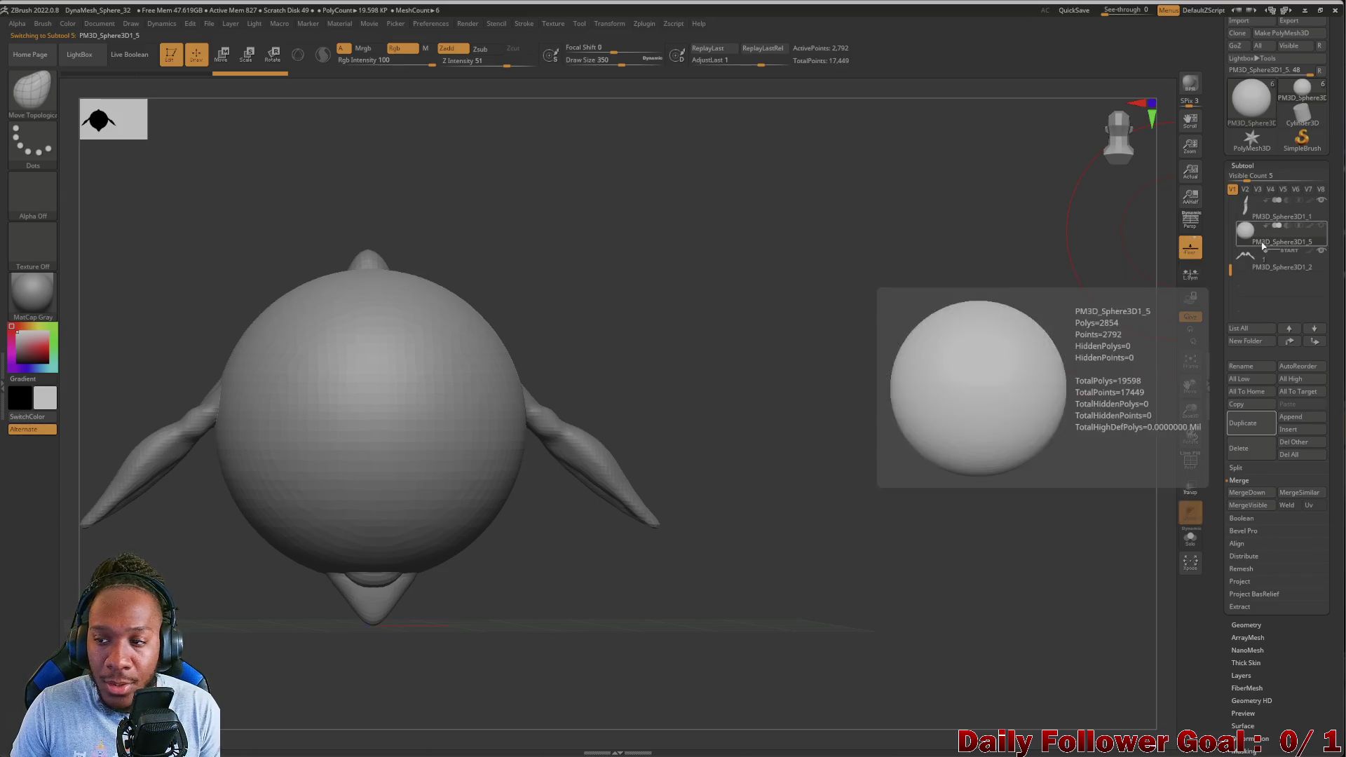
left_click(1291, 416)
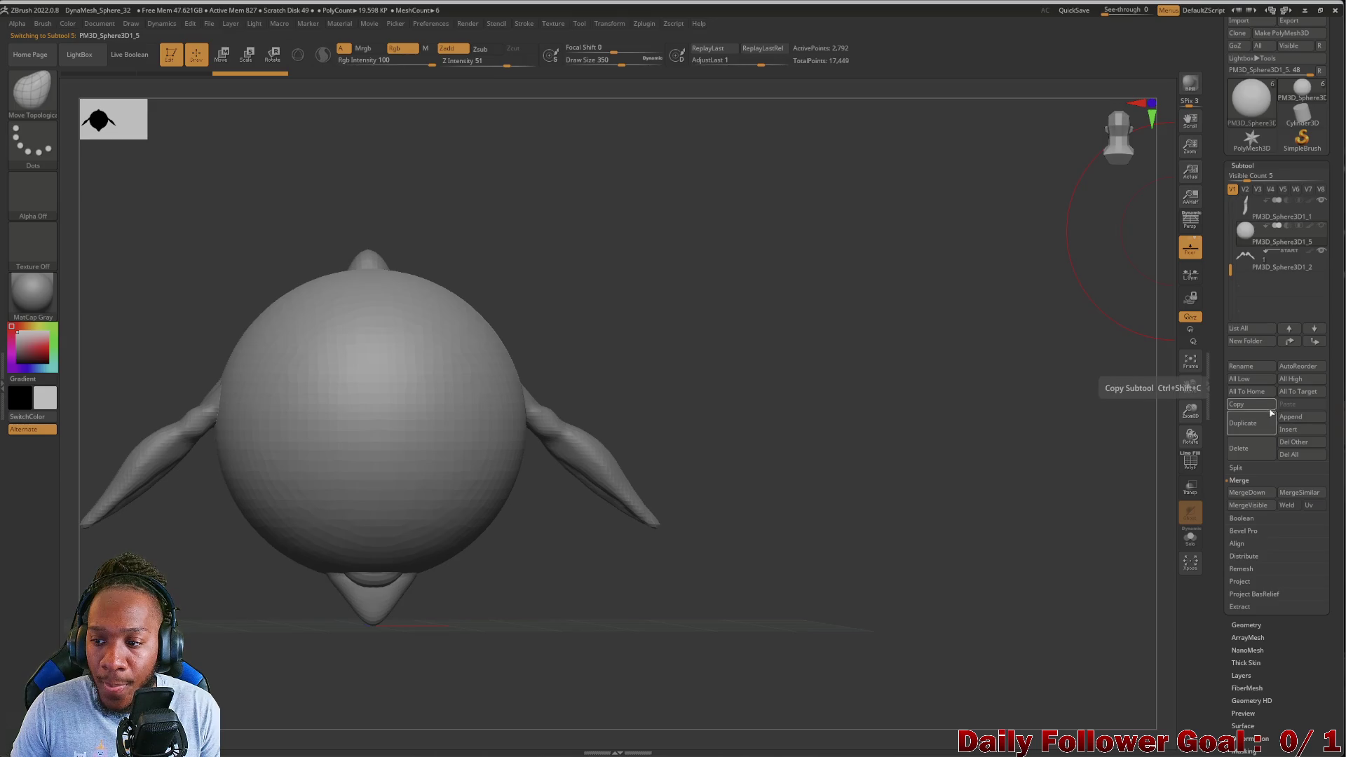
left_click(1255, 426)
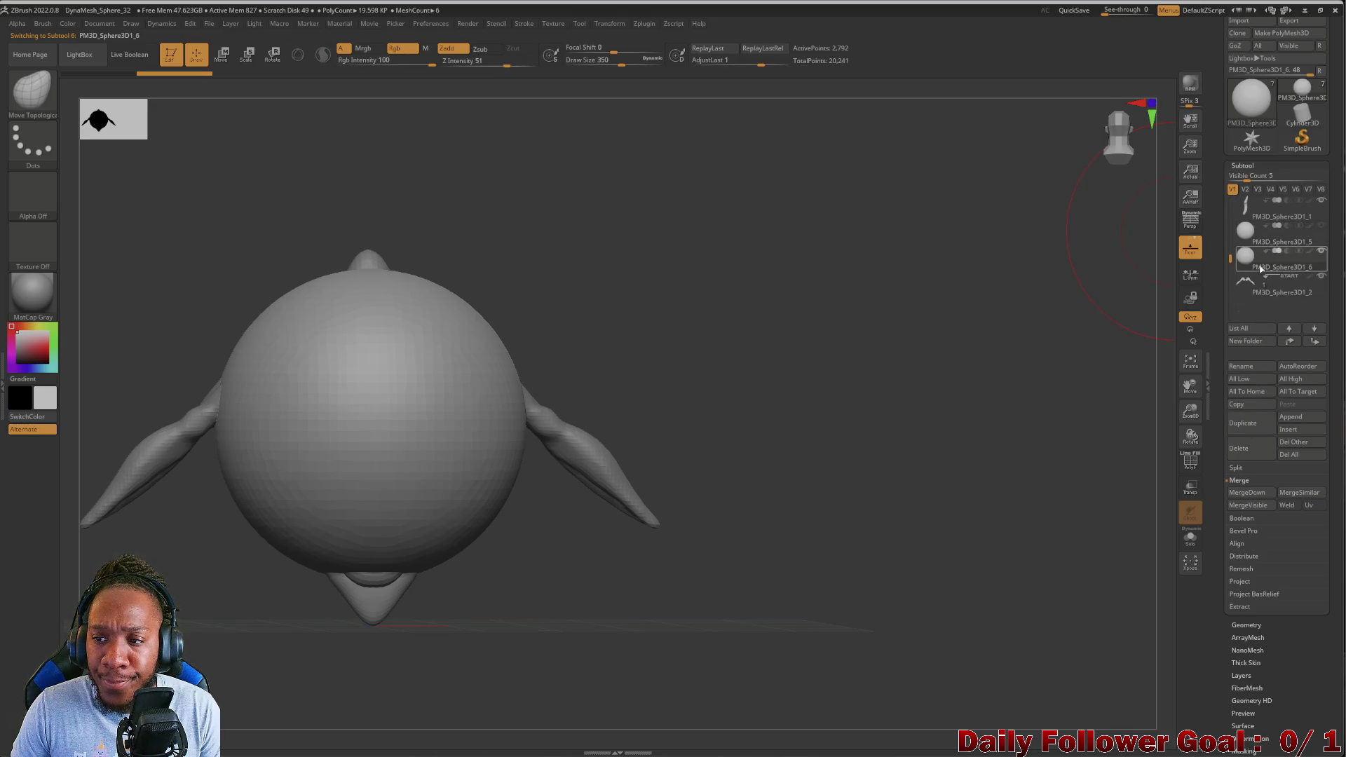
Switch to Transpose Move (W) and place a vertical action line through the body
left_click(217, 52)
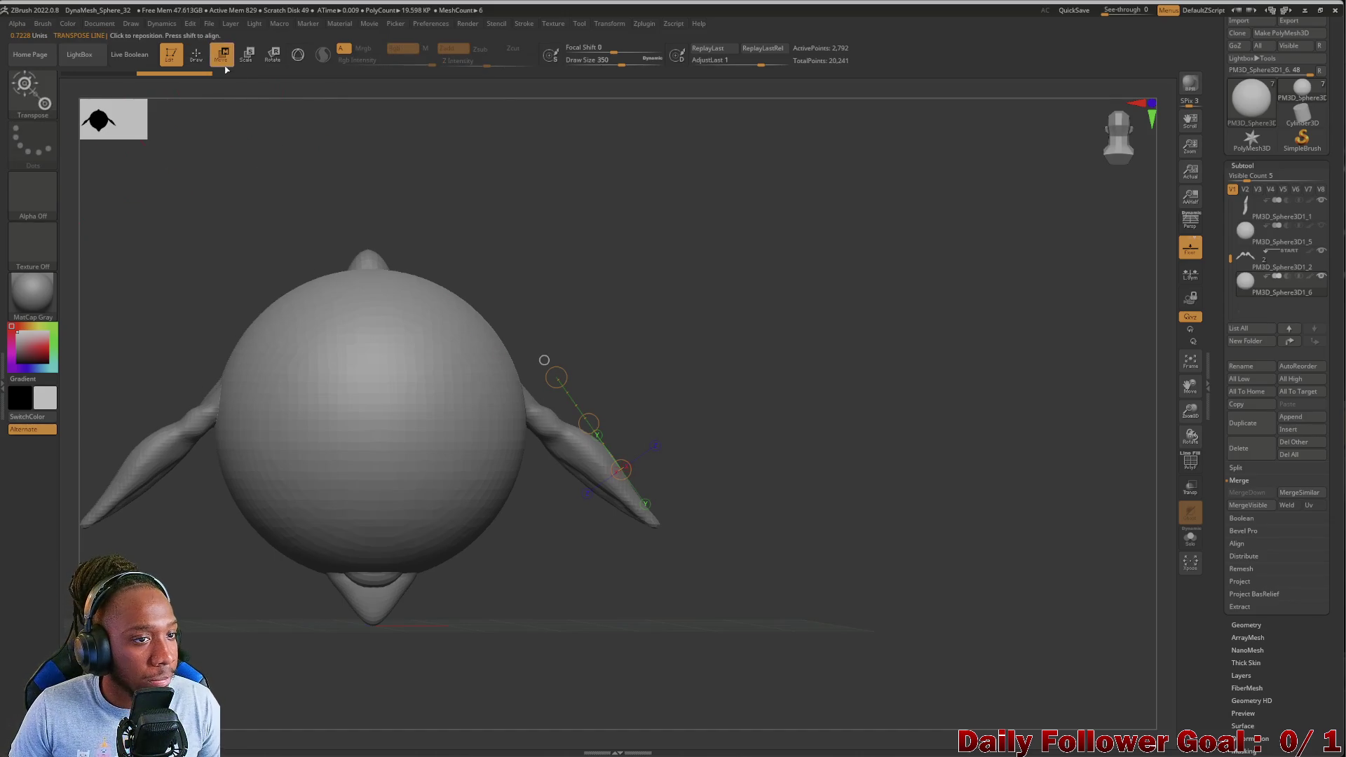
left_click_drag(364, 274, 365, 557)
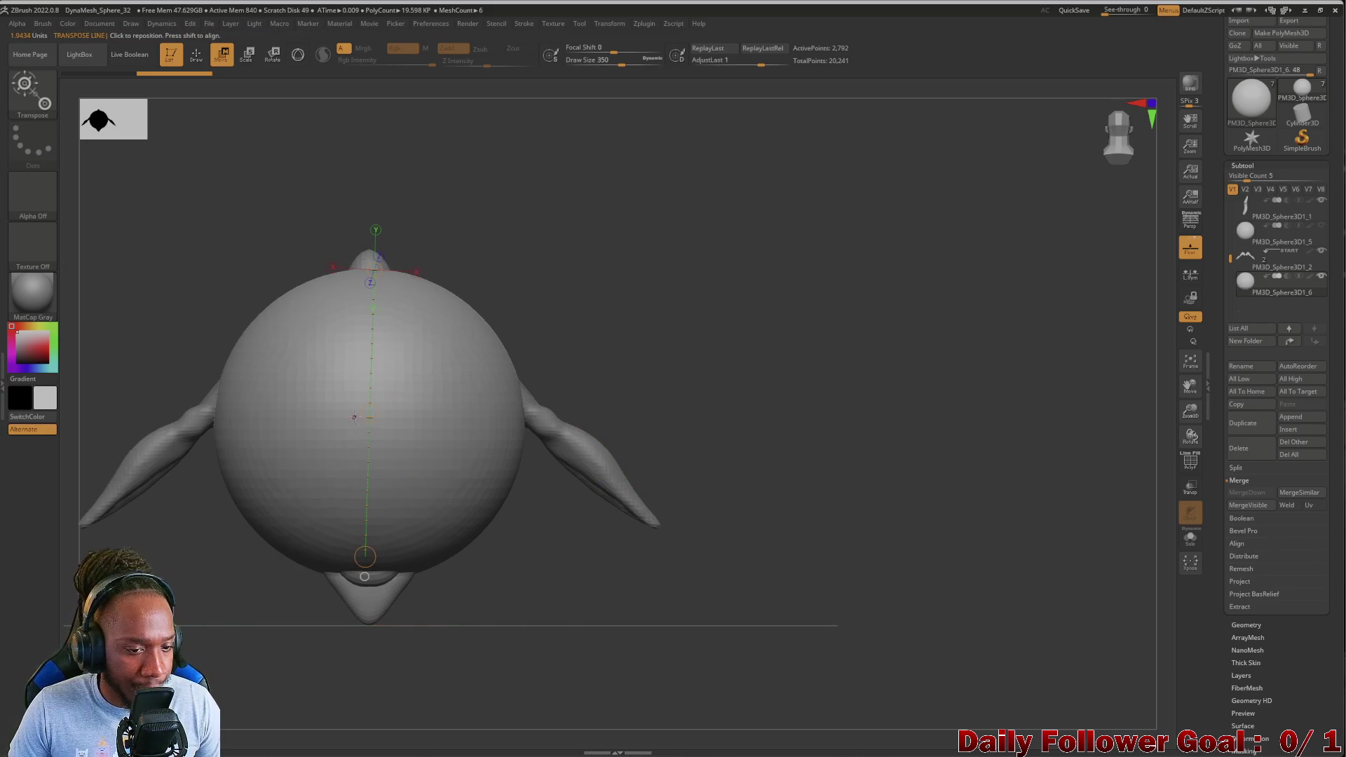
left_click_drag(366, 407, 361, 576)
mouse_move(175, 532)
left_mouse_down()
mouse_move(118, 392)
mouse_move(273, 273)
mouse_move(412, 345)
left_mouse_up()
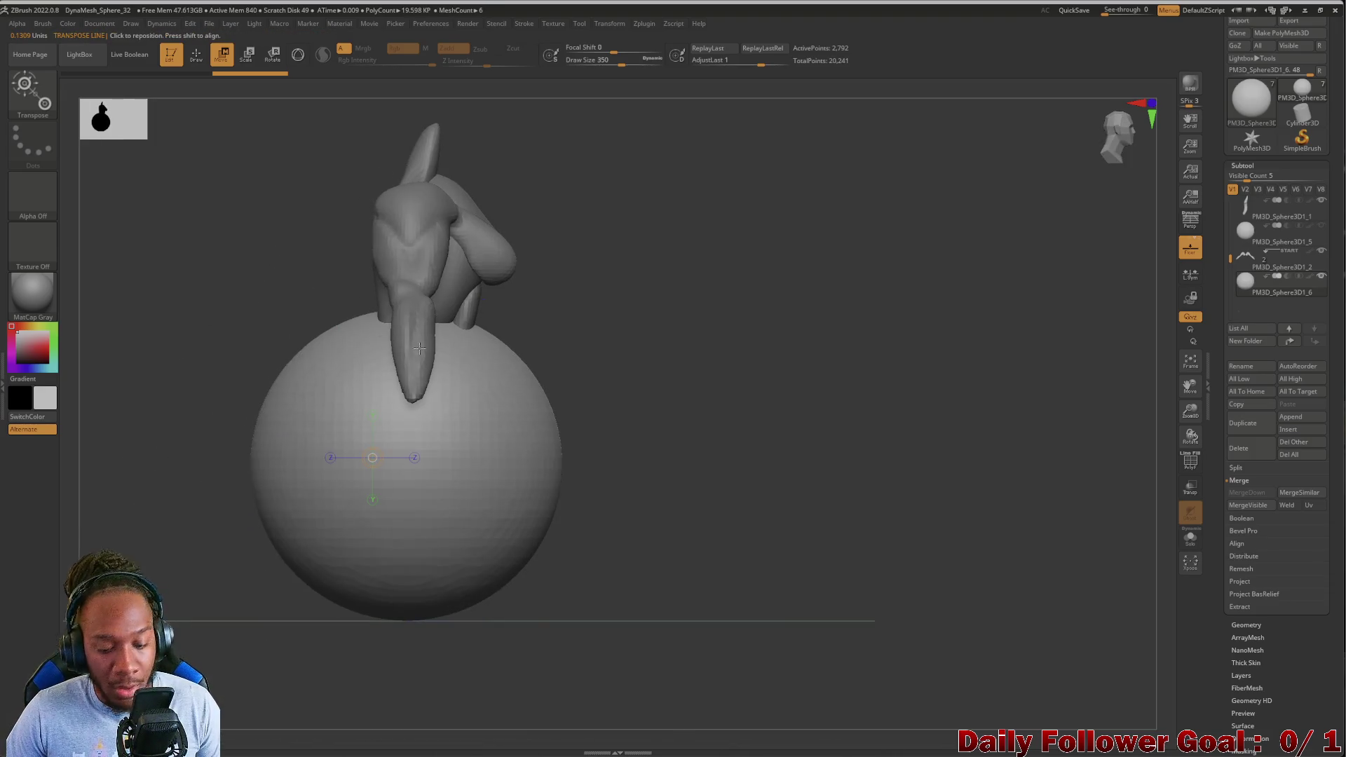
mouse_move(631, 288)
left_mouse_down("ctrl+alt+shift")
mouse_move(421, 366)
mouse_move(419, 647)
left_mouse_up("ctrl+alt+shift")
left_click(175, 449, "ctrl+shift")
left_click_drag(175, 448, 144, 384, "shift")
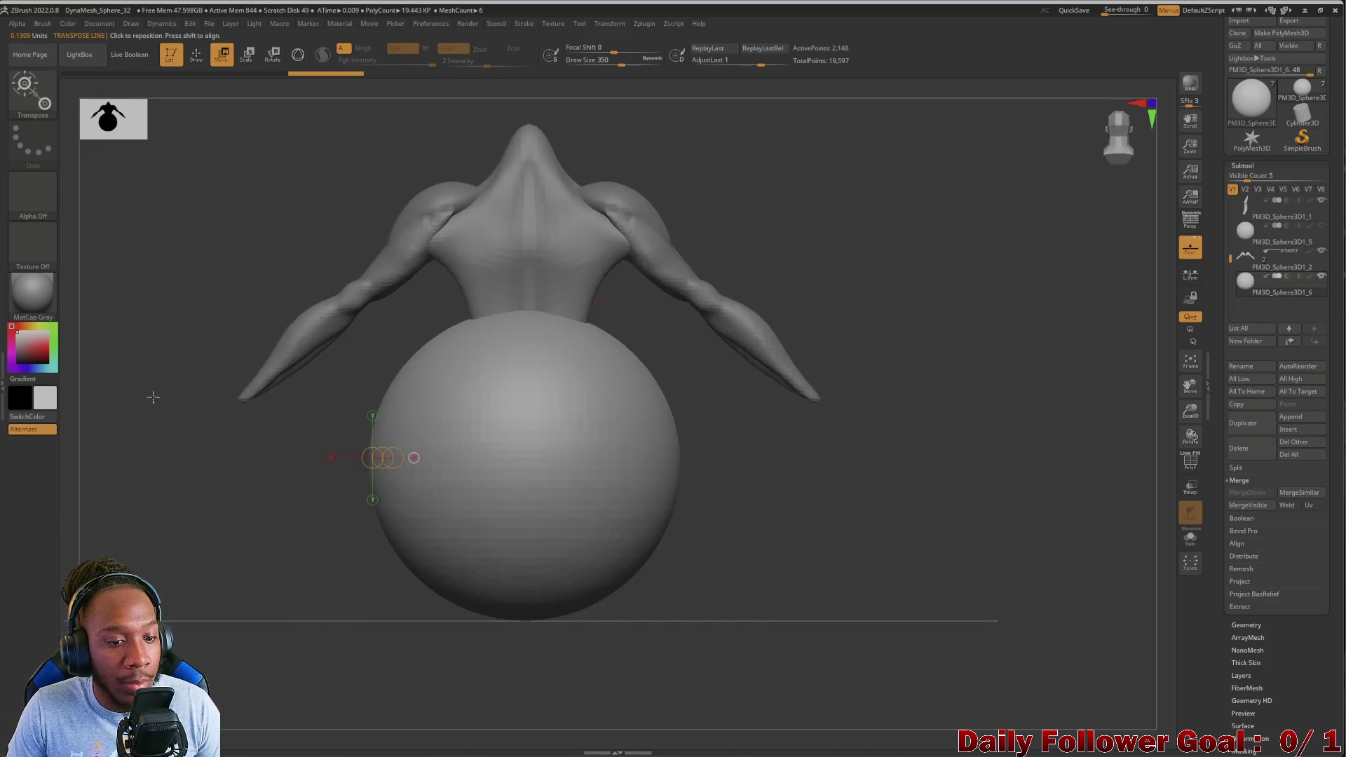
Draw a neck-to-bottom action line and scale the copied sphere down into a smaller round ball
left_click_drag(523, 318, 516, 586)
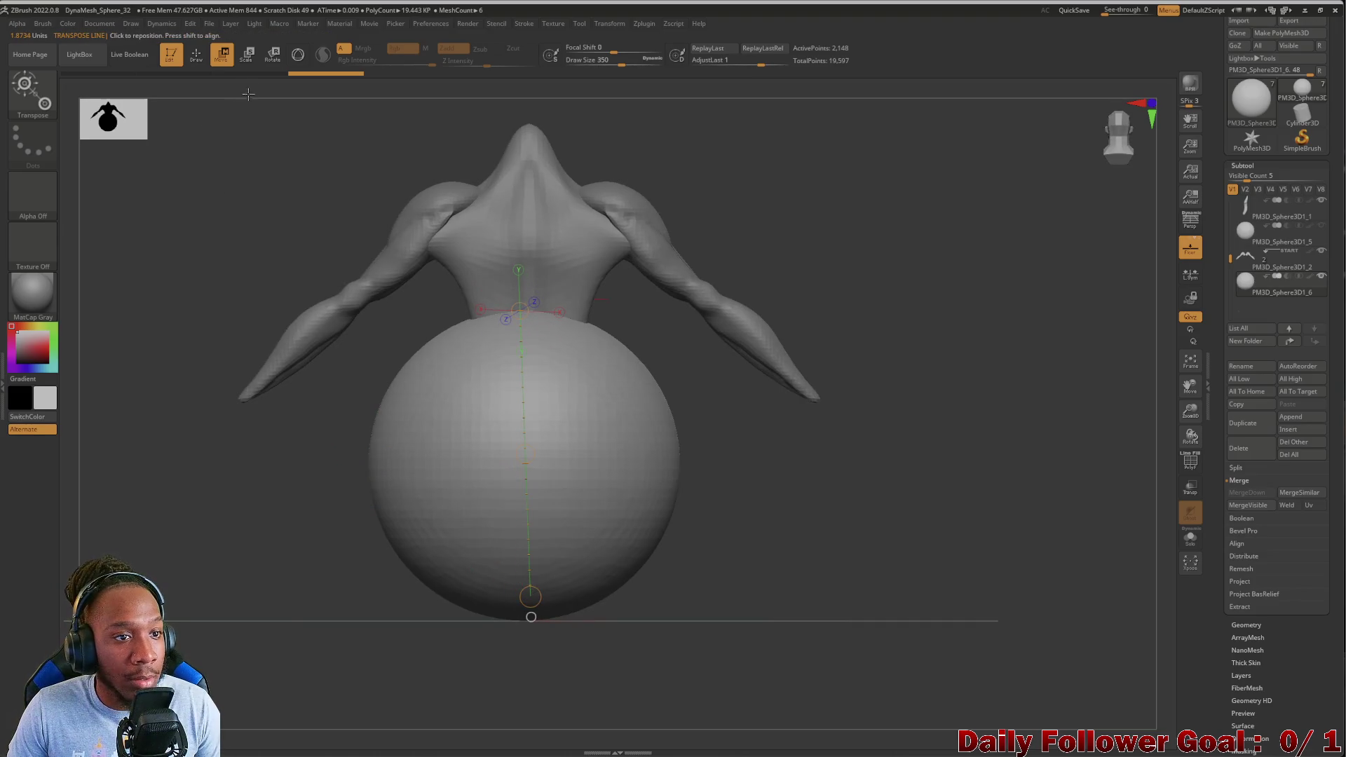
left_click(246, 53)
left_click_drag(524, 452, 519, 322)
left_click_drag(516, 393, 532, 586)
left_click_drag(520, 440, 524, 540)
left_click_drag(532, 489, 487, 425)
Move the shrunken sphere up and inward to sit beneath the torso
left_click(187, 61)
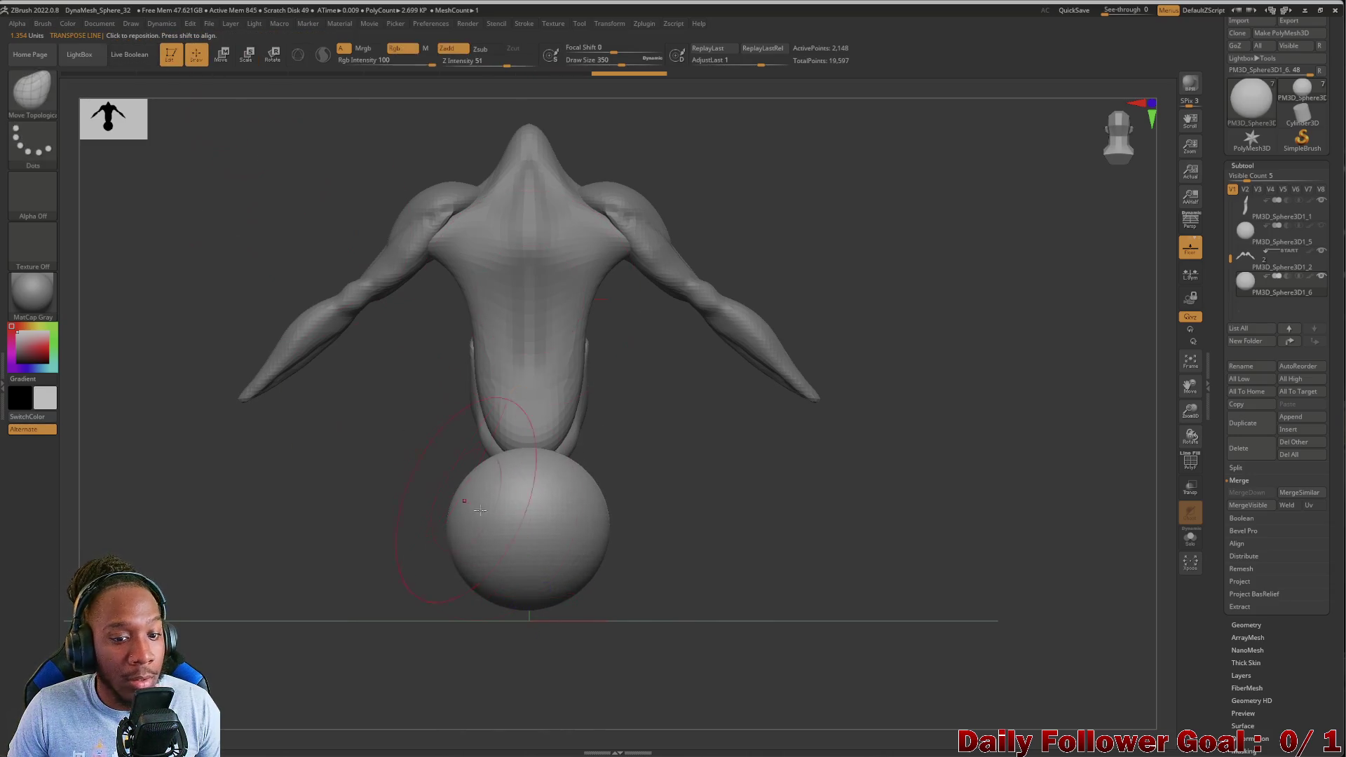
left_click(221, 54)
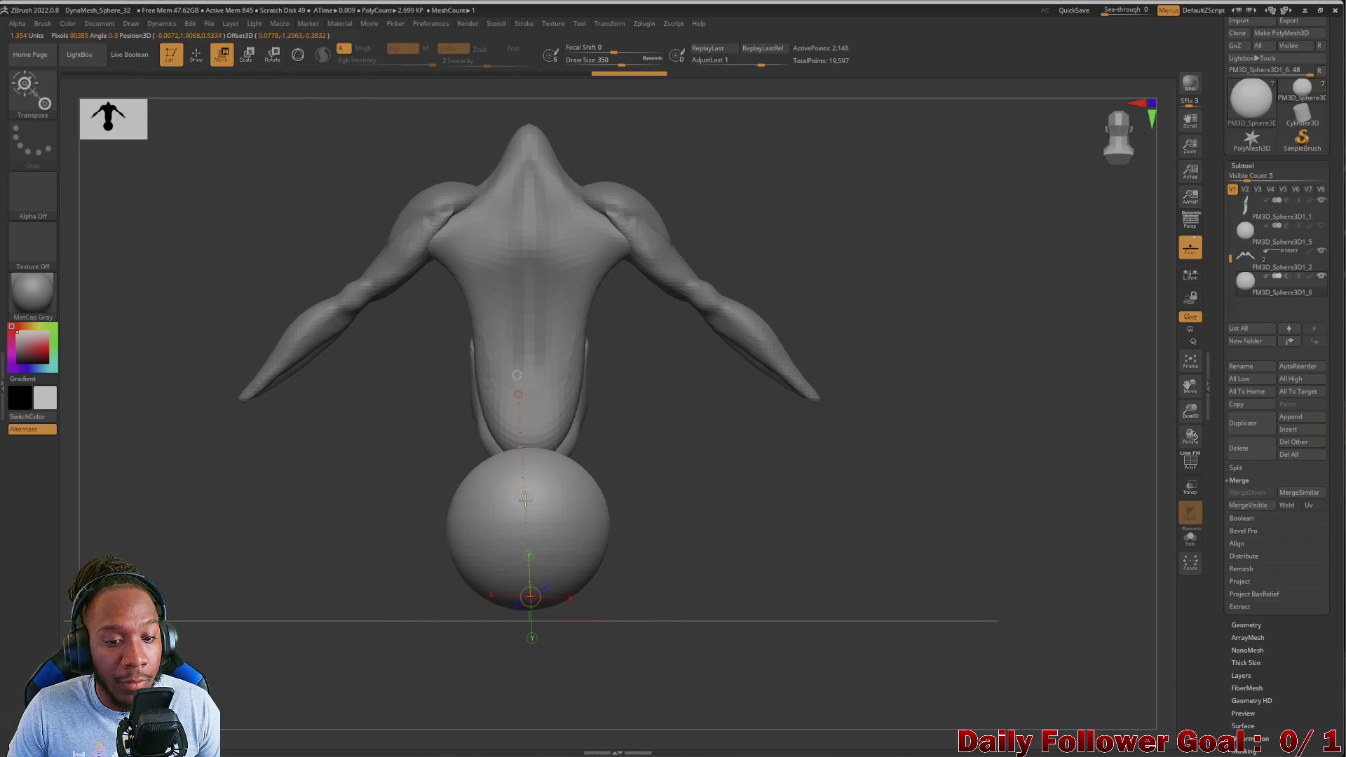
left_click_drag(525, 494, 522, 414)
mouse_move(378, 455)
left_mouse_down()
mouse_move(297, 484)
mouse_move(293, 459)
left_mouse_up()
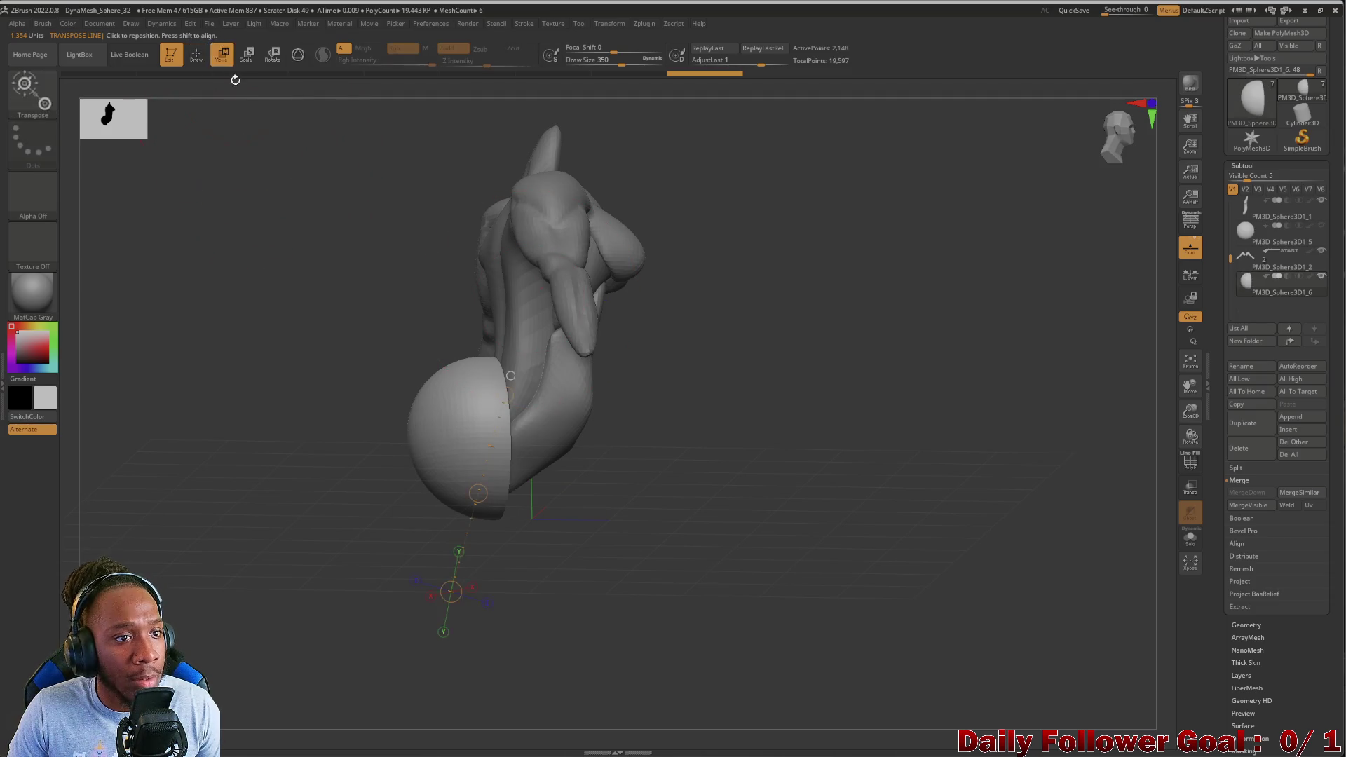
left_click_drag(301, 421, 298, 391)
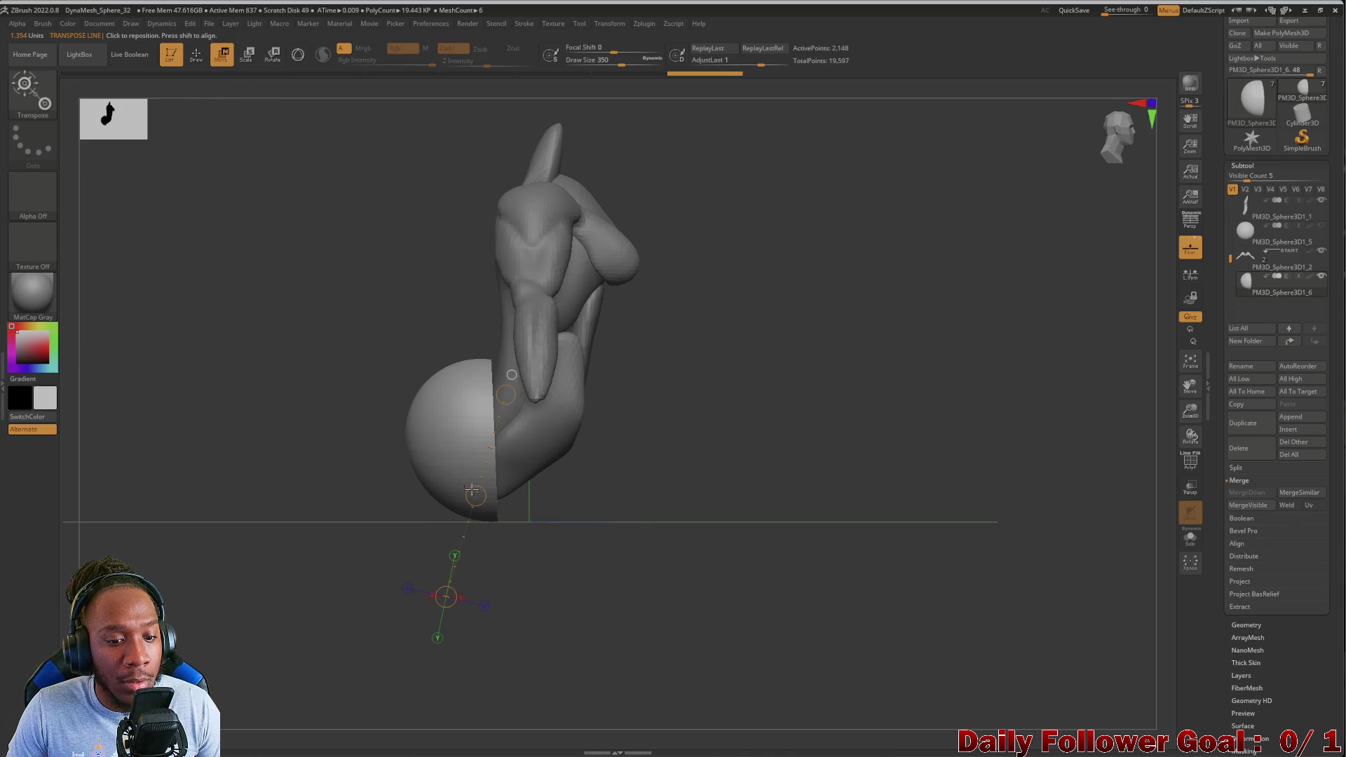
left_click_drag(466, 484, 473, 494)
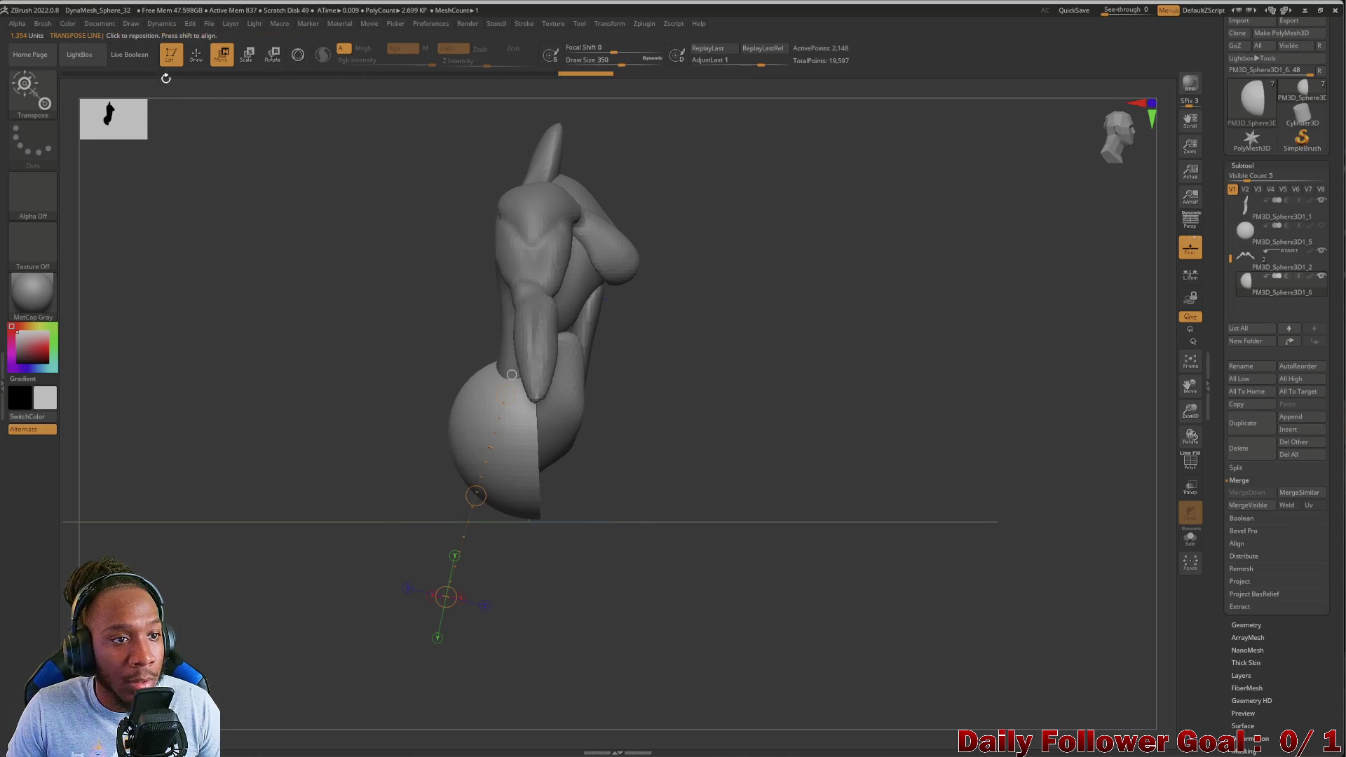
key("q")
left_click_drag(219, 358, 421, 364)
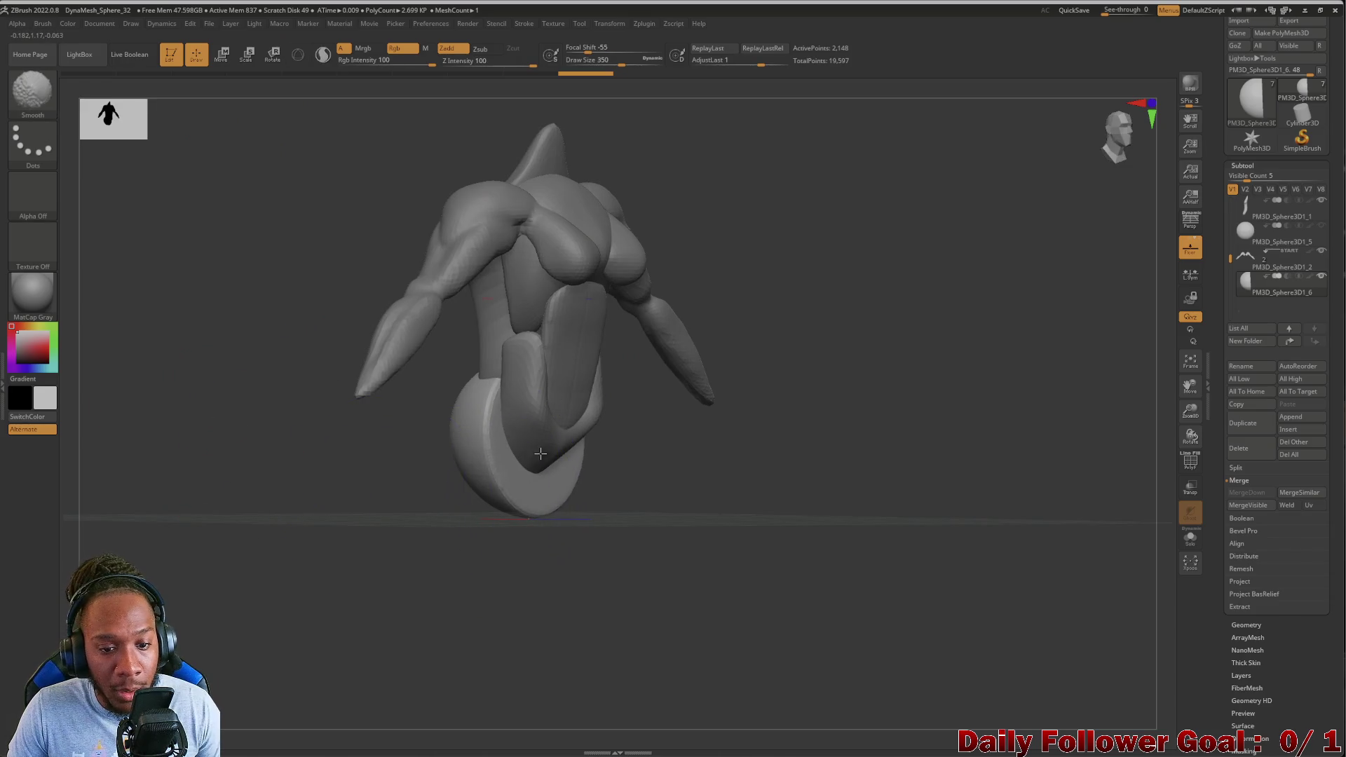
Smooth the hip sphere's lower half and trial-pull a pointed nub from its base
mouse_move(393, 483)
left_mouse_down()
mouse_move(330, 490)
mouse_move(359, 426)
left_mouse_up()
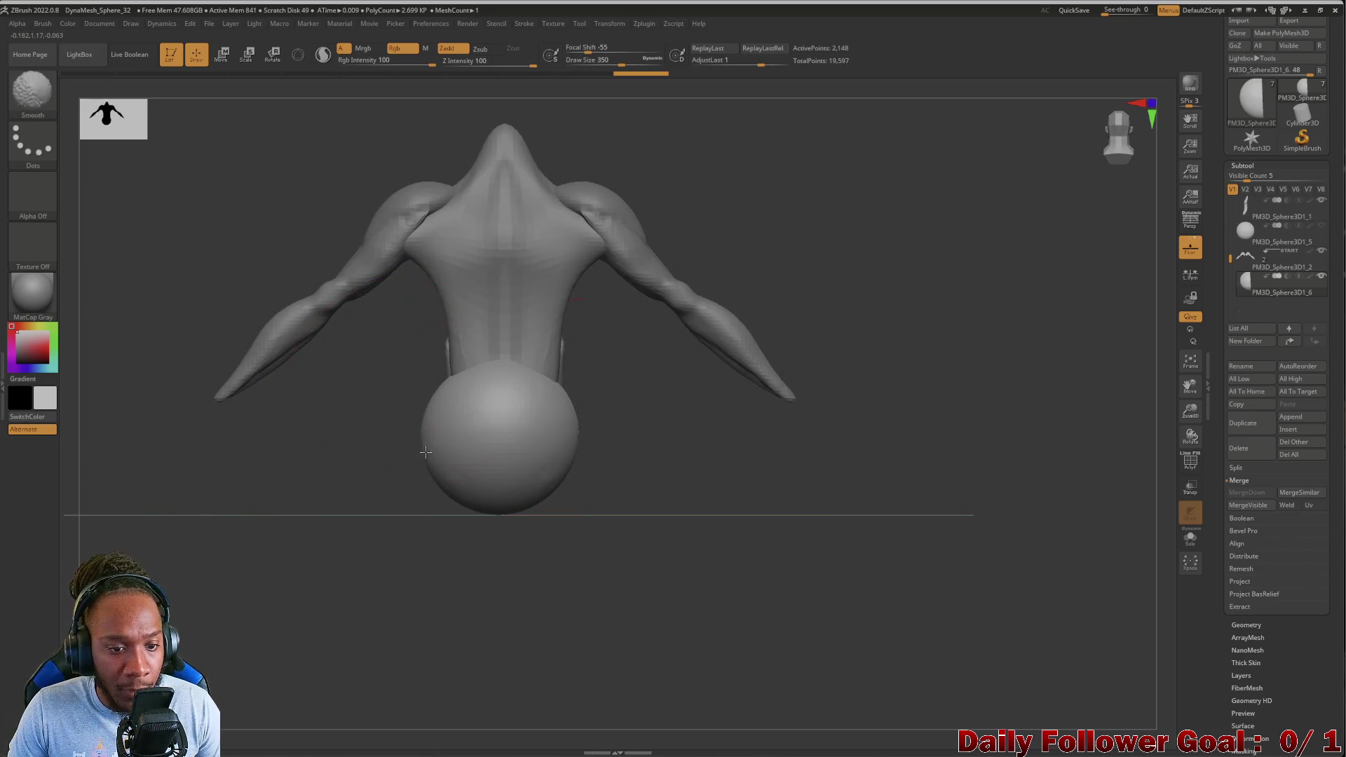
left_click_drag(541, 437, 483, 494, "shift")
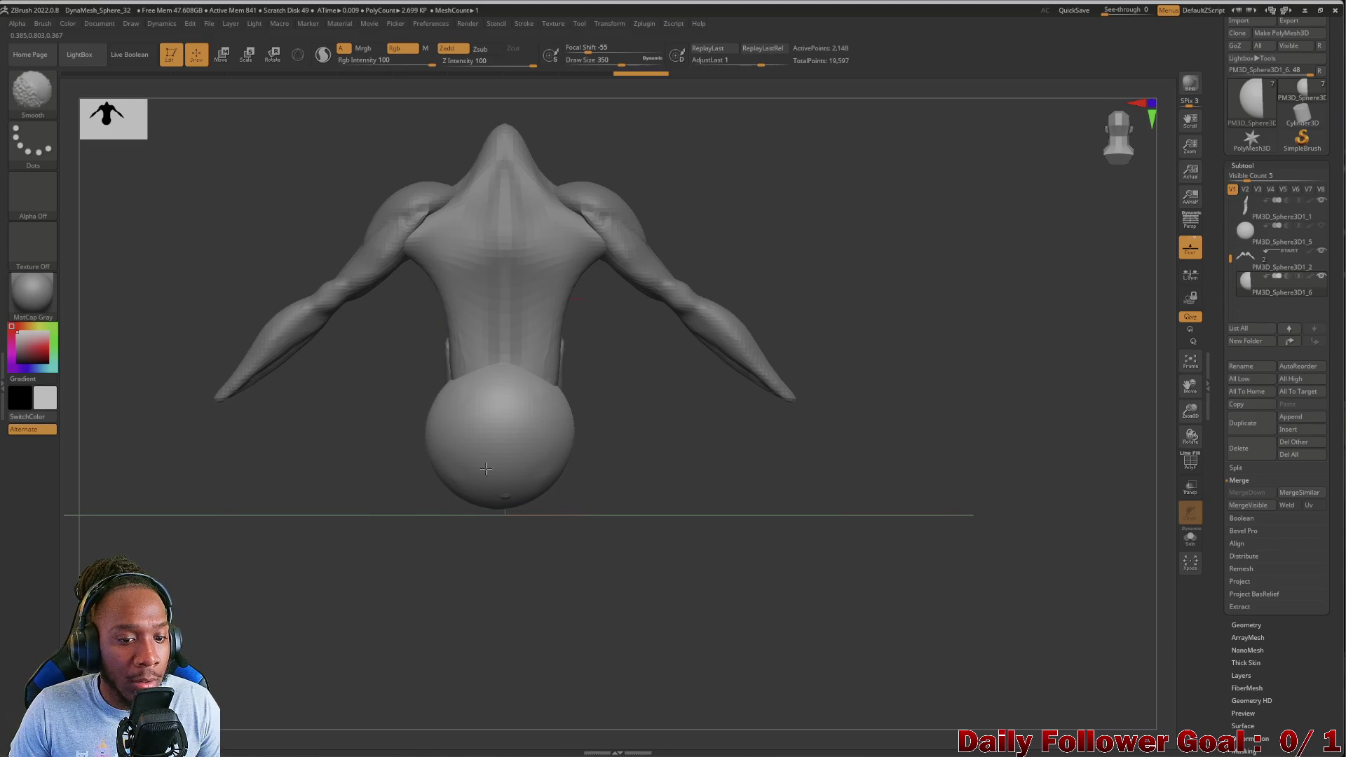
mouse_move(363, 480)
left_mouse_down("alt")
mouse_move(394, 395)
mouse_move(457, 377)
left_mouse_up("alt")
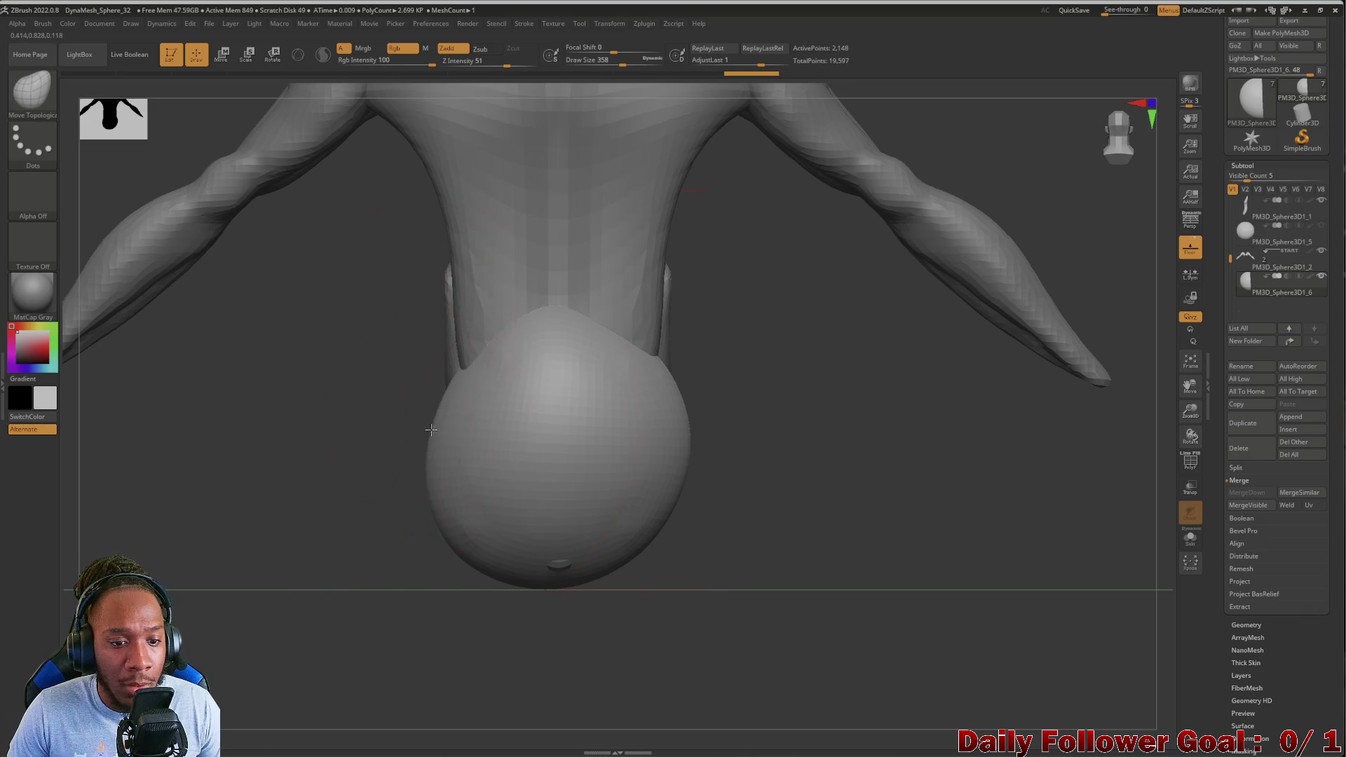
mouse_move(529, 601)
left_mouse_down()
mouse_move(557, 557)
mouse_move(469, 515)
left_mouse_up()
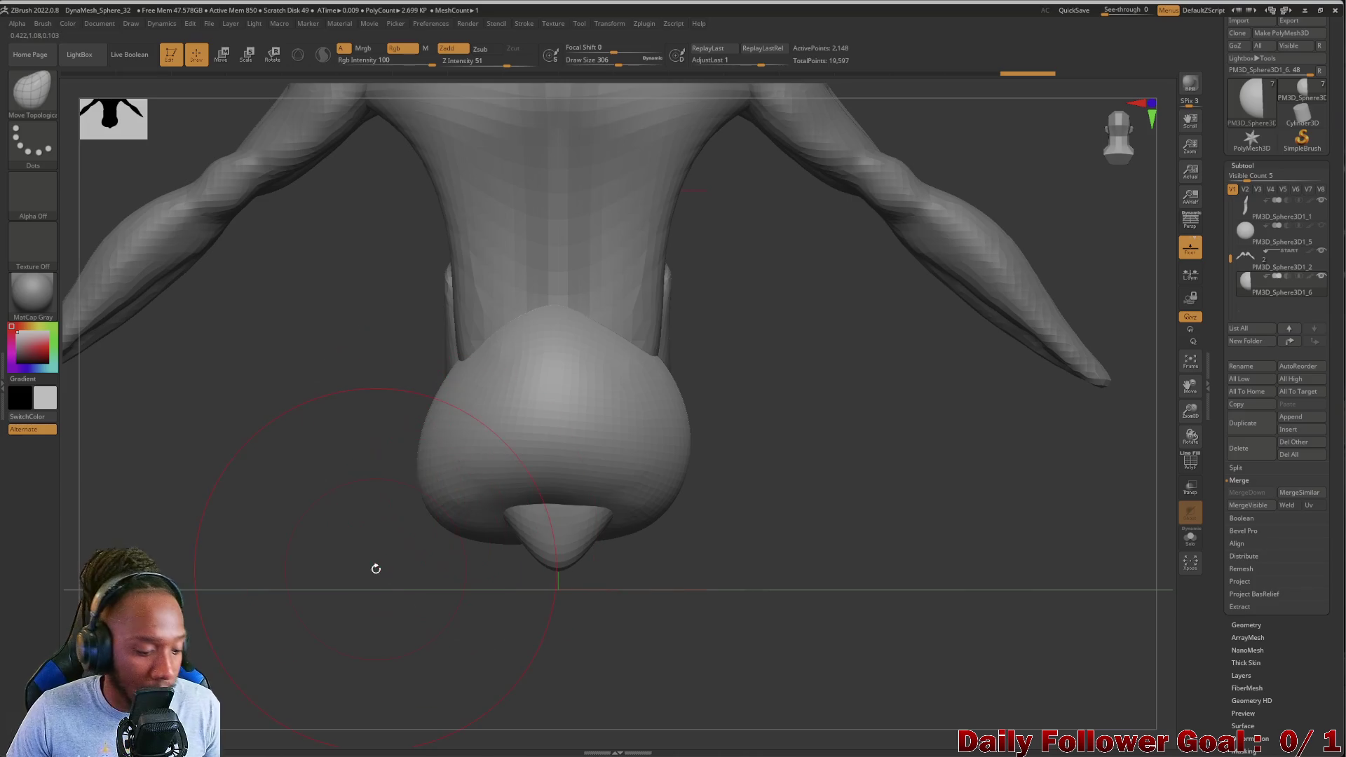
Step back and forth through undo/redo history on the nub, ending toward the round sphere
key("ctrl+z")
key("ctrl+z")
key("ctrl+z")
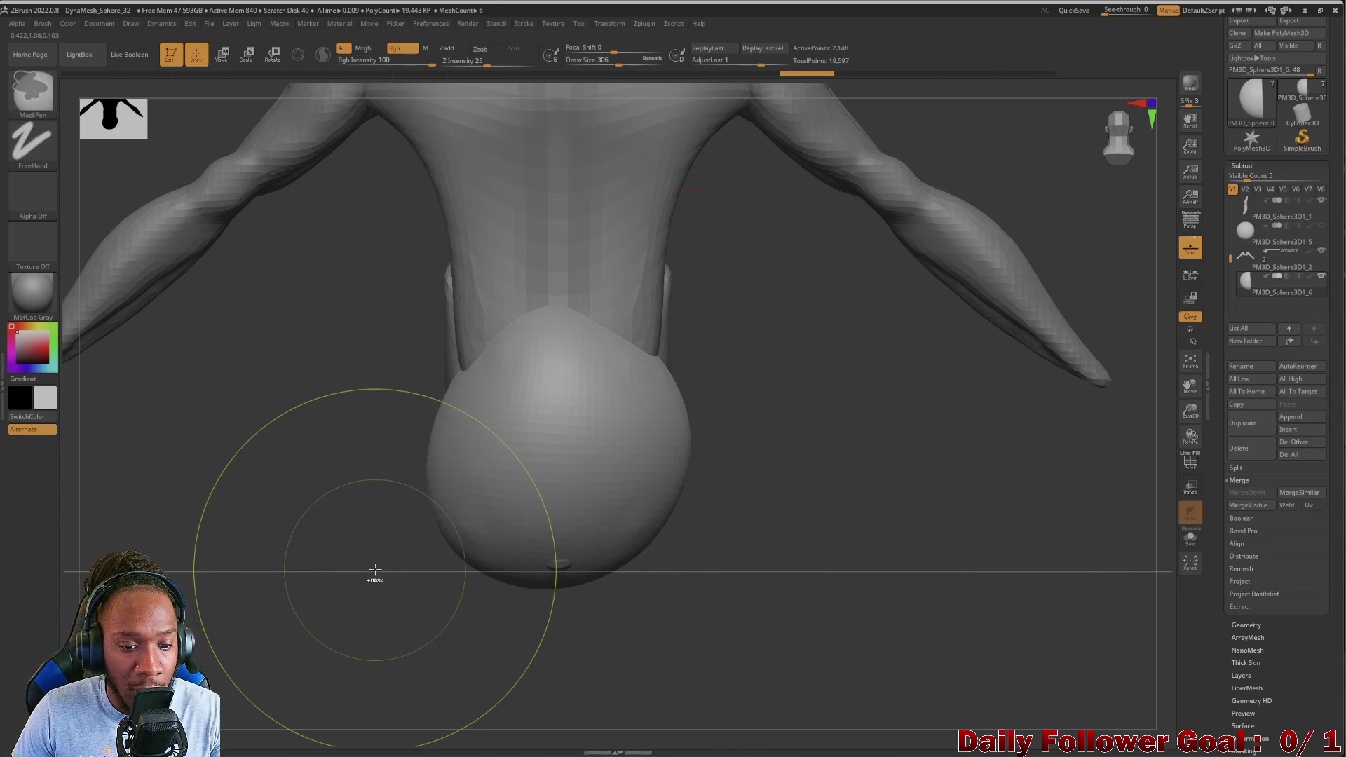
key("ctrl+z")
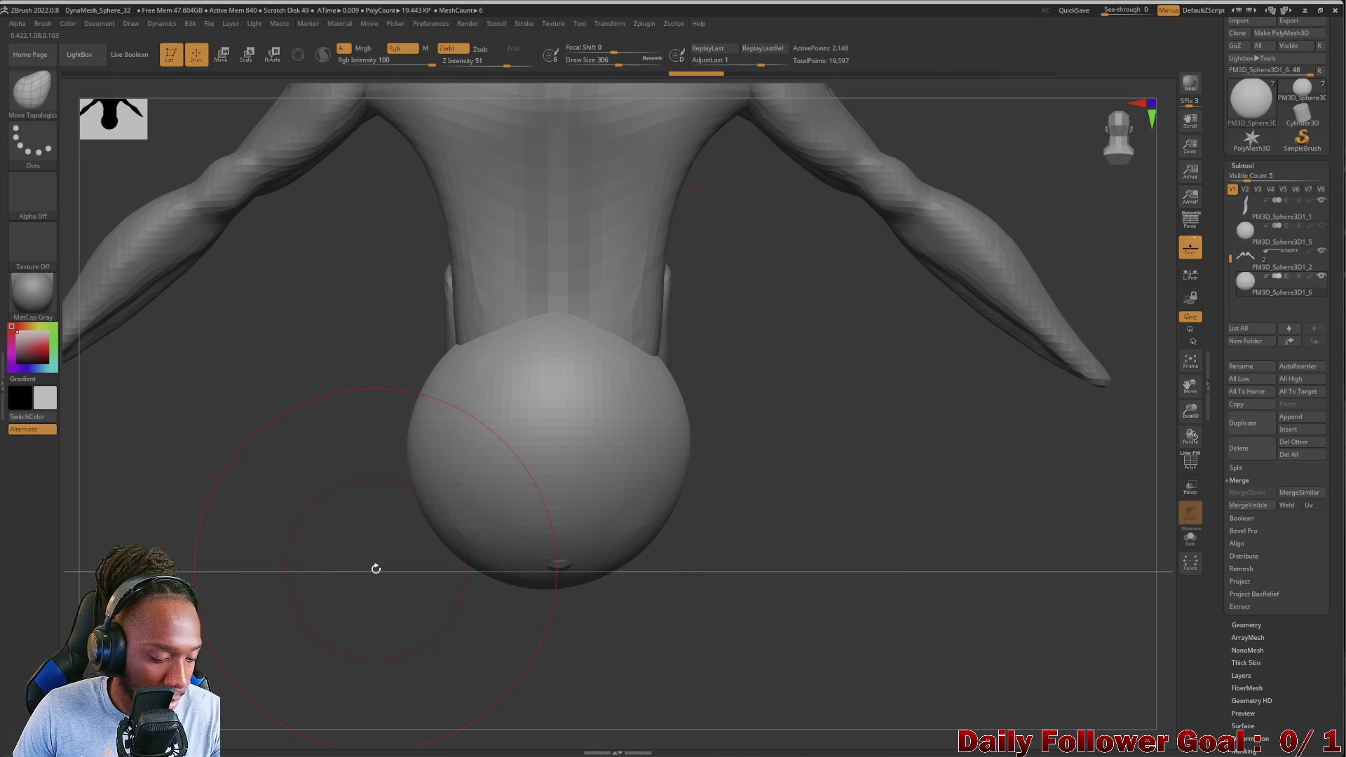
key("ctrl+shift+z")
key("ctrl+shift+z")
key("ctrl+shift+z")
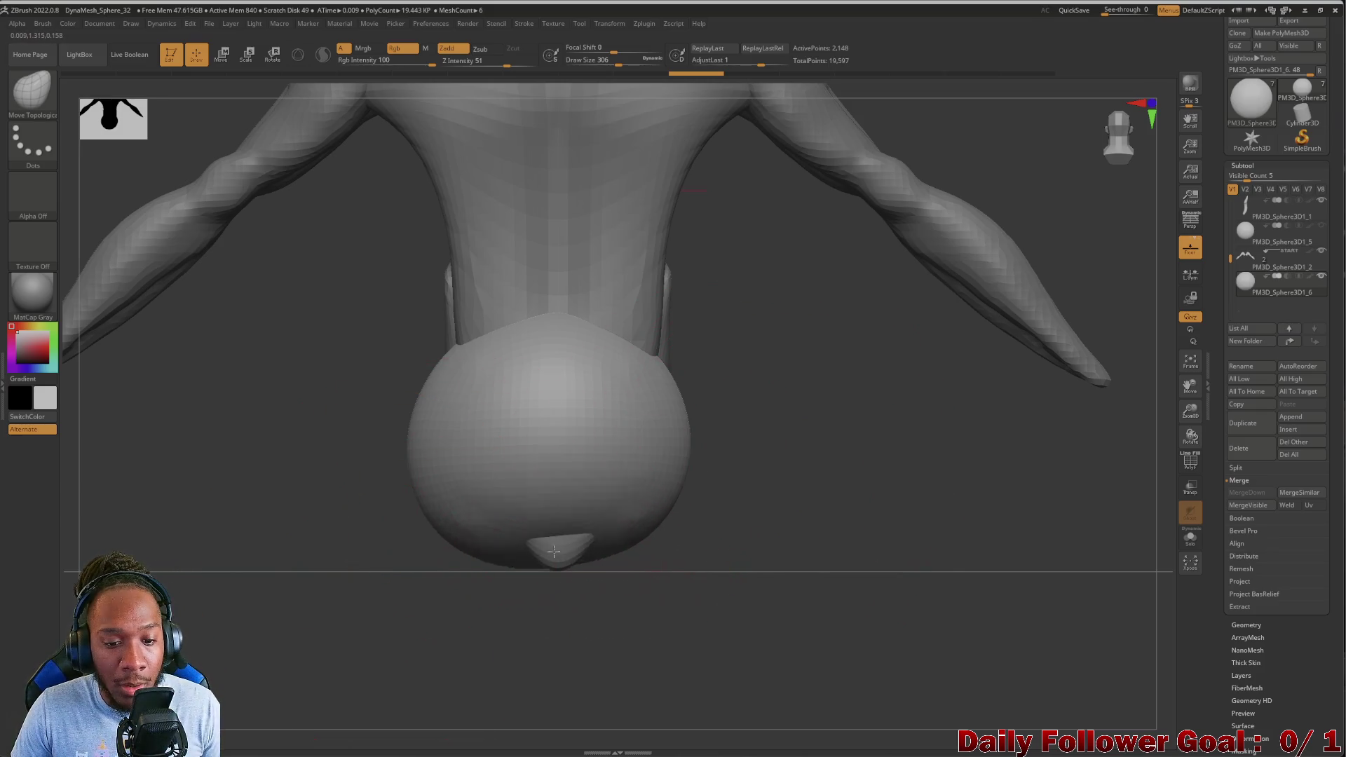
key("ctrl+shift+z")
key("ctrl+shift+z")
key("ctrl+shift+z")
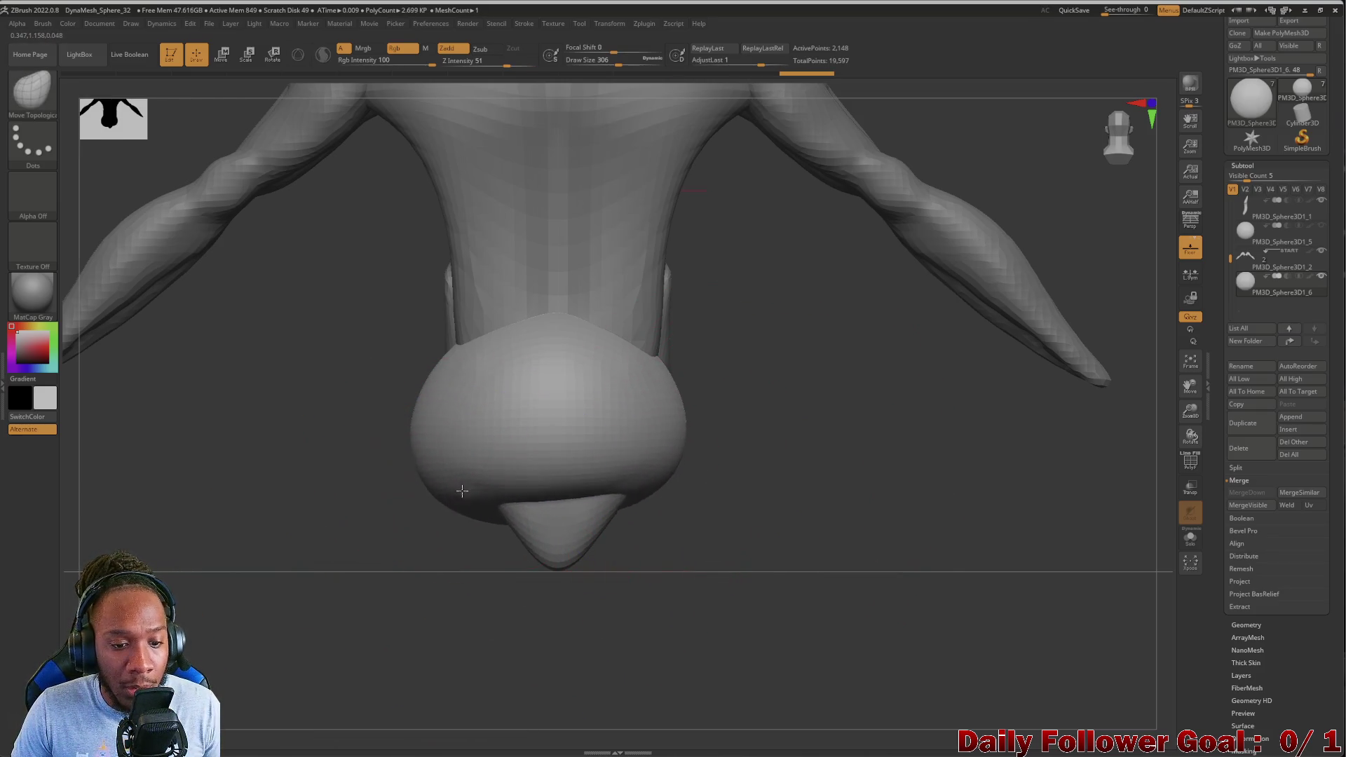
key("ctrl+shift+z")
key("ctrl+shift+z")
key("ctrl+shift+z")
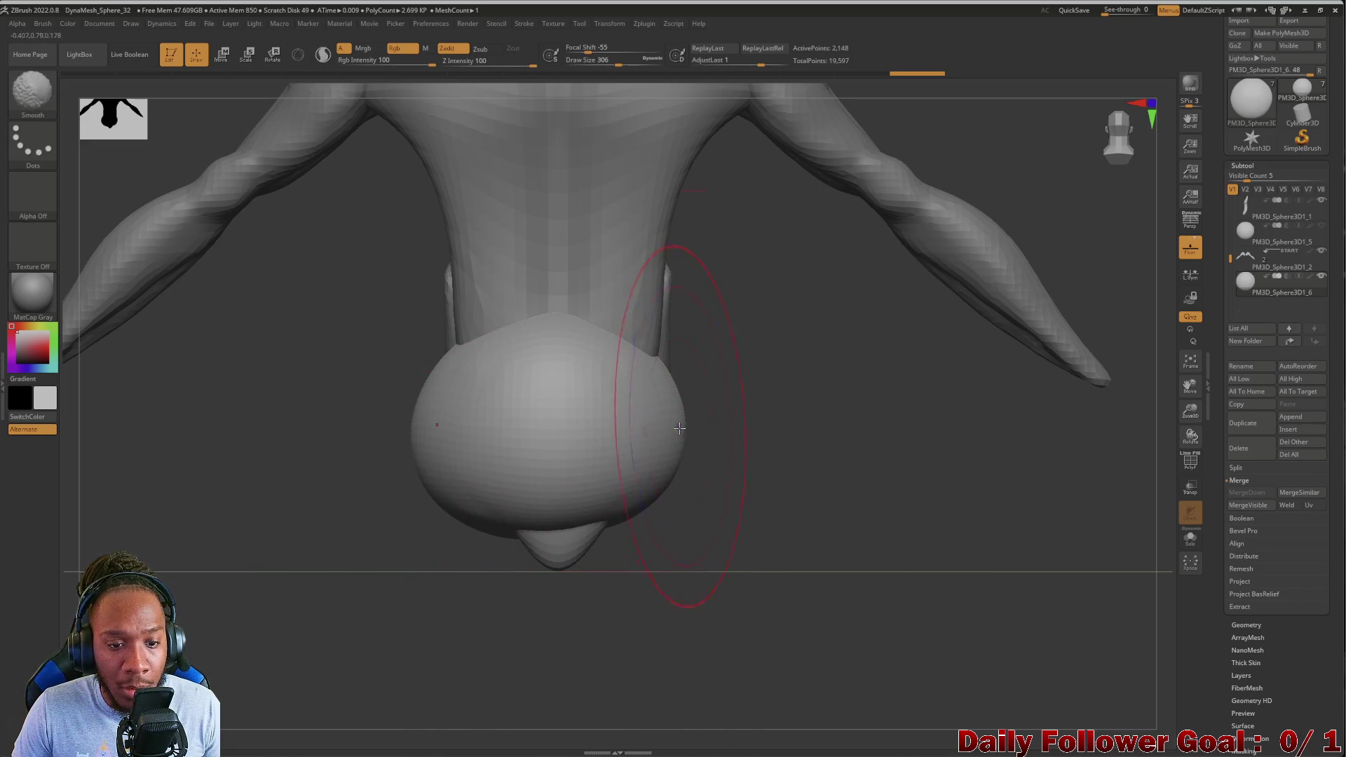
key("ctrl+shift+z")
left_click_drag(436, 519, 320, 498)
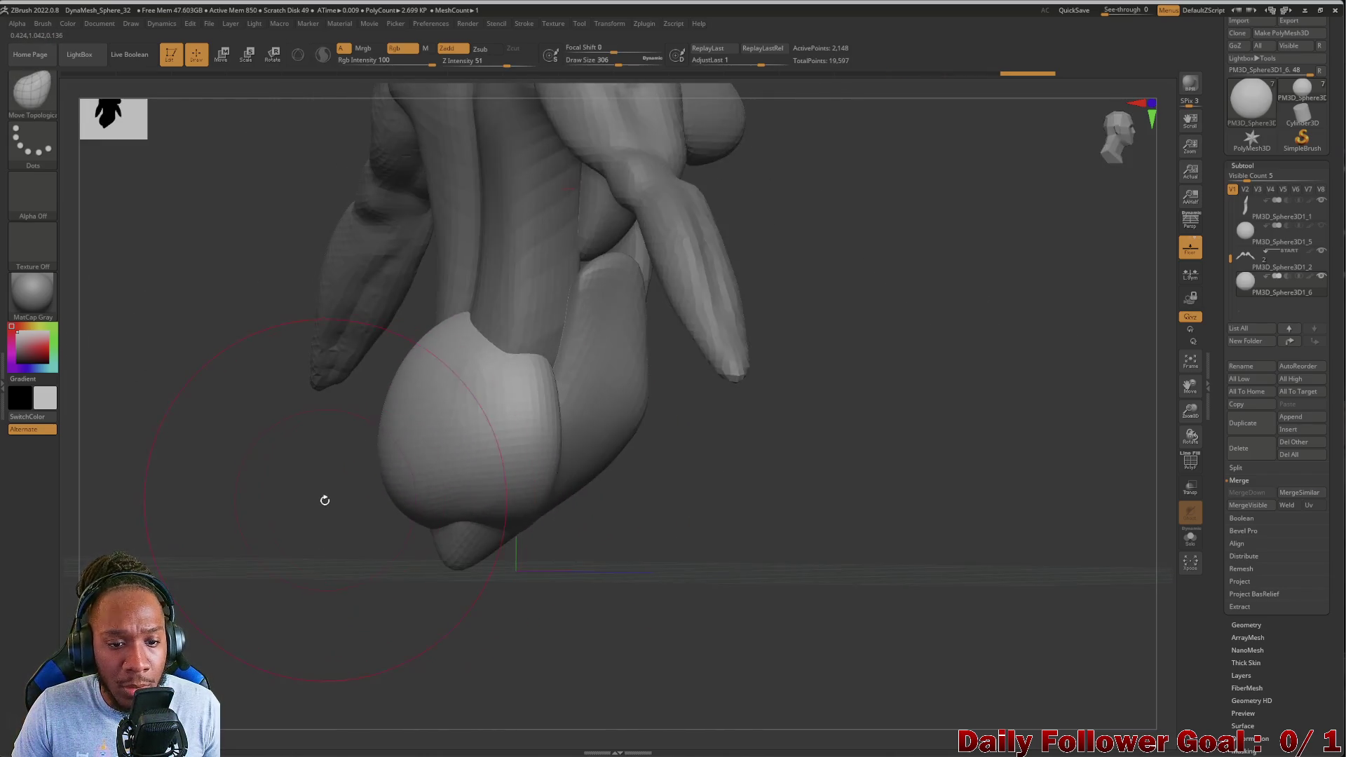
key("ctrl+shift+z")
key("ctrl+shift+z")
key("ctrl+shift+z")
left_click_drag(404, 539, 251, 521, "shift")
key("ctrl+z")
key("ctrl+z")
key("ctrl+z")
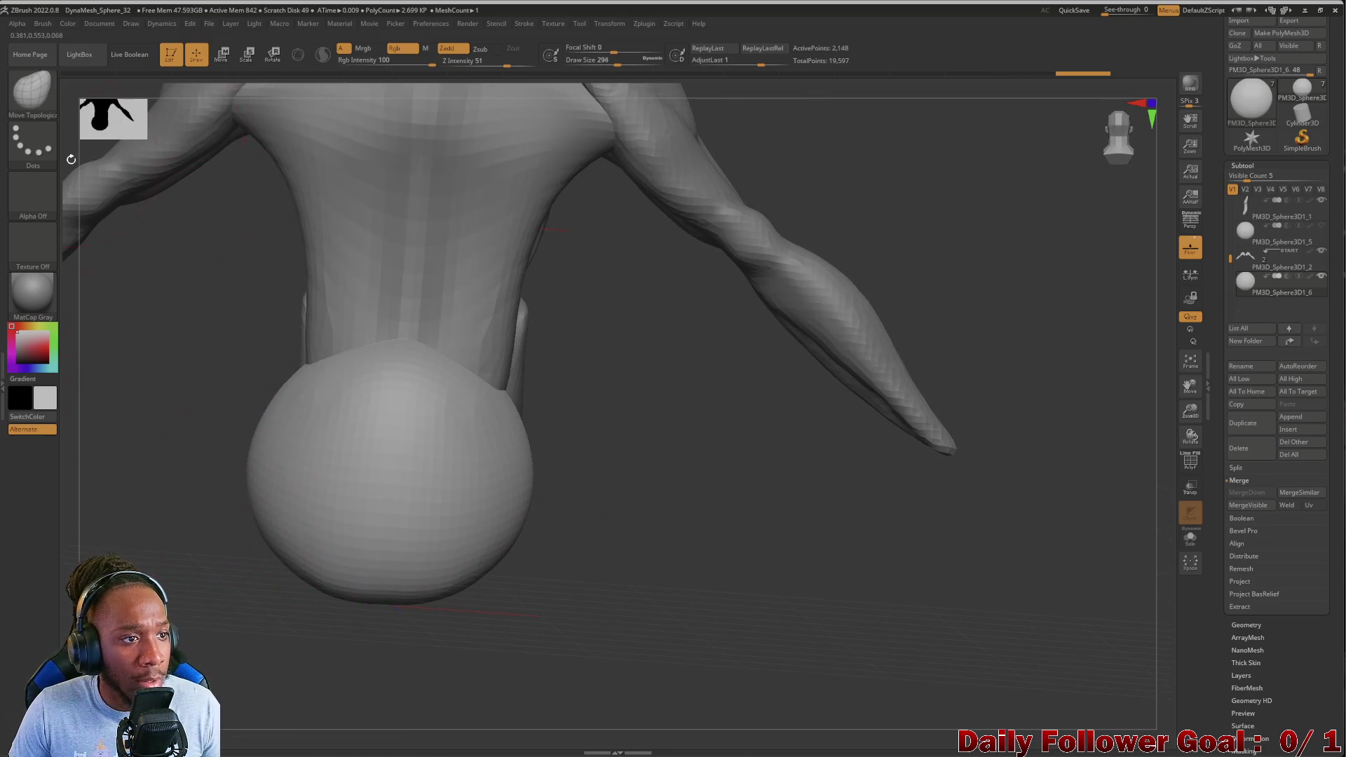
Shrink the brush to size 98, test a small dent and undo it, keeping the sphere round
key("b")
left_click(226, 111)
key("bracketleft")
key("bracketleft")
key("bracketleft")
left_click(394, 407)
key("ctrl+z")
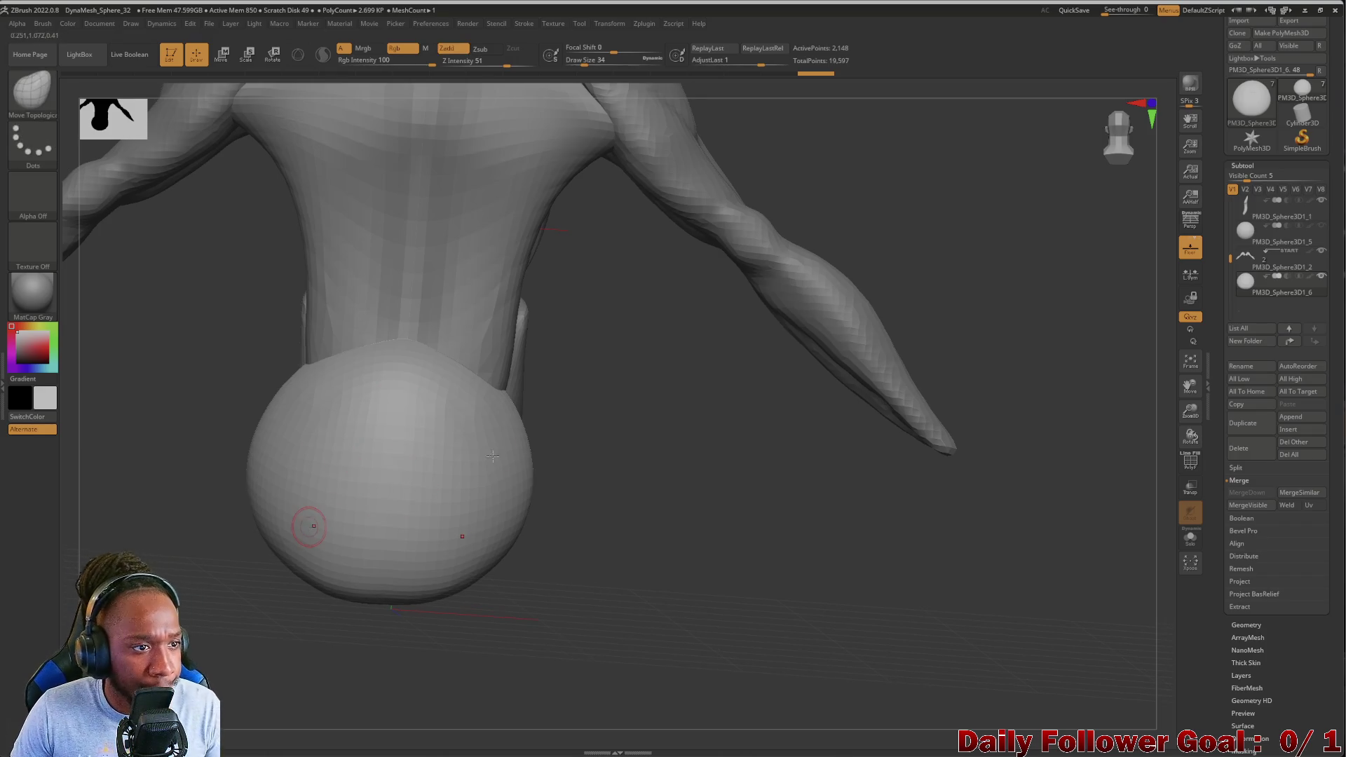
left_click_drag(392, 417, 382, 561)
left_click_drag(233, 319, 232, 393)
left_click_drag(705, 570, 349, 488)
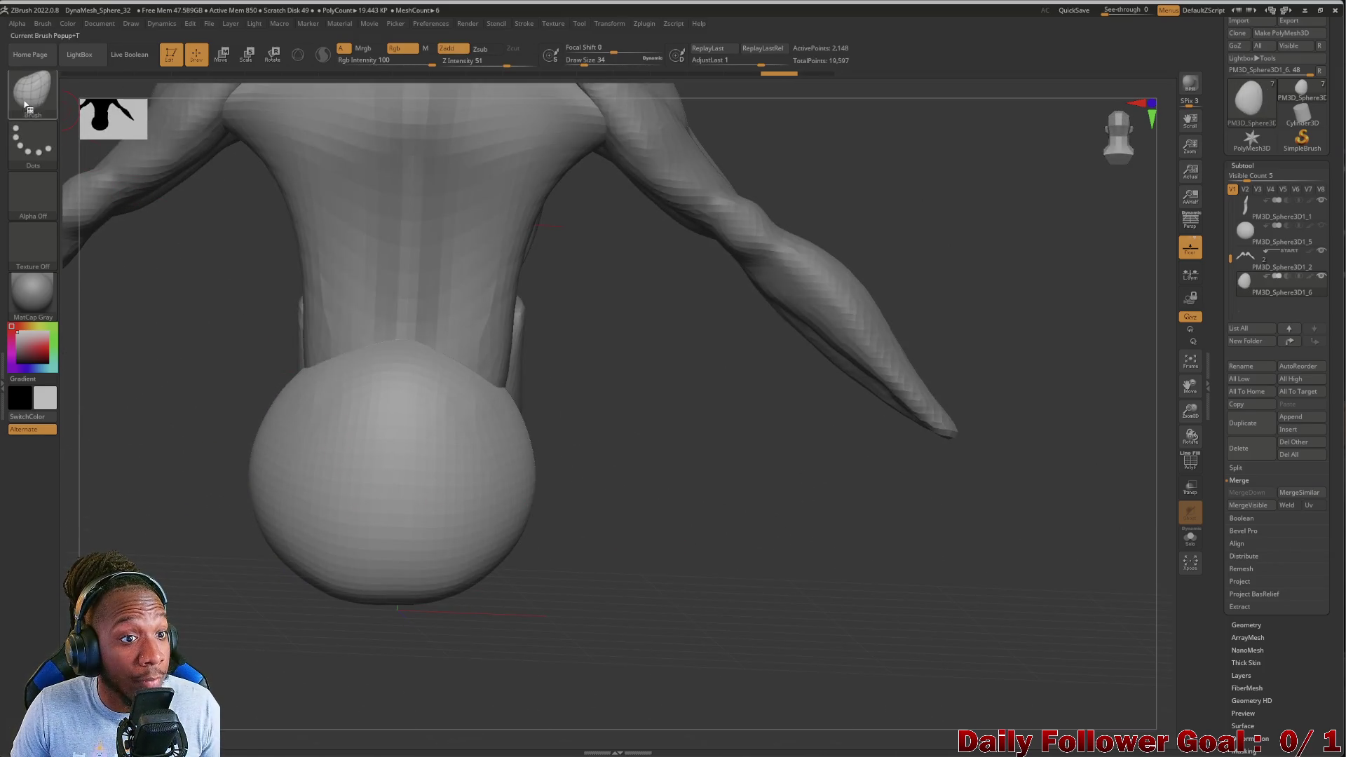
Carve a deep vertical groove down the hip sphere with DamStandard set to Zsub
key("b")
key("d")
key("s")
left_click_drag(168, 439, 378, 466)
left_click_drag(175, 464, 148, 469, "shift")
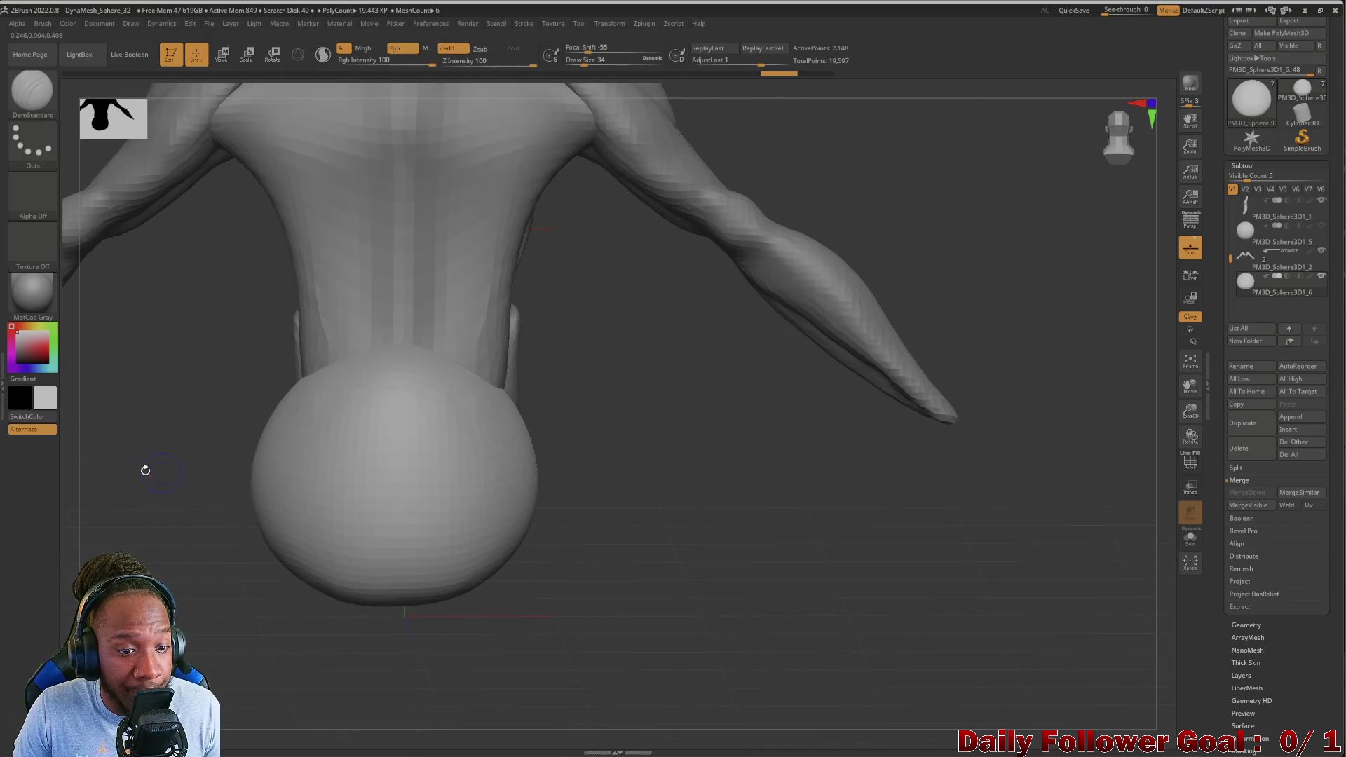
mouse_move(390, 407)
left_mouse_down()
mouse_move(399, 582)
mouse_move(396, 448)
left_mouse_up()
mouse_move(270, 614)
left_mouse_down()
mouse_move(183, 582)
mouse_move(400, 577)
mouse_move(417, 392)
left_mouse_up()
left_click_drag(234, 460, 180, 486, "shift")
left_click_drag(398, 407, 396, 589)
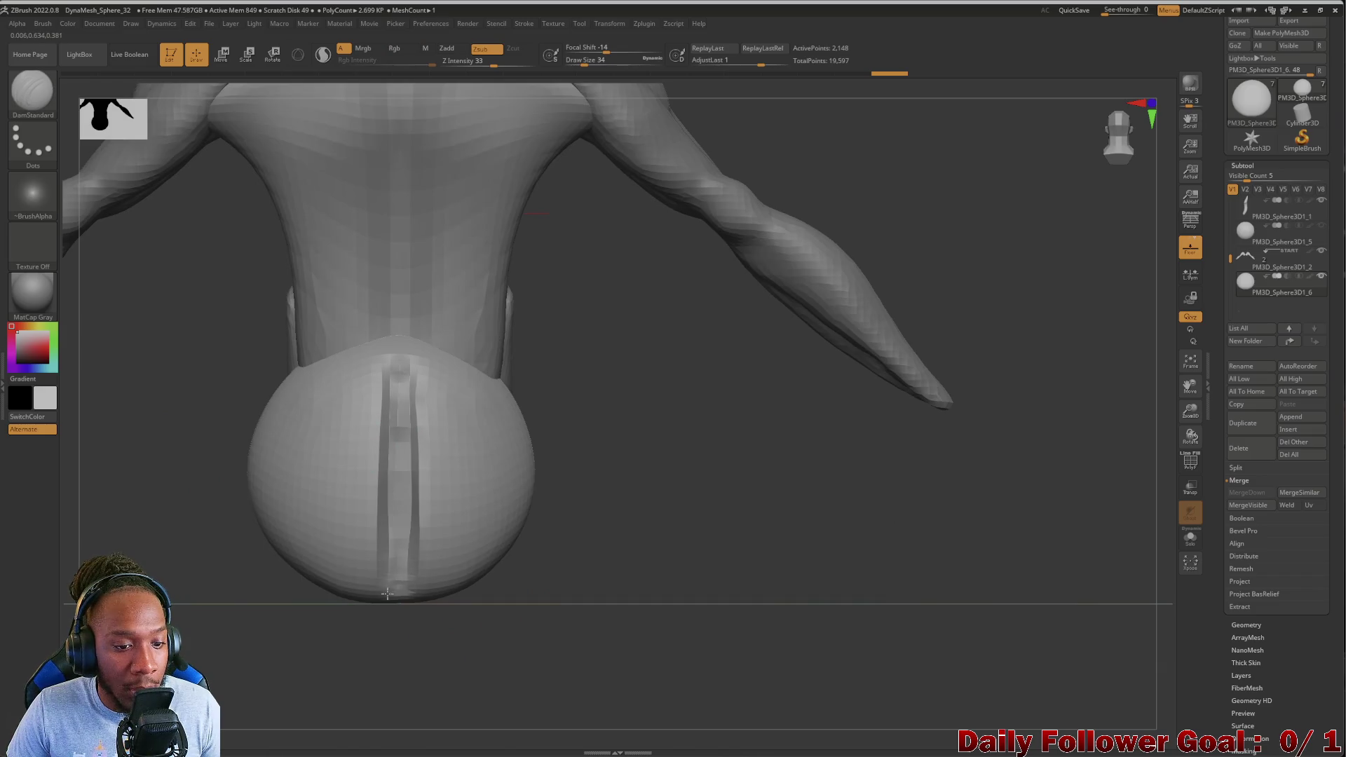
mouse_move(219, 460)
left_mouse_down()
mouse_move(129, 534)
mouse_move(166, 499)
mouse_move(157, 540)
mouse_move(150, 526)
mouse_move(261, 471)
mouse_move(276, 505)
mouse_move(313, 430)
left_mouse_up()
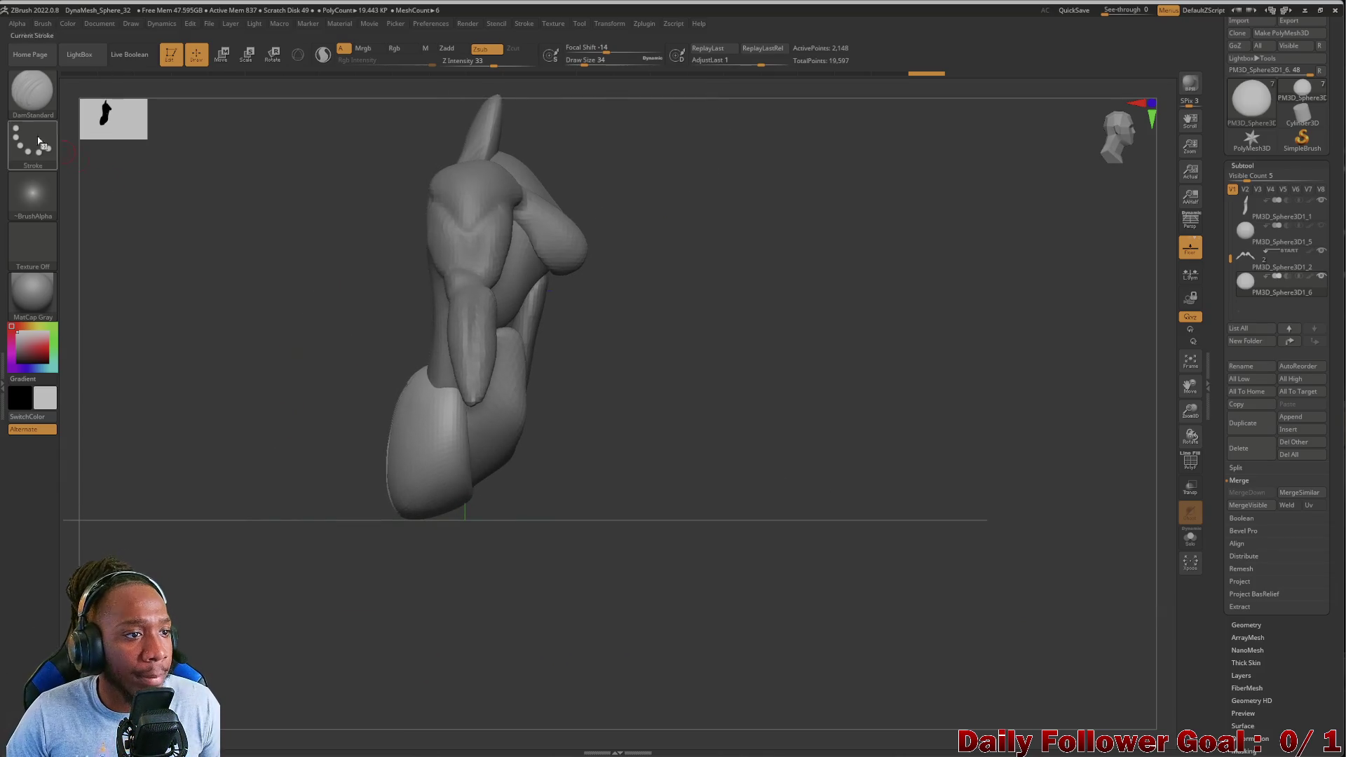
Build clay onto the lower ball with ClayBuildup, then smooth its surface into buttocks
left_click(33, 89)
left_click(523, 414)
mouse_move(184, 398)
left_mouse_down()
mouse_move(243, 469)
mouse_move(308, 456)
mouse_move(434, 497)
mouse_move(350, 491)
left_mouse_up()
mouse_move(435, 491)
left_mouse_down()
mouse_move(318, 477)
mouse_move(449, 470)
mouse_move(449, 490)
mouse_move(428, 448)
mouse_move(365, 399)
mouse_move(413, 484)
mouse_move(442, 413)
left_mouse_up()
mouse_move(190, 495)
left_mouse_down()
mouse_move(301, 480)
mouse_move(329, 399)
left_mouse_up()
left_click_drag(273, 512, 202, 510)
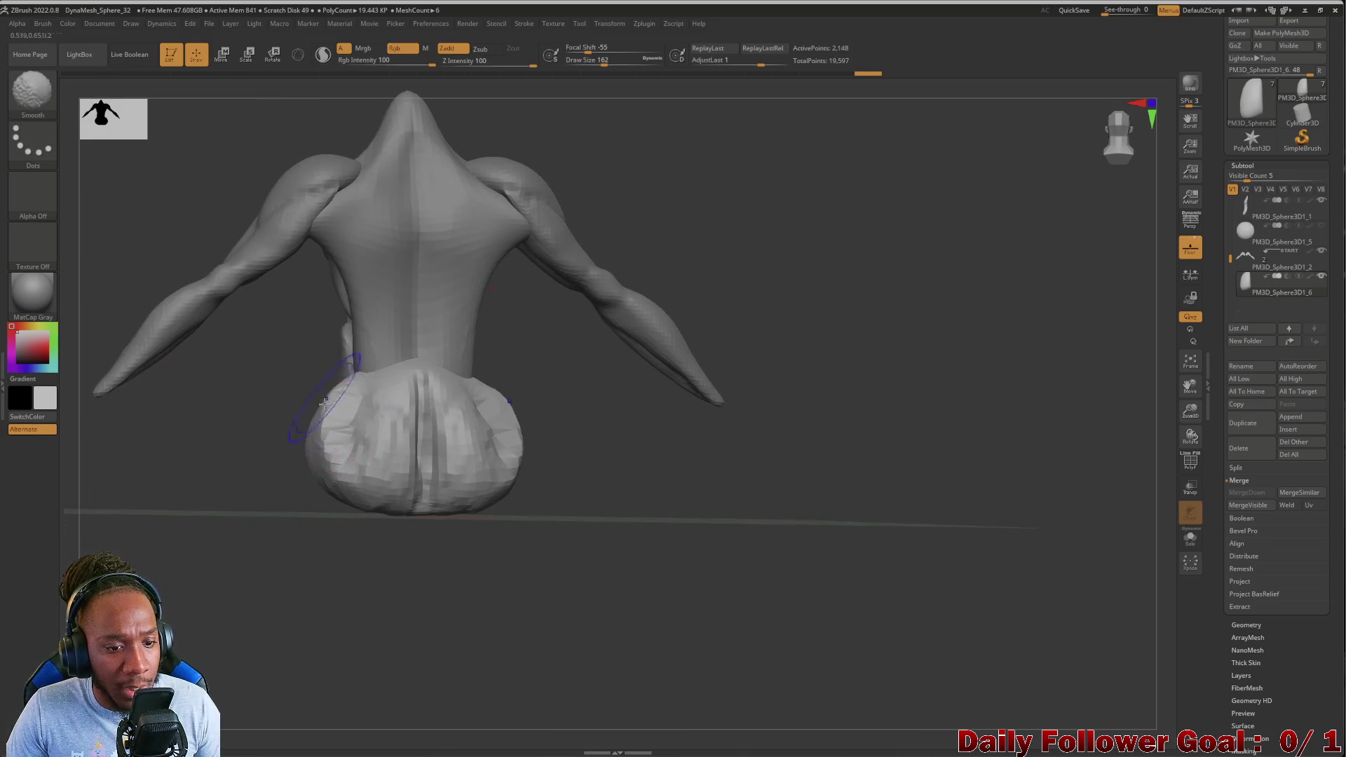
left_click_drag(330, 407, 505, 449, "shift")
left_click_drag(407, 413, 434, 477, "shift")
mouse_move(222, 460)
left_mouse_down()
mouse_move(253, 468)
mouse_move(307, 423)
mouse_move(306, 450)
left_mouse_up()
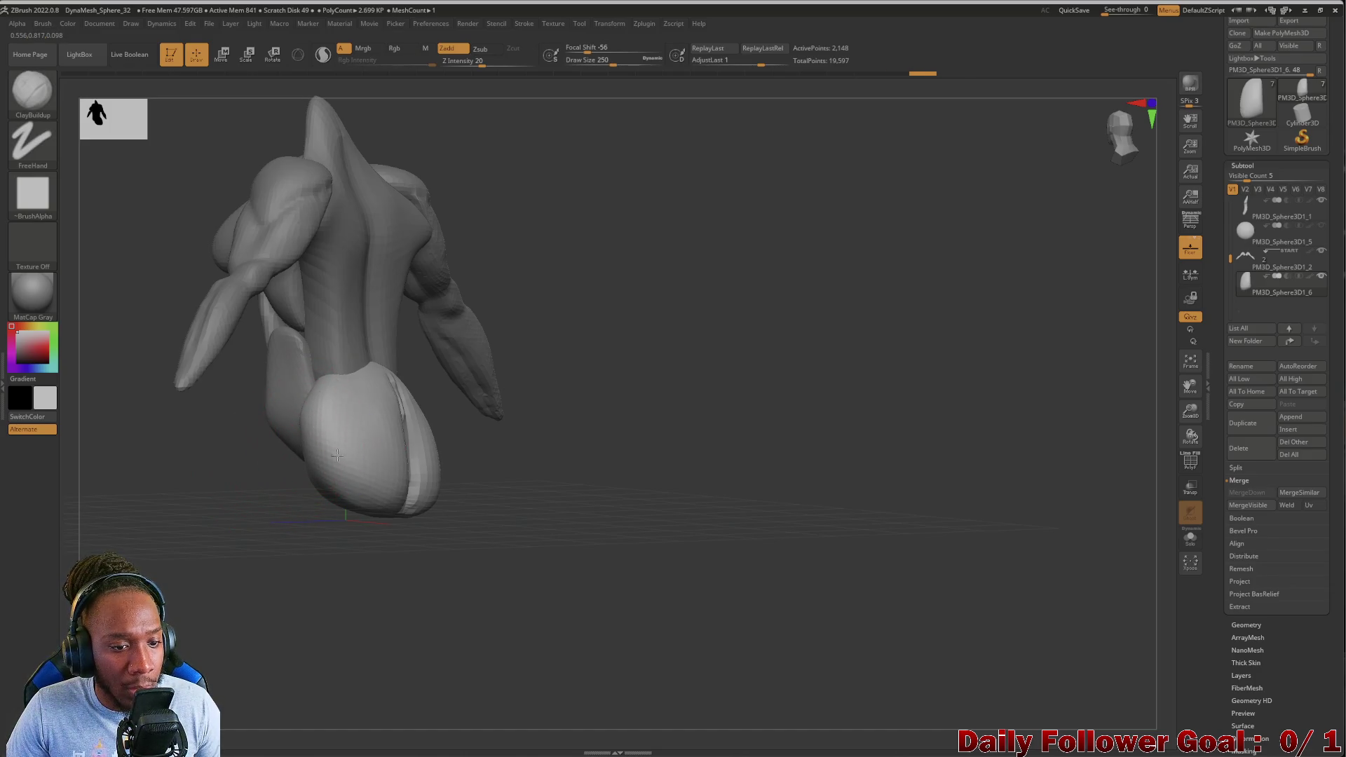
mouse_move(403, 420)
left_mouse_down("shift")
mouse_move(420, 505)
mouse_move(295, 393)
left_mouse_up("shift")
Shape the hip ball's underside and its join to the body with Move Topological
key("b")
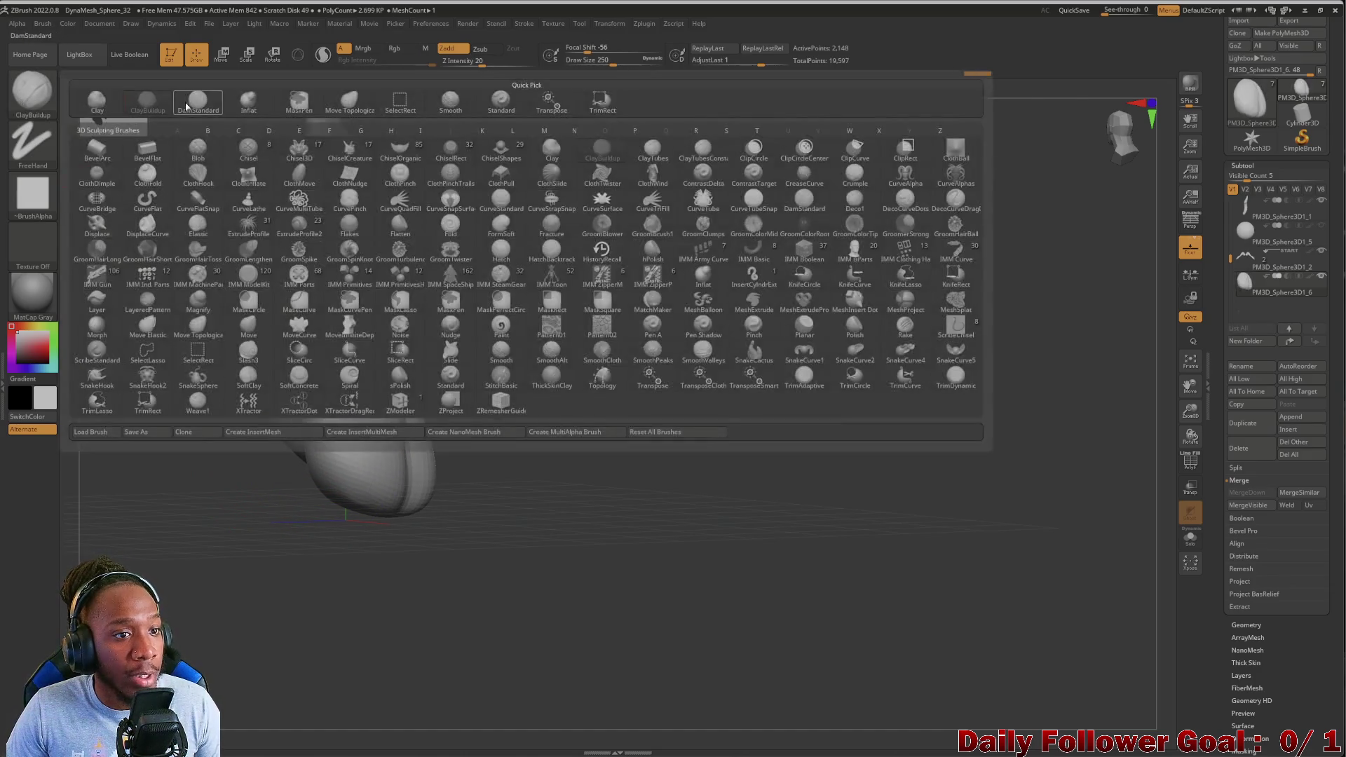
left_click(349, 101)
mouse_move(211, 491)
left_mouse_down()
mouse_move(117, 504)
mouse_move(133, 516)
left_mouse_up()
left_click_drag(316, 476, 373, 477)
left_click_drag(356, 369, 383, 366)
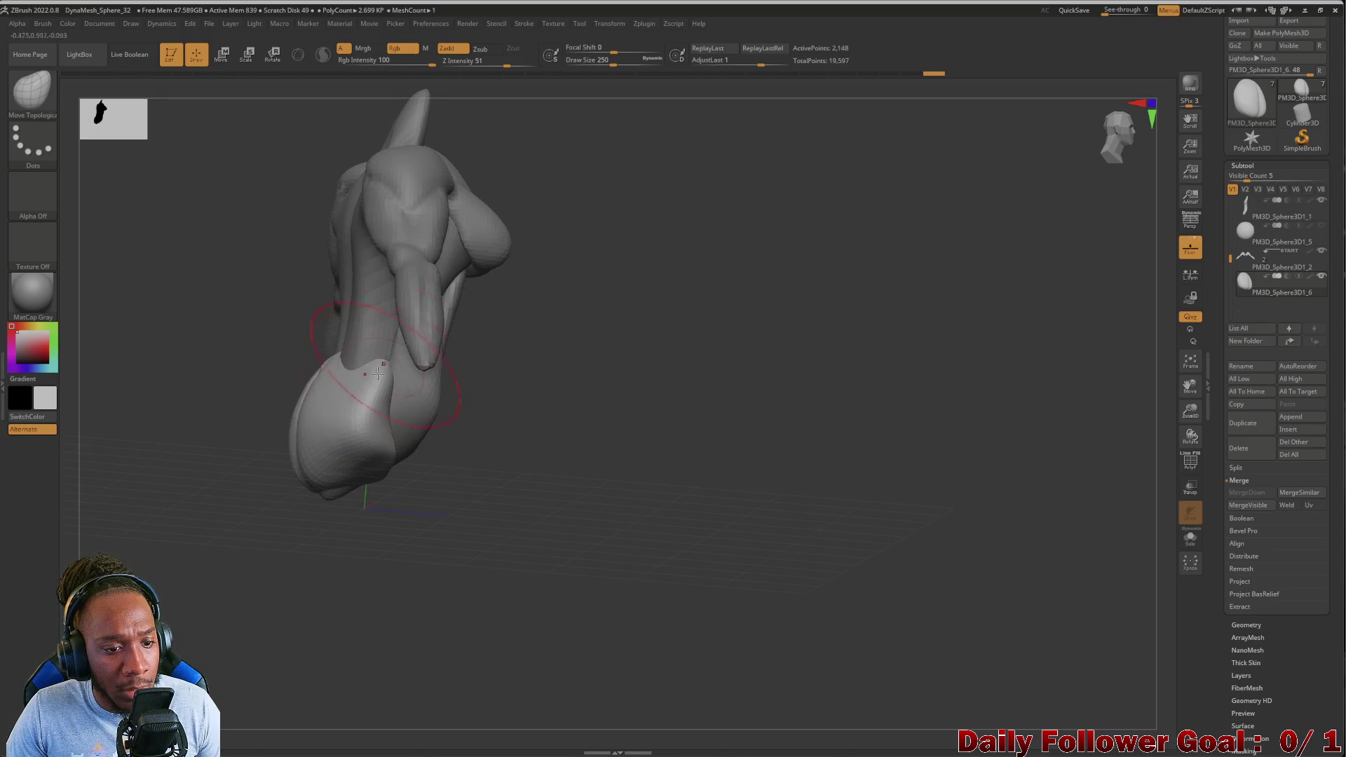
mouse_move(337, 454)
left_mouse_down()
mouse_move(361, 431)
mouse_move(299, 474)
mouse_move(228, 490)
mouse_move(325, 442)
mouse_move(243, 507)
mouse_move(199, 511)
mouse_move(195, 461)
mouse_move(281, 480)
left_mouse_up()
mouse_move(186, 535)
left_mouse_down()
mouse_move(168, 528)
mouse_move(205, 435)
mouse_move(141, 502)
mouse_move(209, 446)
mouse_move(157, 467)
mouse_move(166, 442)
left_mouse_up()
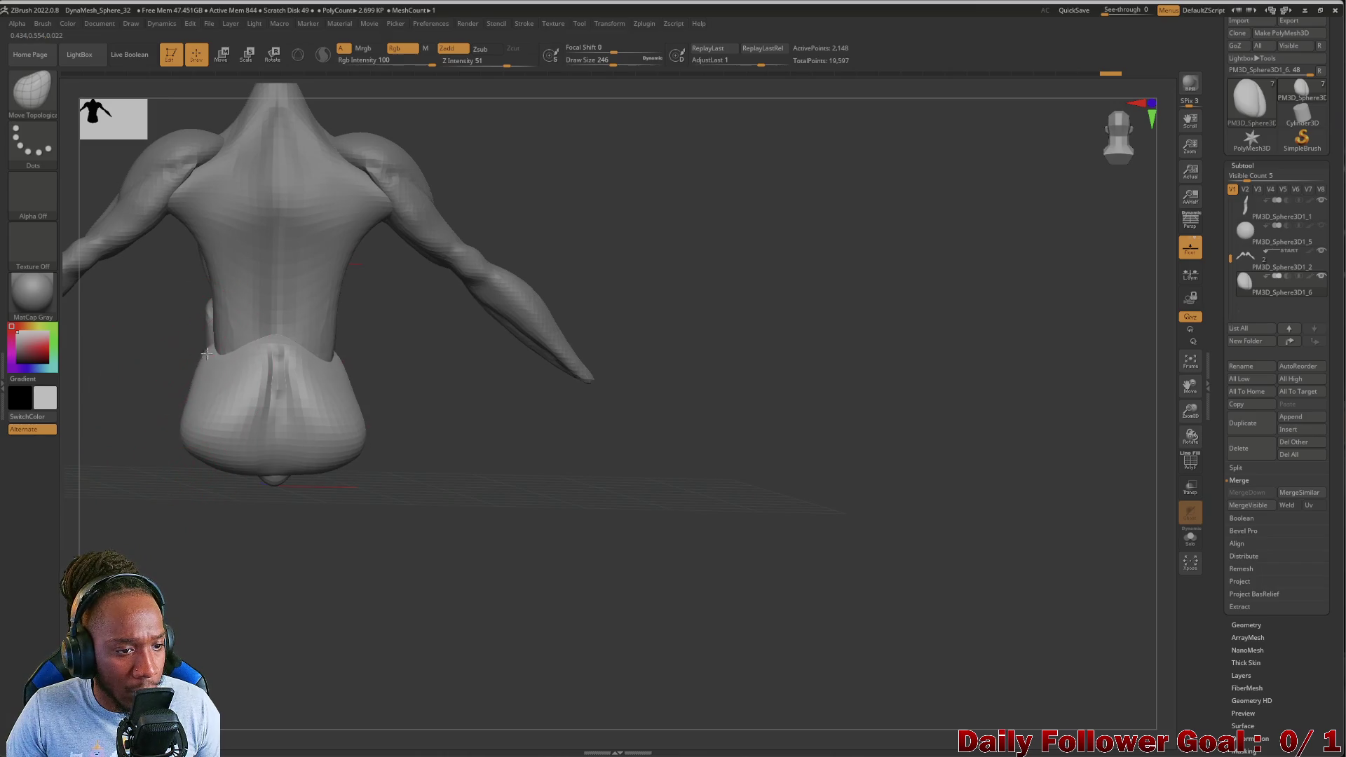
Adjust the brush size and lightly smooth the lower blob
key("bracketleft")
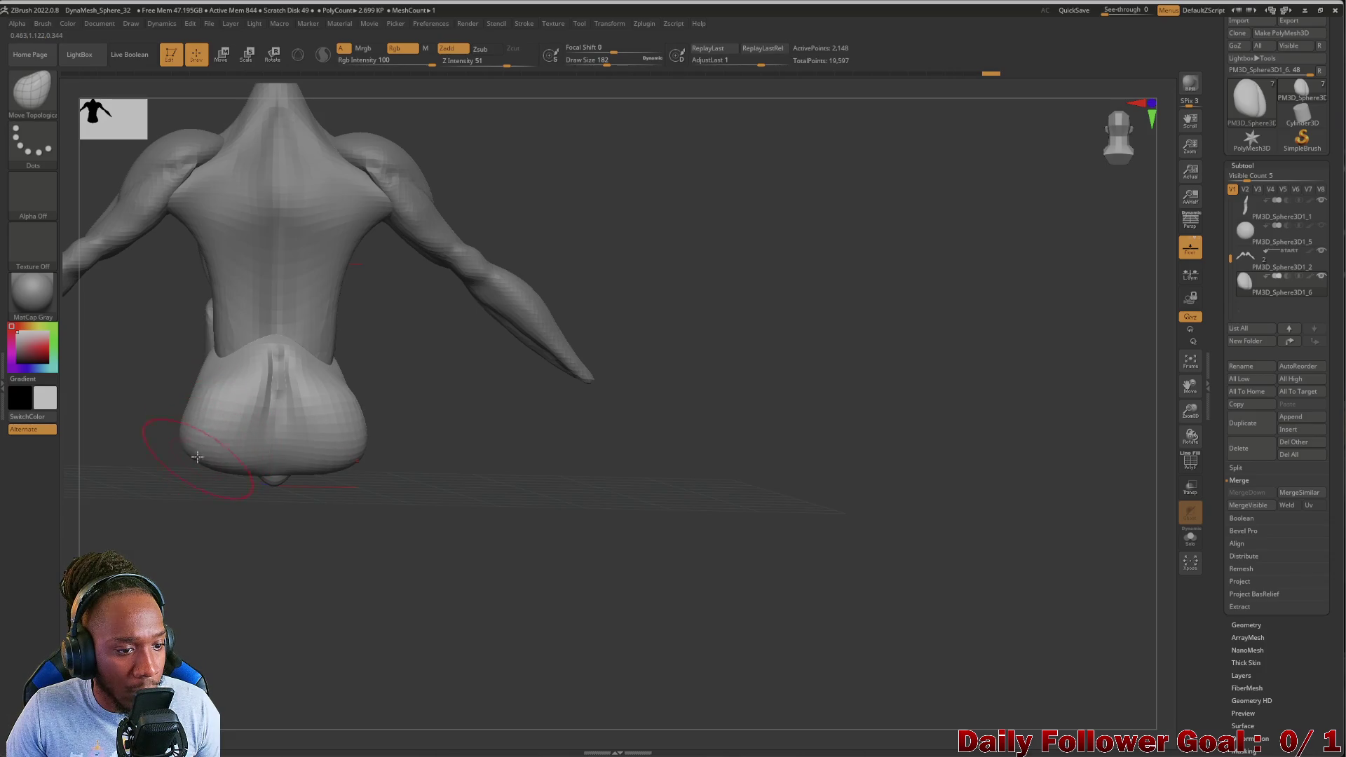
key("bracketright")
mouse_move(200, 383)
left_mouse_down()
mouse_move(217, 362)
mouse_move(273, 448)
left_mouse_up()
key("shift")
mouse_move(133, 427)
left_mouse_down()
mouse_move(170, 426)
mouse_move(144, 363)
mouse_move(175, 409)
mouse_move(210, 393)
mouse_move(138, 398)
mouse_move(147, 390)
mouse_move(165, 416)
mouse_move(429, 436)
mouse_move(237, 378)
mouse_move(260, 395)
left_mouse_up()
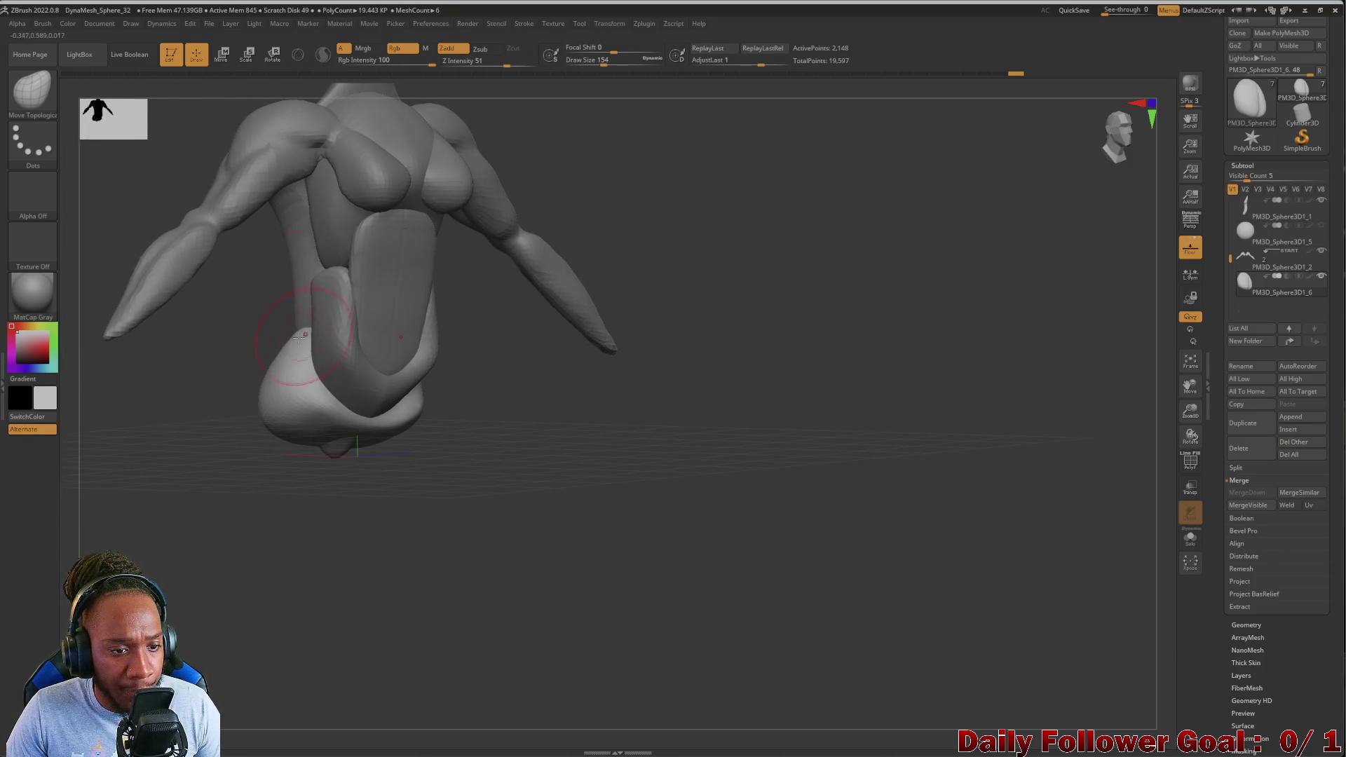
Merge all visible subtools into the single Merged_PM3D_Sphere3D1_6 mesh
mouse_move(237, 379)
left_mouse_down()
mouse_move(211, 400)
mouse_move(171, 399)
mouse_move(323, 391)
mouse_move(187, 415)
mouse_move(239, 382)
mouse_move(313, 392)
mouse_move(144, 495)
mouse_move(112, 460)
mouse_move(126, 421)
mouse_move(108, 434)
mouse_move(135, 460)
mouse_move(183, 445)
mouse_move(385, 450)
mouse_move(180, 448)
mouse_move(291, 408)
mouse_move(229, 498)
mouse_move(319, 753)
left_mouse_up()
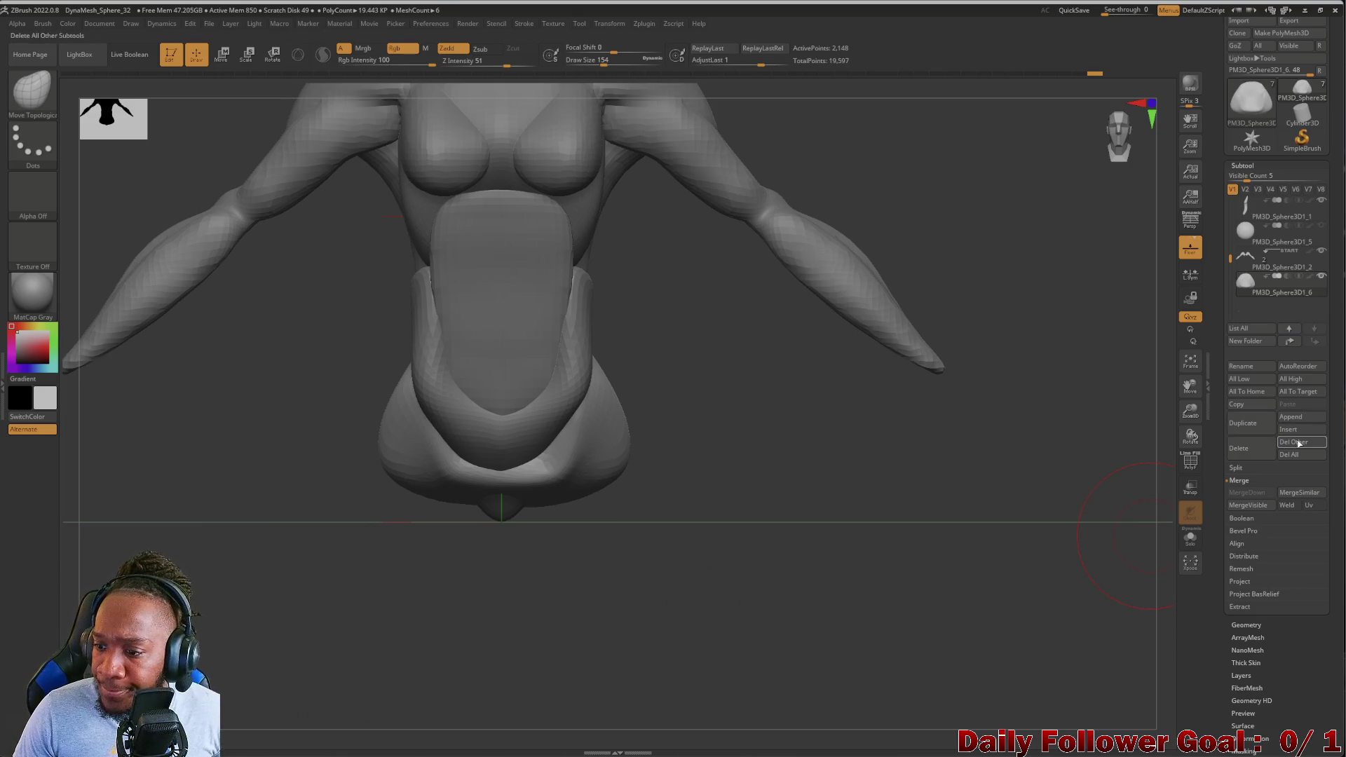
left_click(1233, 506)
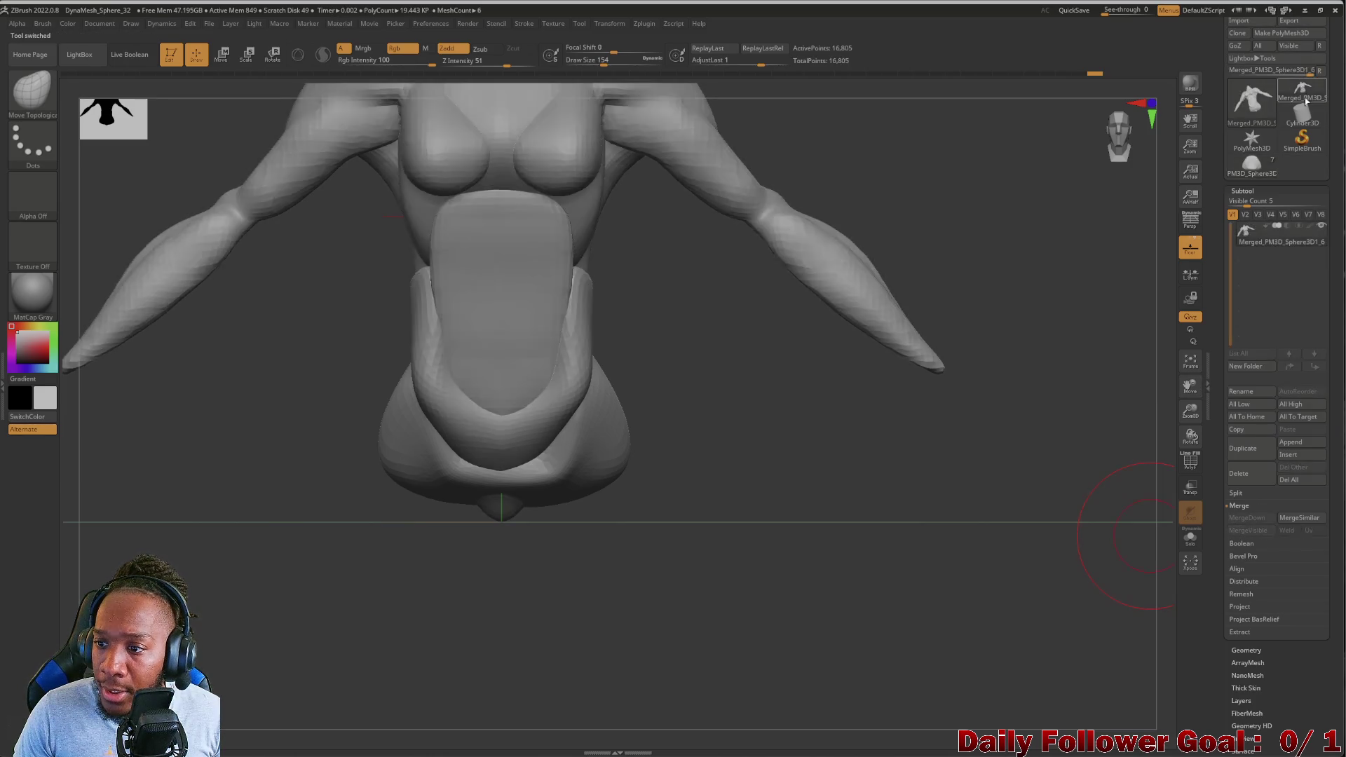
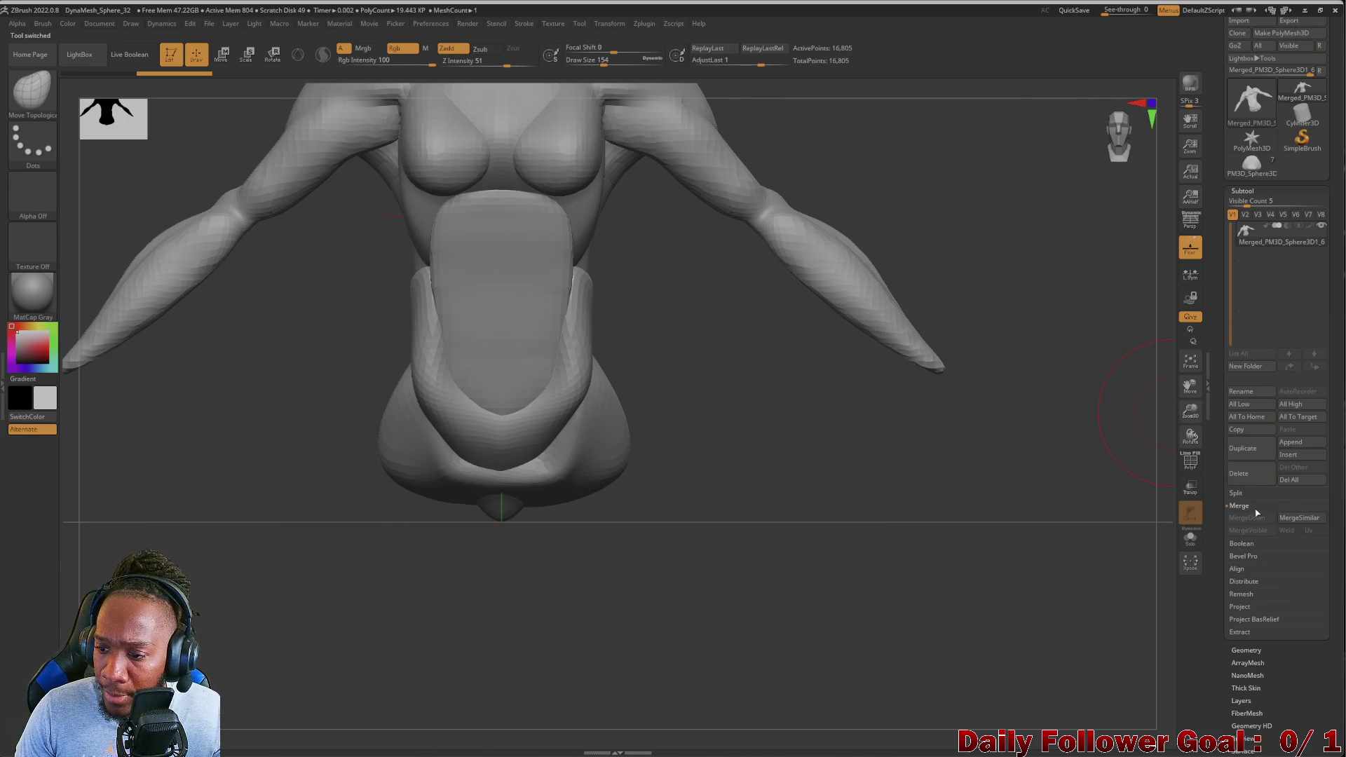
DynaMesh the torso at resolution 128, merging it into one 38,115-point mesh
left_click(1242, 650)
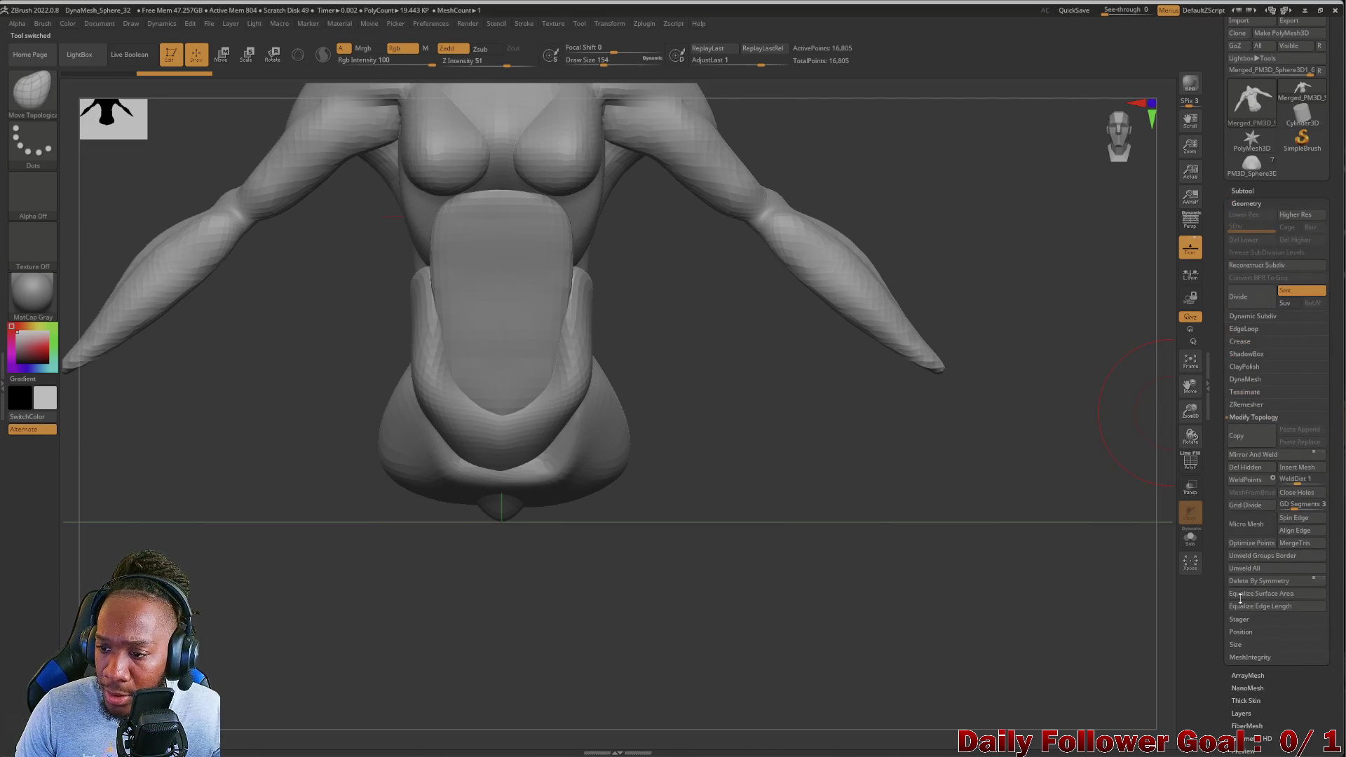
left_click(1246, 380)
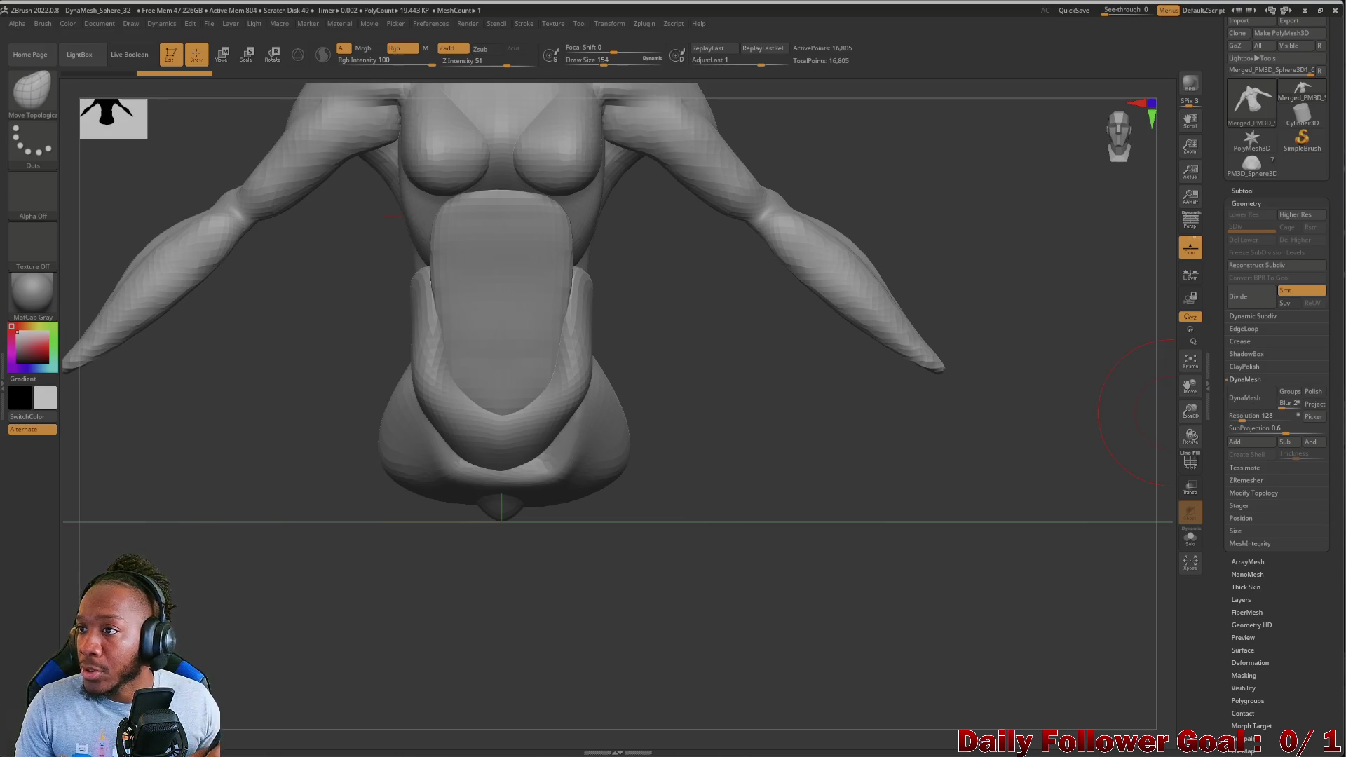
mouse_move(229, 538)
left_mouse_down("alt")
mouse_move(232, 469)
mouse_move(267, 551)
left_mouse_up("alt")
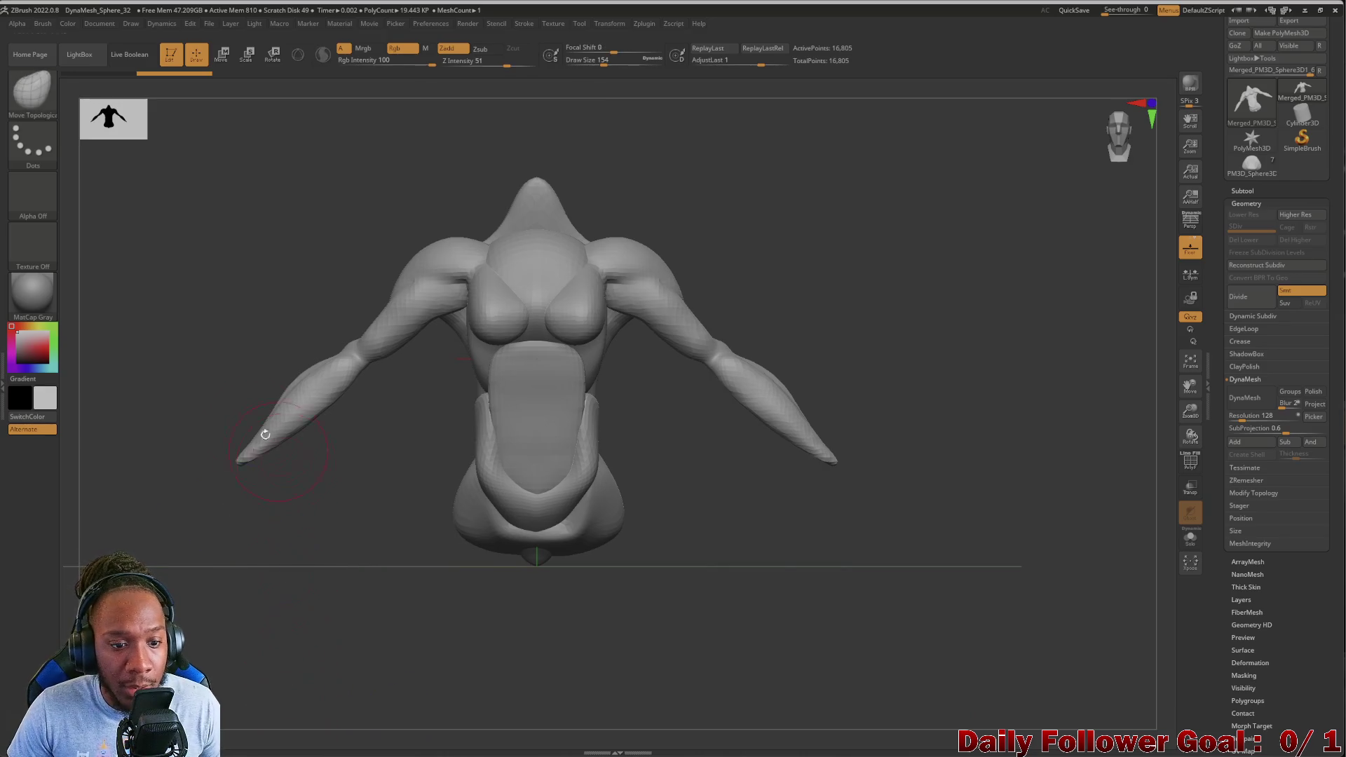
key("bracketleft")
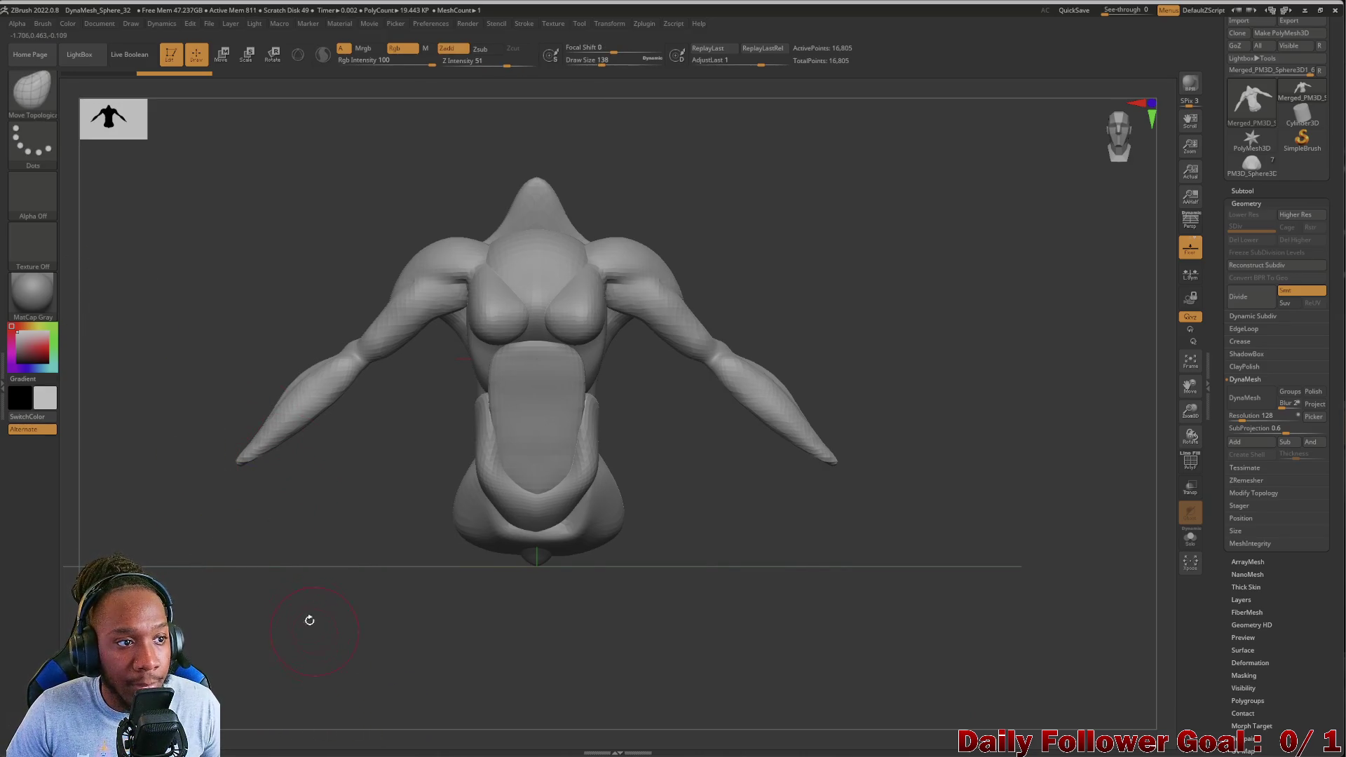
mouse_move(391, 642)
left_mouse_down()
mouse_move(345, 579)
mouse_move(264, 559)
mouse_move(270, 591)
mouse_move(243, 511)
mouse_move(323, 601)
left_mouse_up()
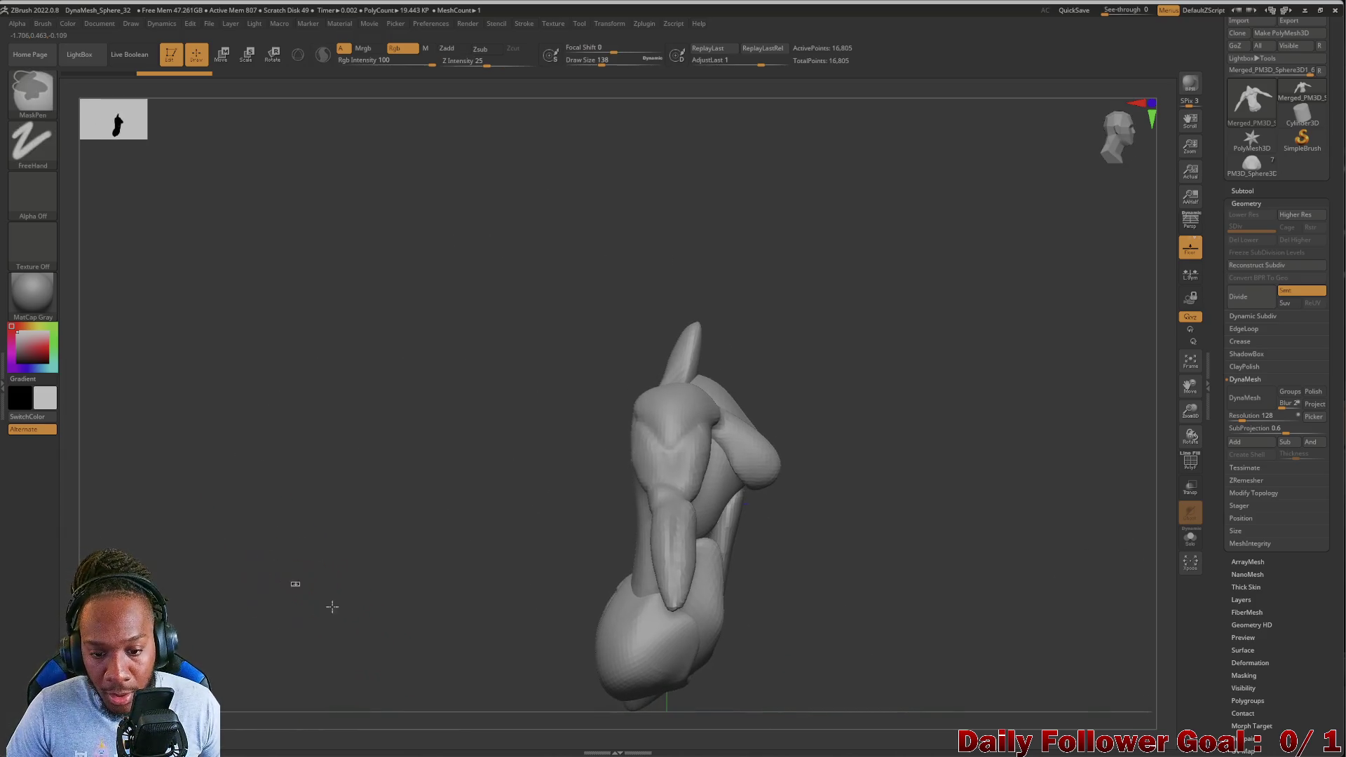
left_click_drag(412, 621, 330, 631, "shift")
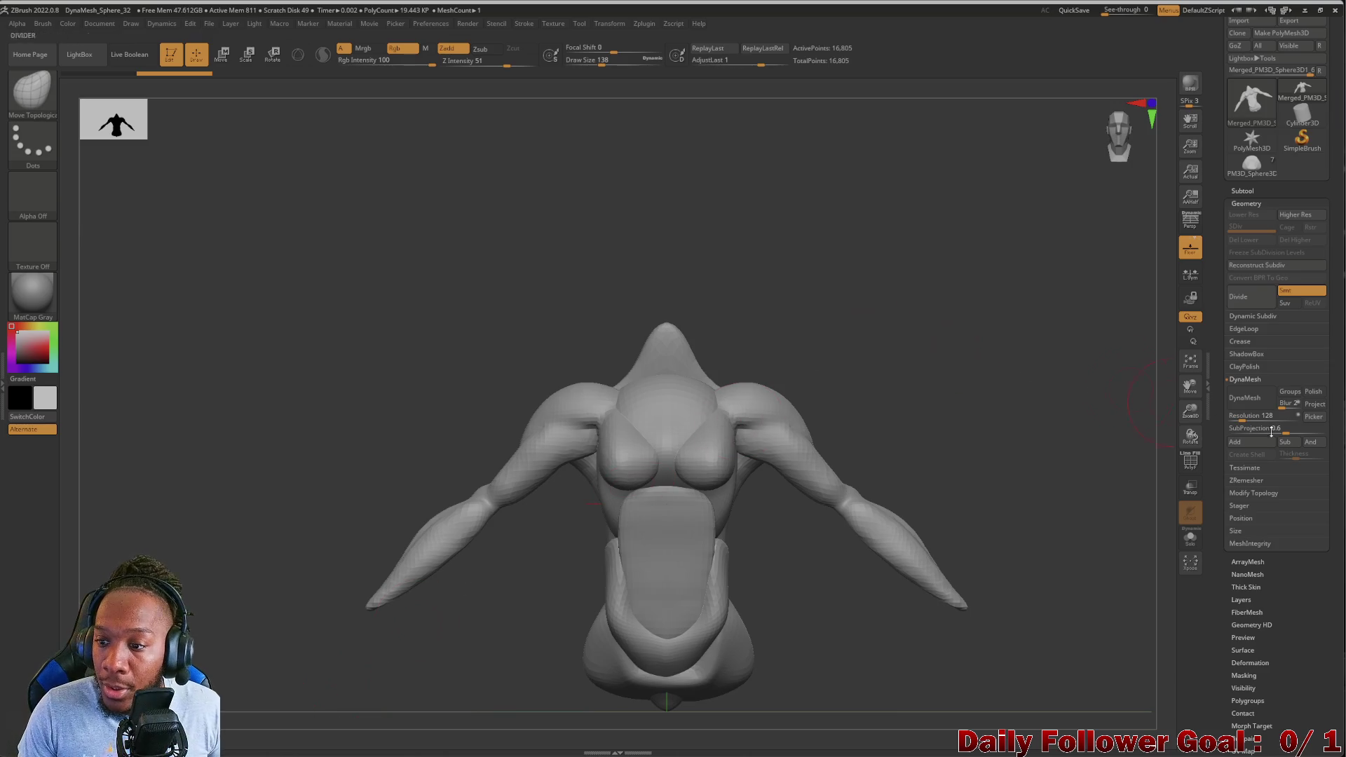
left_click(1238, 398)
mouse_move(357, 655)
left_mouse_down()
mouse_move(337, 610)
mouse_move(366, 582)
left_mouse_up()
mouse_move(265, 576)
left_mouse_down("shift")
mouse_move(261, 607)
mouse_move(265, 589)
left_mouse_up("shift")
left_click_drag(340, 613, 375, 691, "alt")
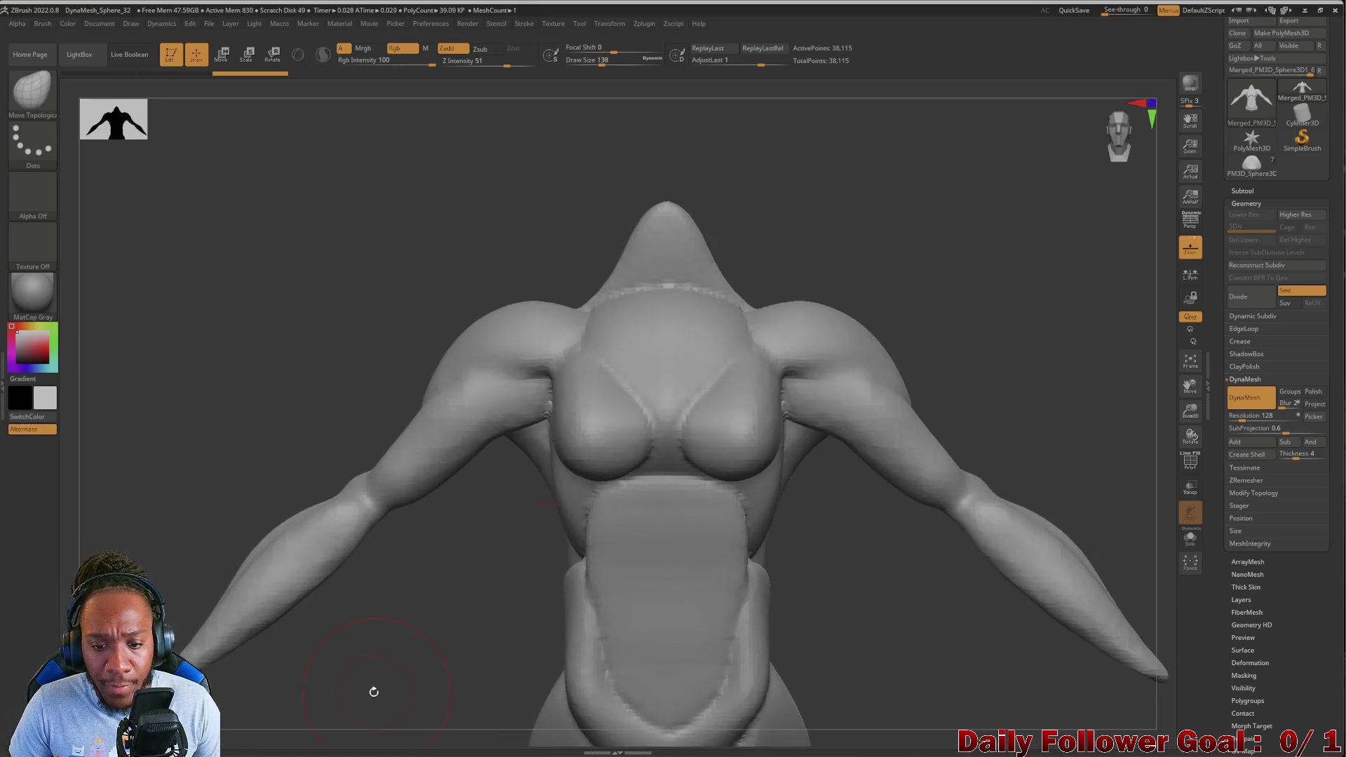
Remesh the torso at DynaMesh resolution 80 with PolyF shown, dropping it to 13,783 points
mouse_move(446, 633)
left_mouse_down("alt")
mouse_move(418, 621)
mouse_move(393, 640)
mouse_move(447, 591)
mouse_move(593, 562)
left_mouse_up("alt")
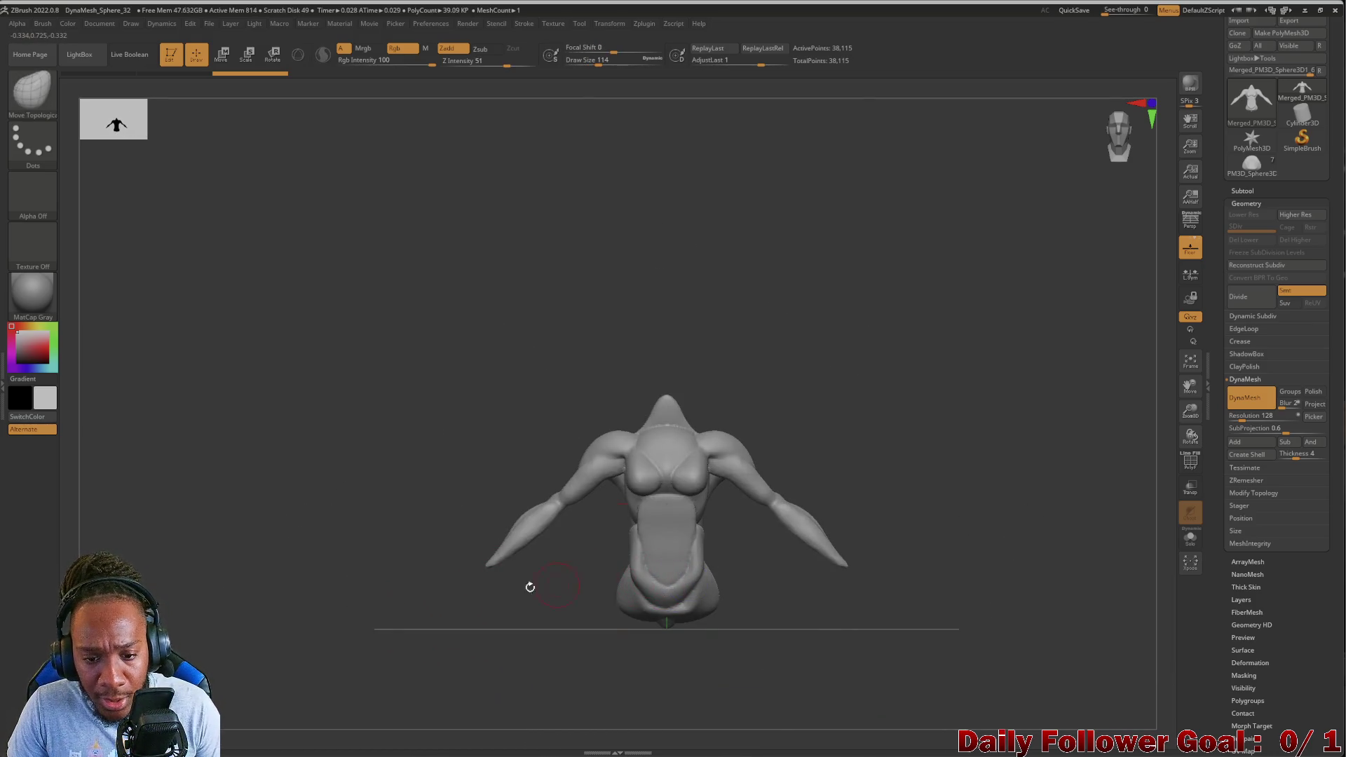
left_click_drag(519, 609, 527, 634, "alt")
left_click_drag(463, 363, 427, 366)
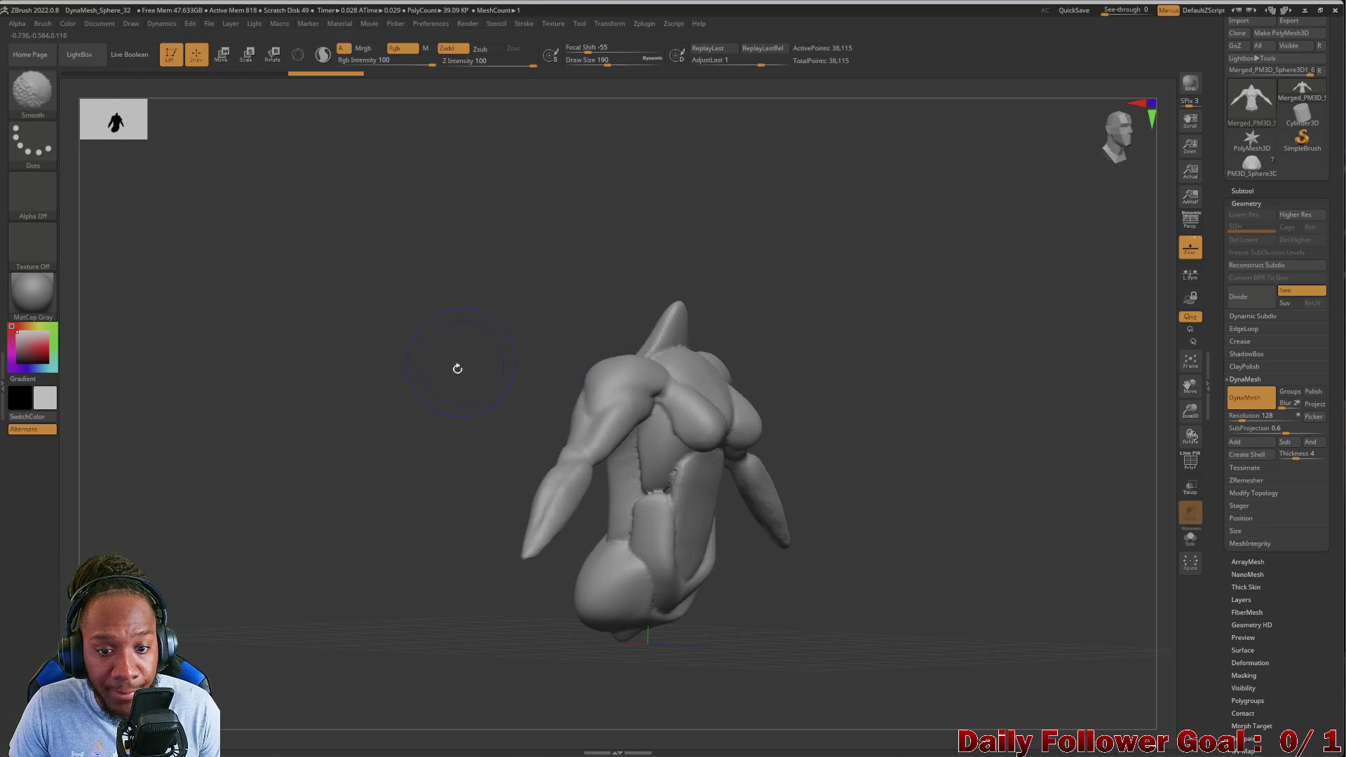
mouse_move(519, 378)
left_mouse_down()
mouse_move(557, 370)
mouse_move(348, 377)
mouse_move(292, 313)
mouse_move(373, 429)
mouse_move(448, 407)
left_mouse_up()
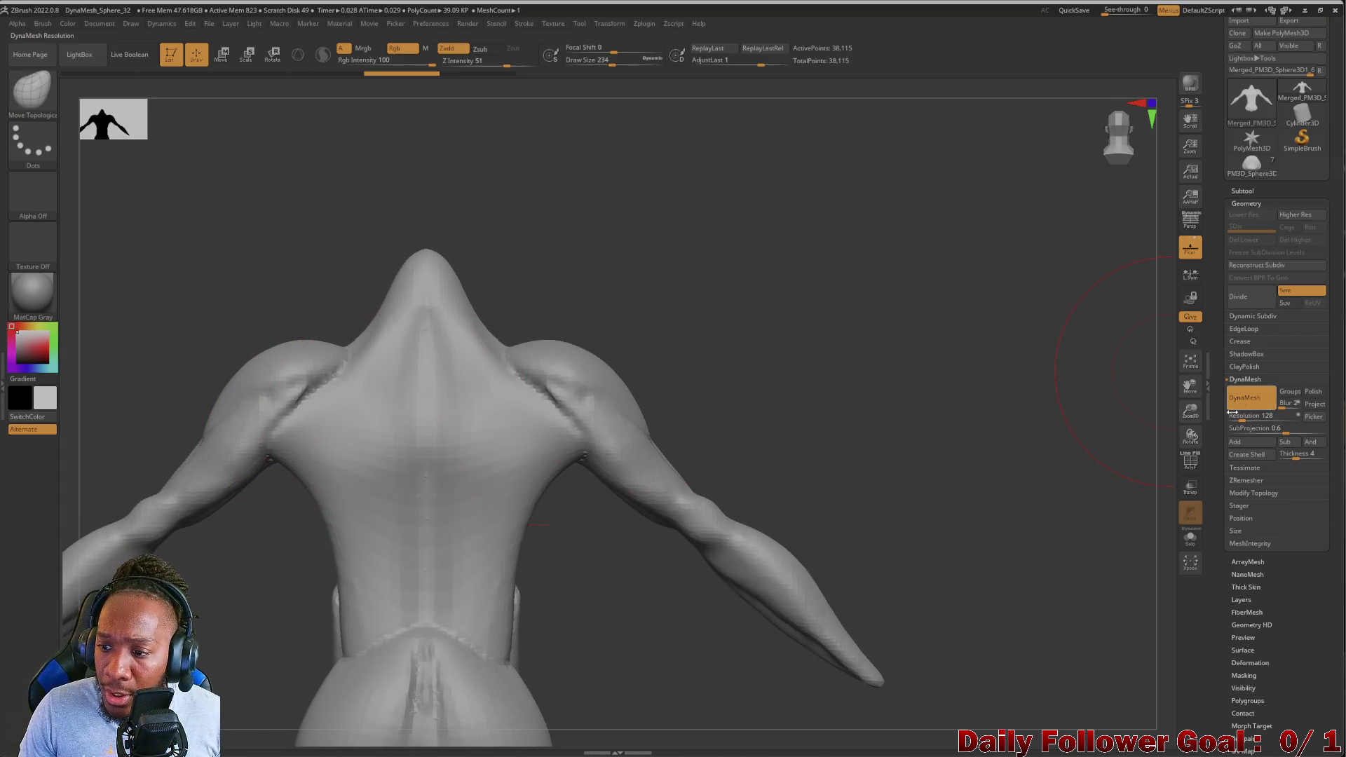
left_click(1195, 454)
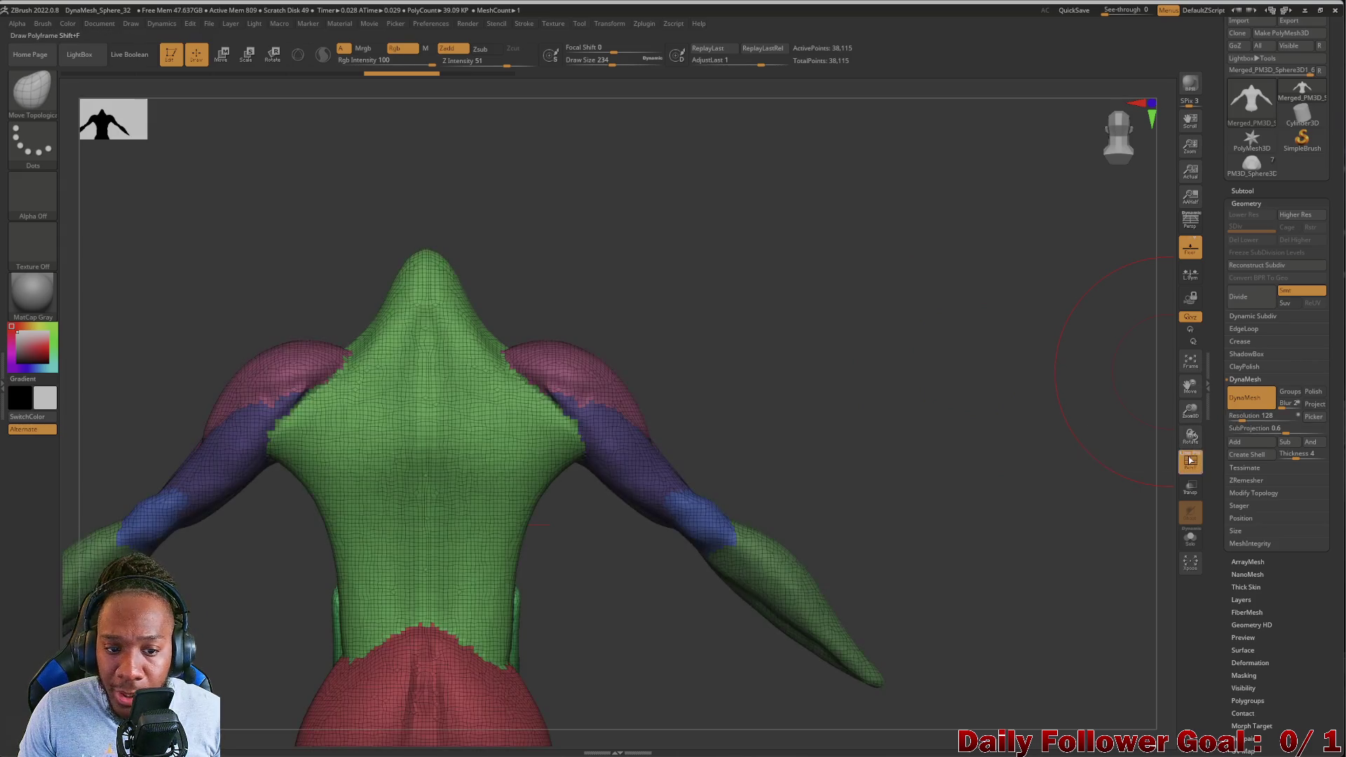
left_click_drag(1241, 418, 1245, 415)
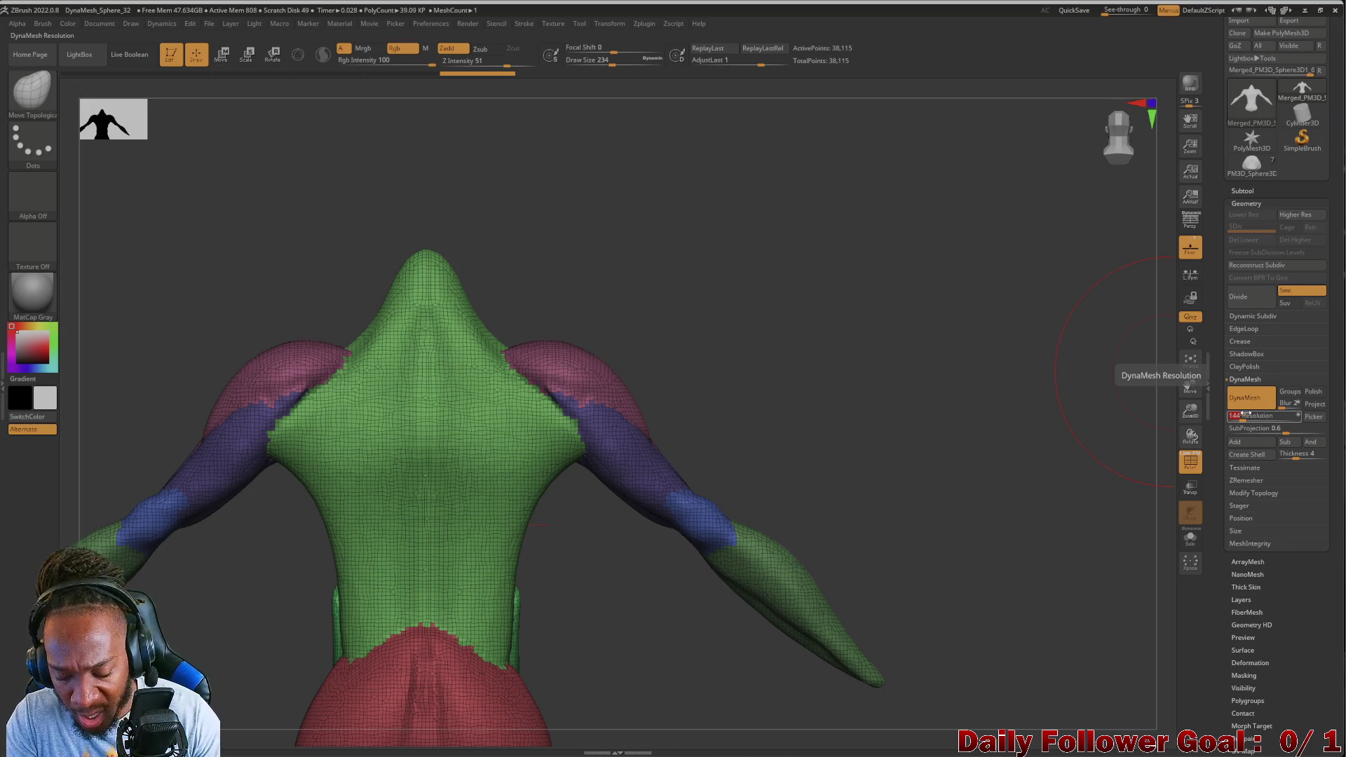
mouse_move(823, 359)
left_mouse_down("ctrl")
mouse_move(868, 391)
mouse_move(910, 489)
mouse_move(531, 573)
mouse_move(1107, 228)
left_mouse_up("ctrl")
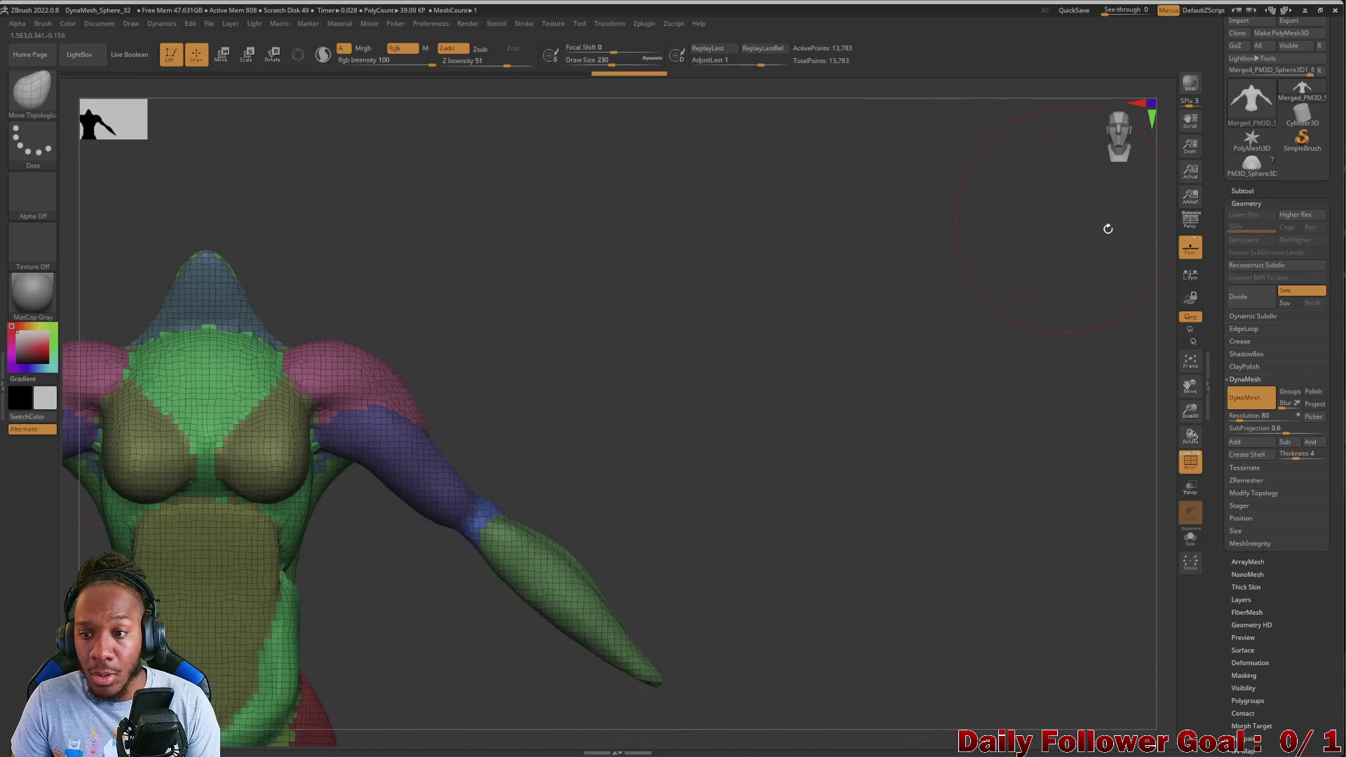
left_click(1190, 461)
left_click_drag(844, 429, 819, 439)
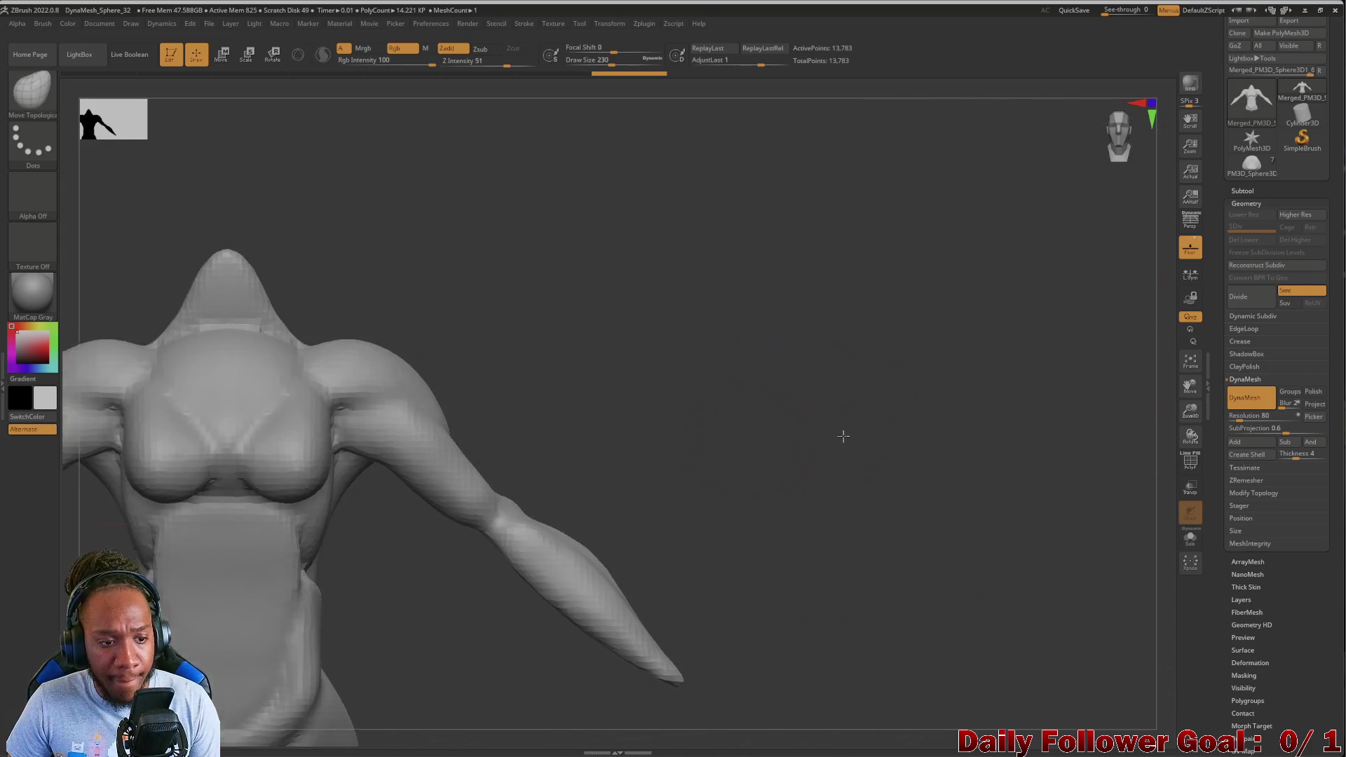
Switch to the ClayBuildup brush and build up clay along the upper back
key("f")
mouse_move(322, 363)
left_mouse_down()
mouse_move(372, 376)
mouse_move(333, 361)
mouse_move(239, 362)
mouse_move(315, 368)
left_mouse_up()
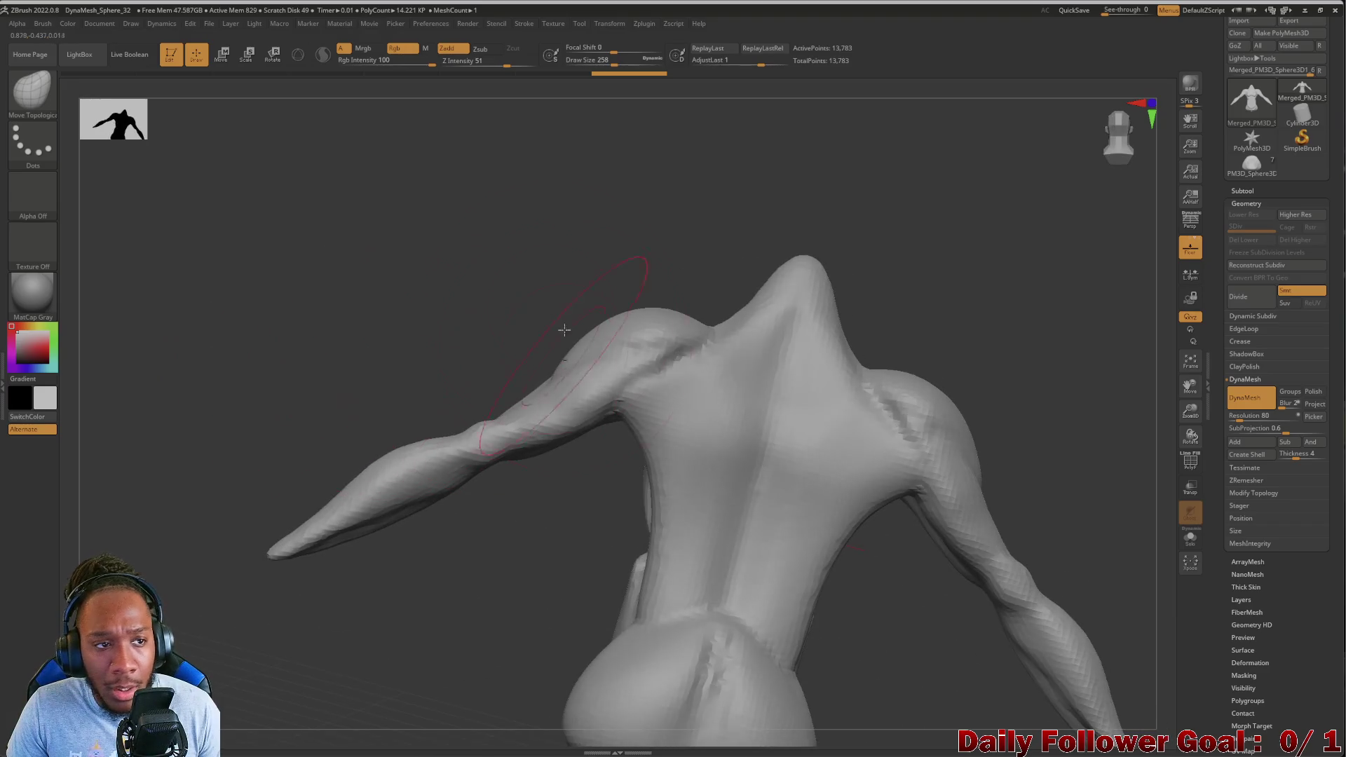
key("b")
key("c")
key("b")
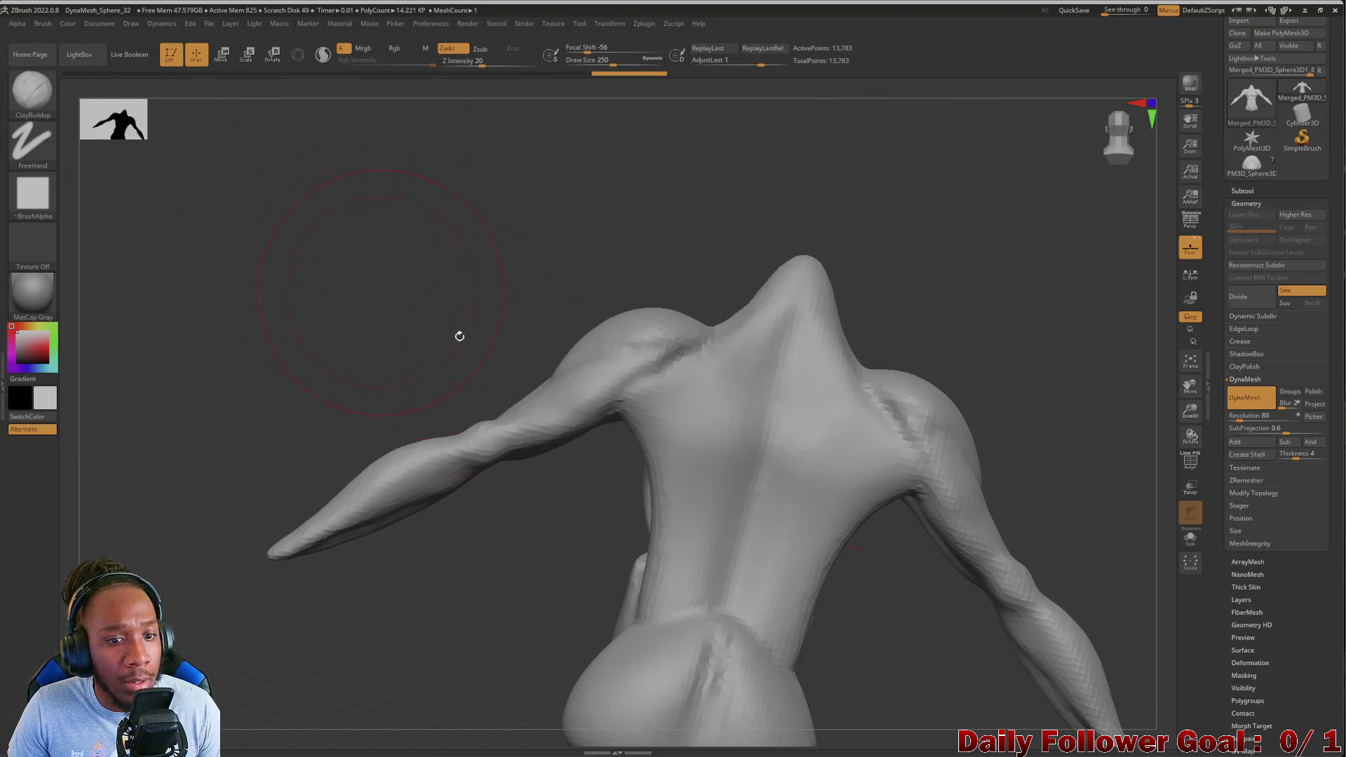
left_click_drag(743, 377, 749, 389)
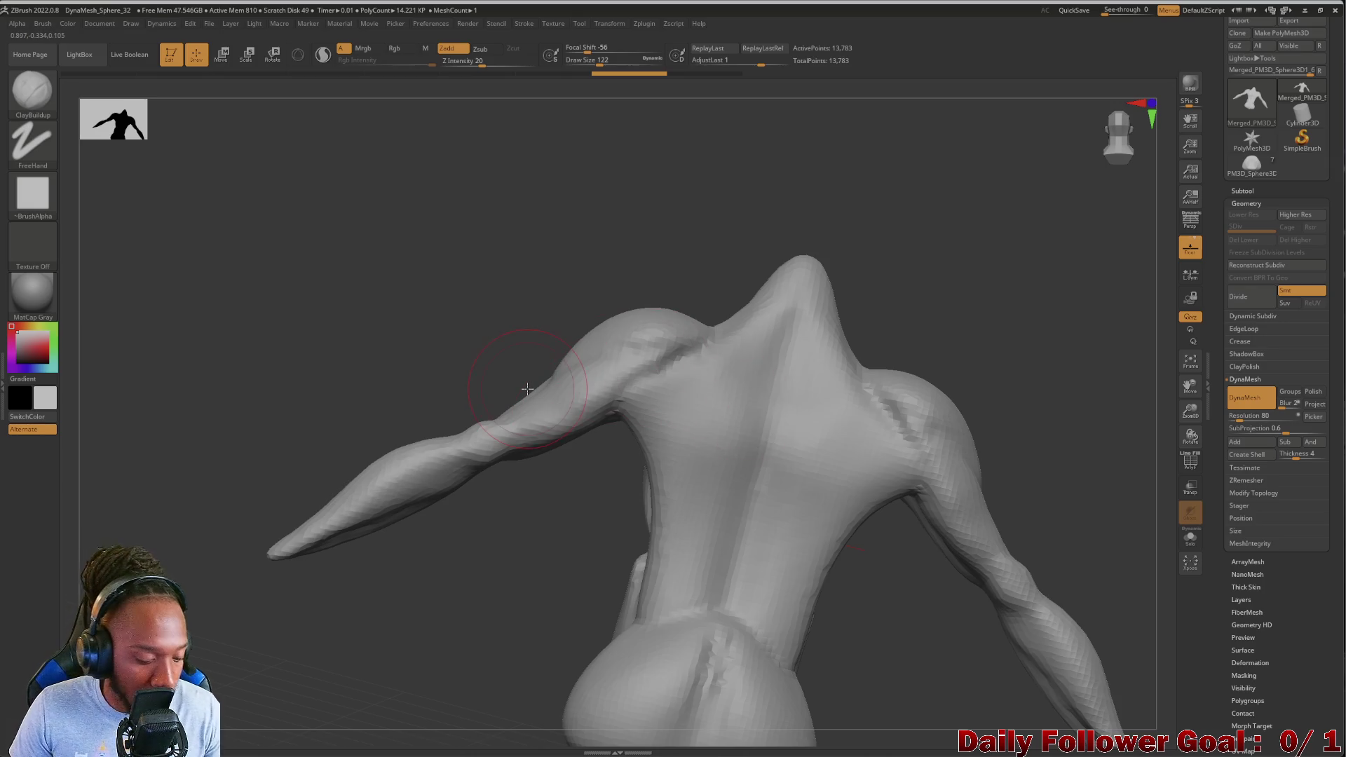
At brush size 70, rework the shoulder-blade ridges, undo the last strokes and smooth them
left_click_drag(507, 393, 483, 375, "shift")
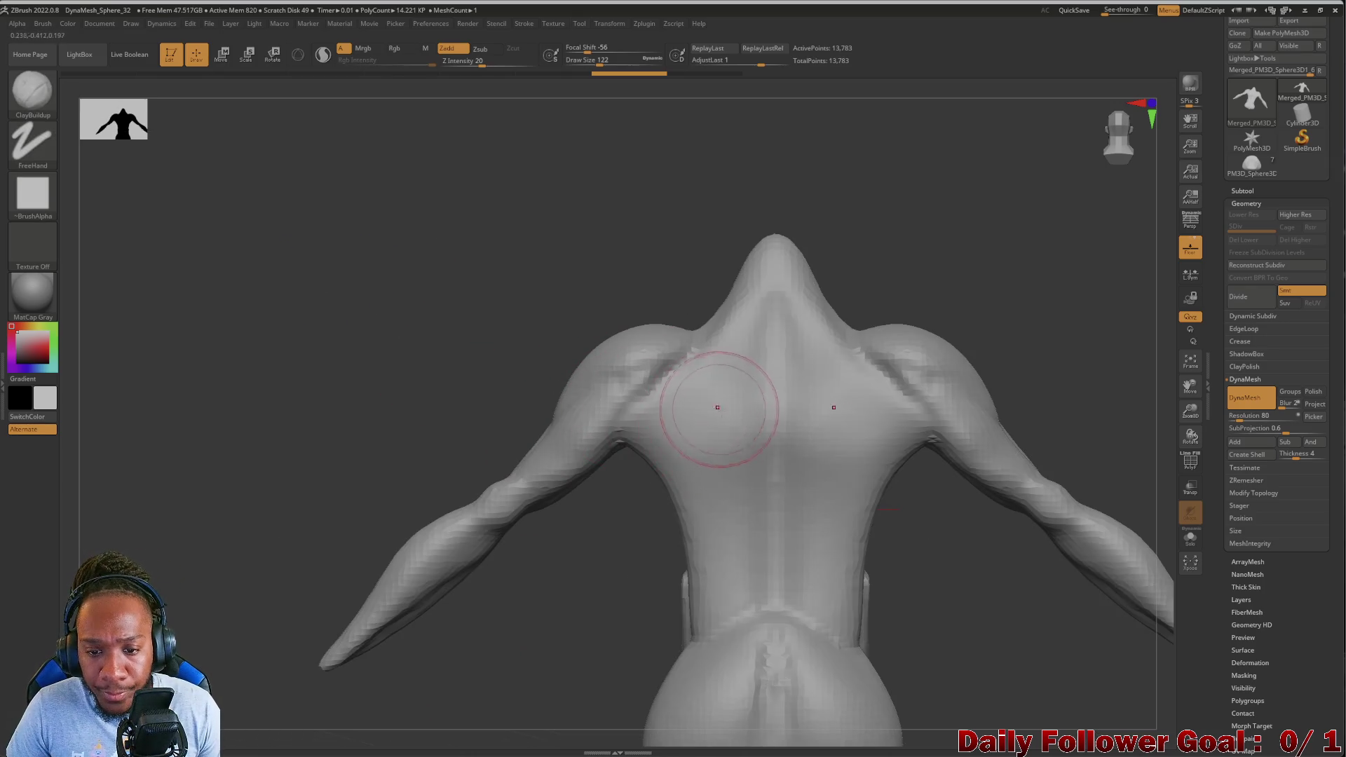
left_click_drag(590, 534, 640, 550, "alt")
key("bracketleft")
key("bracketleft")
key("bracketleft")
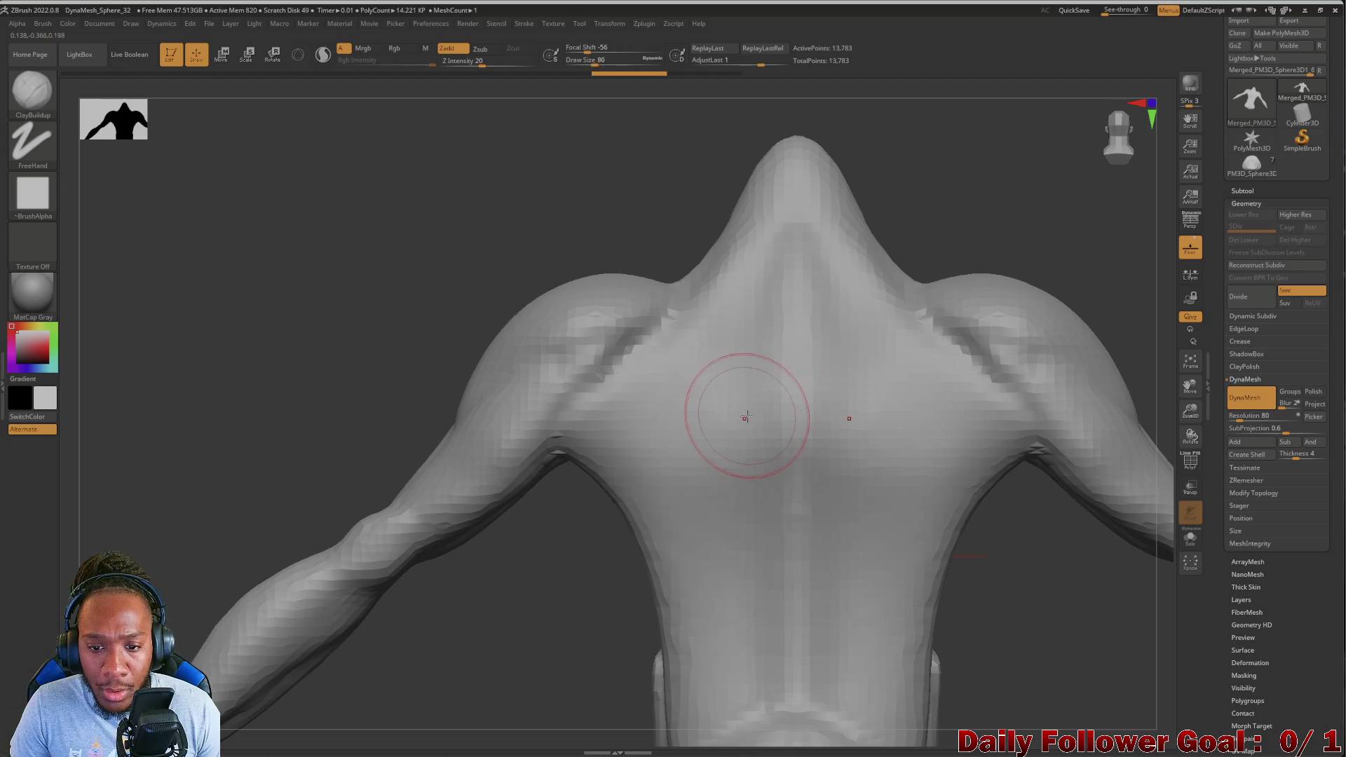
mouse_move(735, 465)
left_mouse_down()
mouse_move(722, 449)
mouse_move(661, 469)
left_mouse_up()
mouse_move(723, 419)
left_mouse_down()
mouse_move(701, 393)
mouse_move(721, 346)
mouse_move(673, 456)
mouse_move(771, 421)
mouse_move(841, 515)
mouse_move(700, 582)
mouse_move(744, 442)
left_mouse_up()
key("ctrl+z")
key("ctrl+z")
key("ctrl+z")
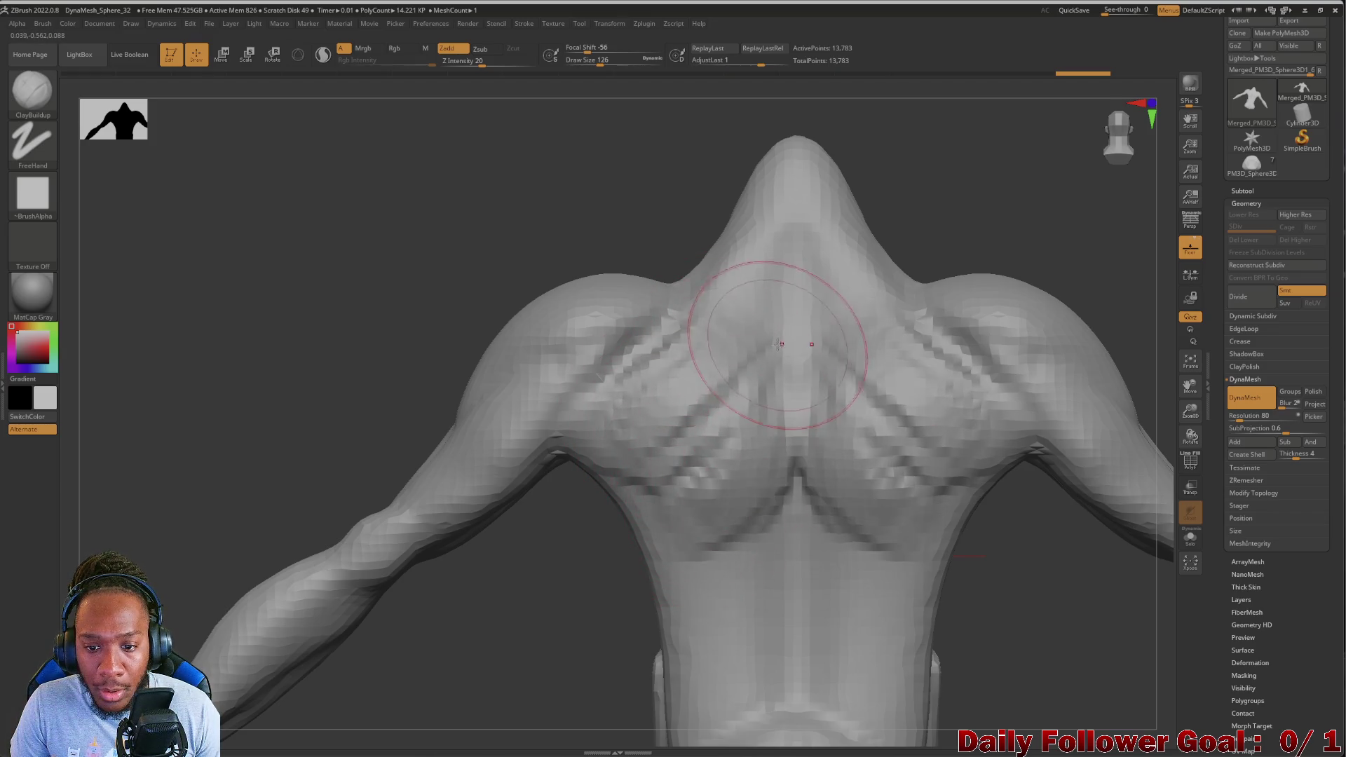
mouse_move(699, 341)
left_mouse_down("shift")
mouse_move(596, 392)
mouse_move(591, 466)
mouse_move(654, 372)
left_mouse_up("shift")
mouse_move(535, 559)
left_mouse_down()
mouse_move(528, 592)
mouse_move(502, 595)
mouse_move(544, 612)
mouse_move(540, 511)
mouse_move(541, 570)
mouse_move(498, 583)
mouse_move(495, 557)
mouse_move(260, 484)
mouse_move(235, 526)
mouse_move(264, 490)
left_mouse_up()
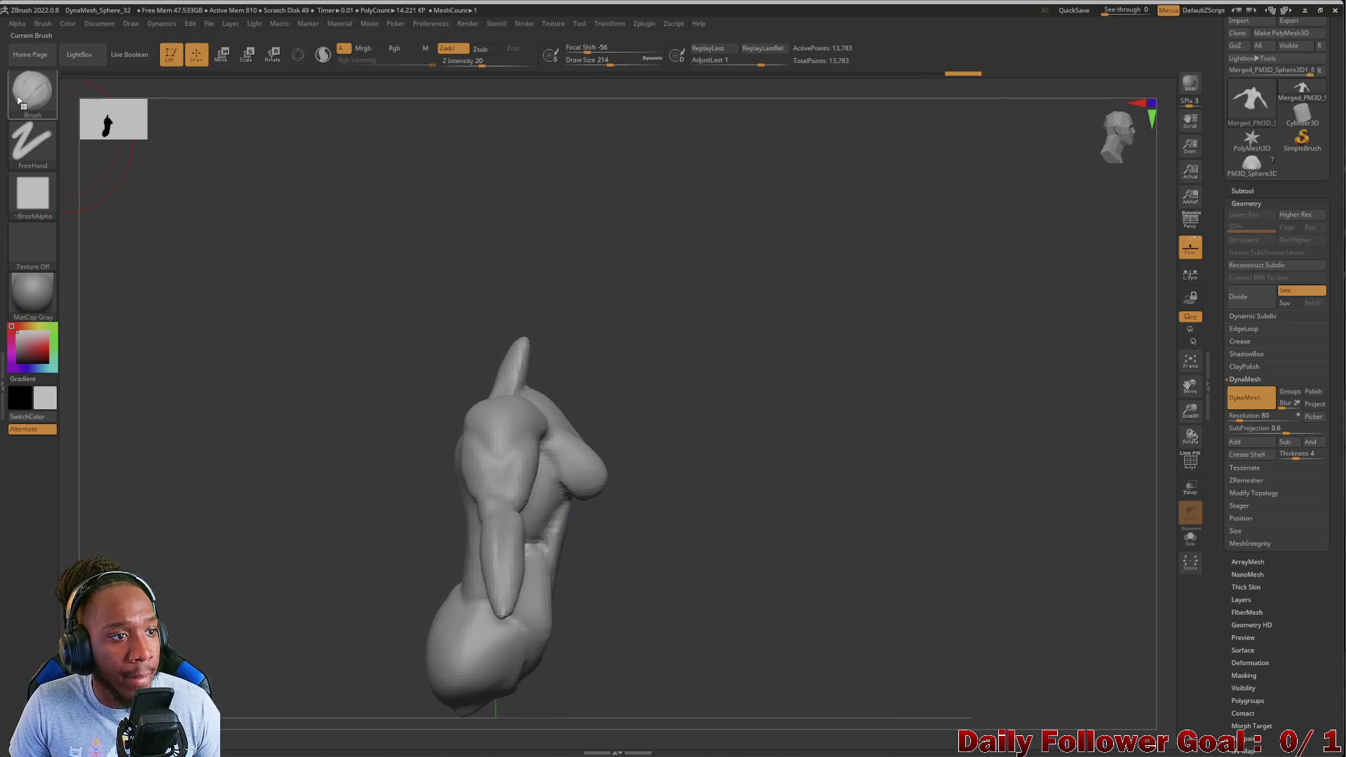
Switch to the Move Topological brush and orbit around the torso to inspect it
left_click(19, 102)
left_click(349, 101)
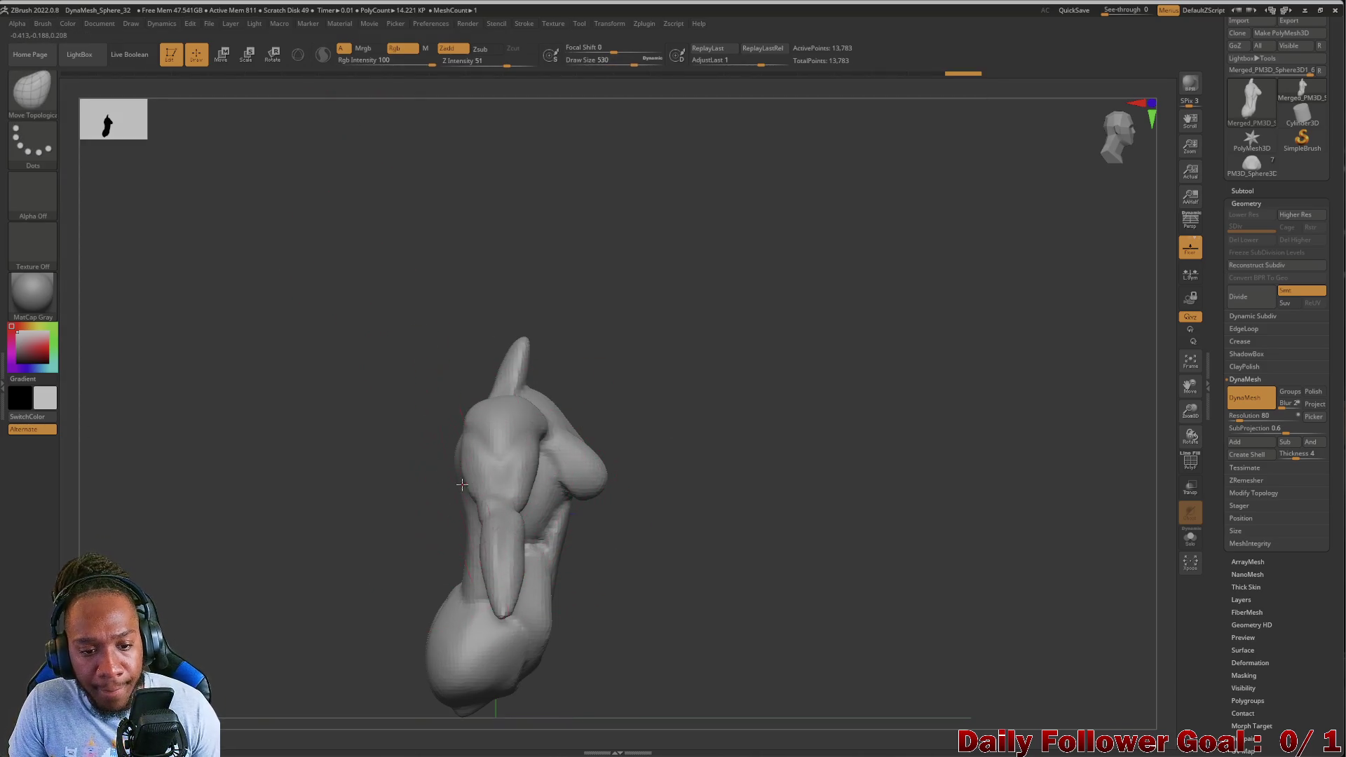
left_click_drag(264, 580, 318, 555)
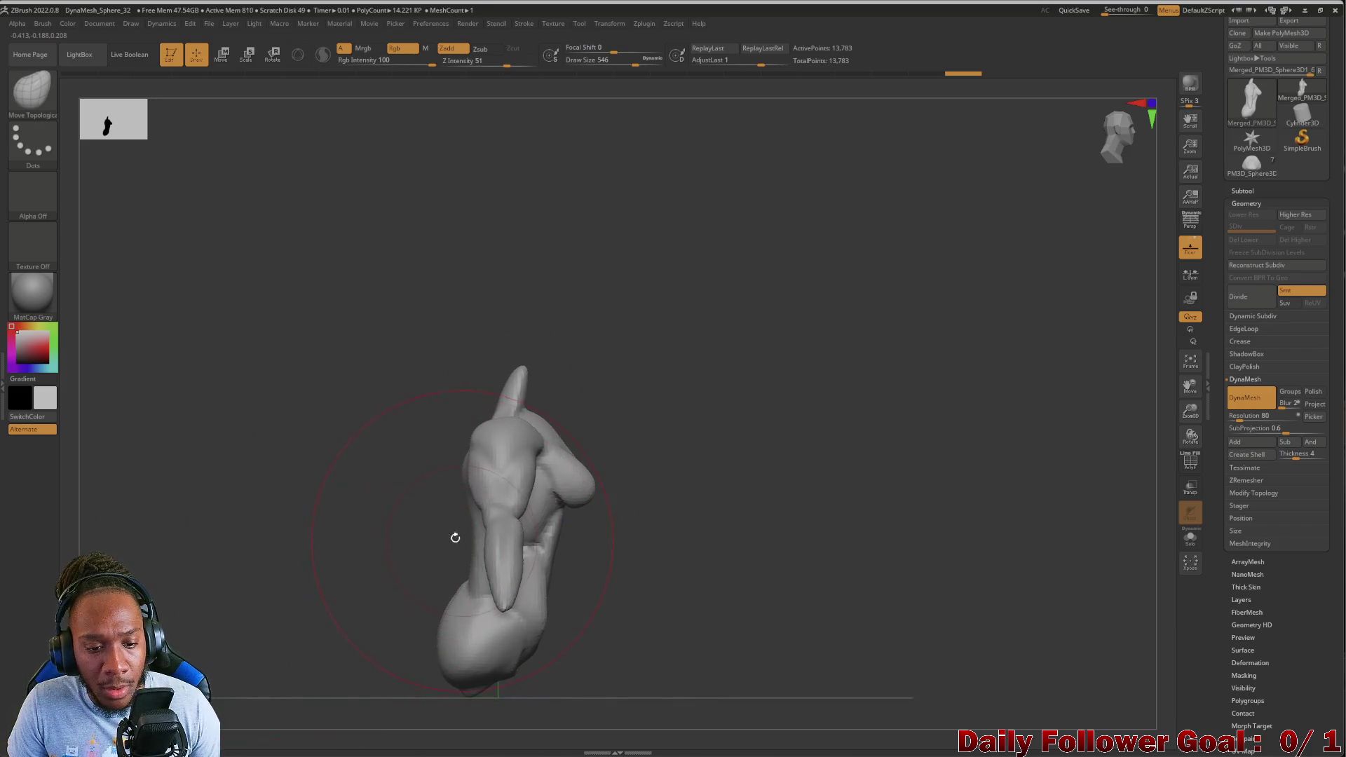
left_click_drag(461, 540, 470, 526)
mouse_move(337, 456)
left_mouse_down()
mouse_move(309, 472)
mouse_move(675, 423)
mouse_move(633, 427)
left_mouse_up()
mouse_move(640, 343)
left_mouse_down()
mouse_move(676, 359)
mouse_move(436, 414)
mouse_move(375, 469)
left_mouse_up()
left_click_drag(553, 561, 462, 565)
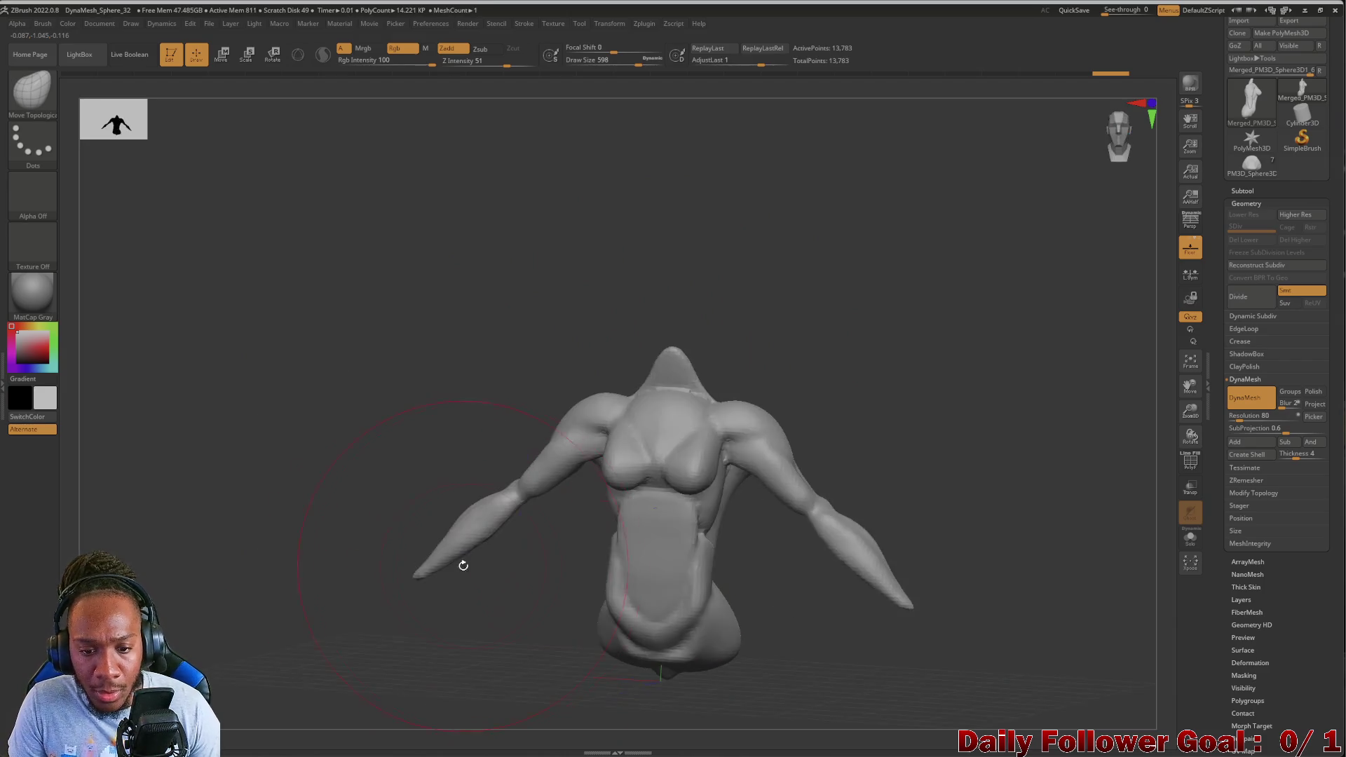
mouse_move(534, 597)
left_mouse_down("alt")
mouse_move(466, 687)
mouse_move(689, 557)
mouse_move(538, 583)
left_mouse_up("alt")
left_click_drag(631, 579, 657, 596, "alt")
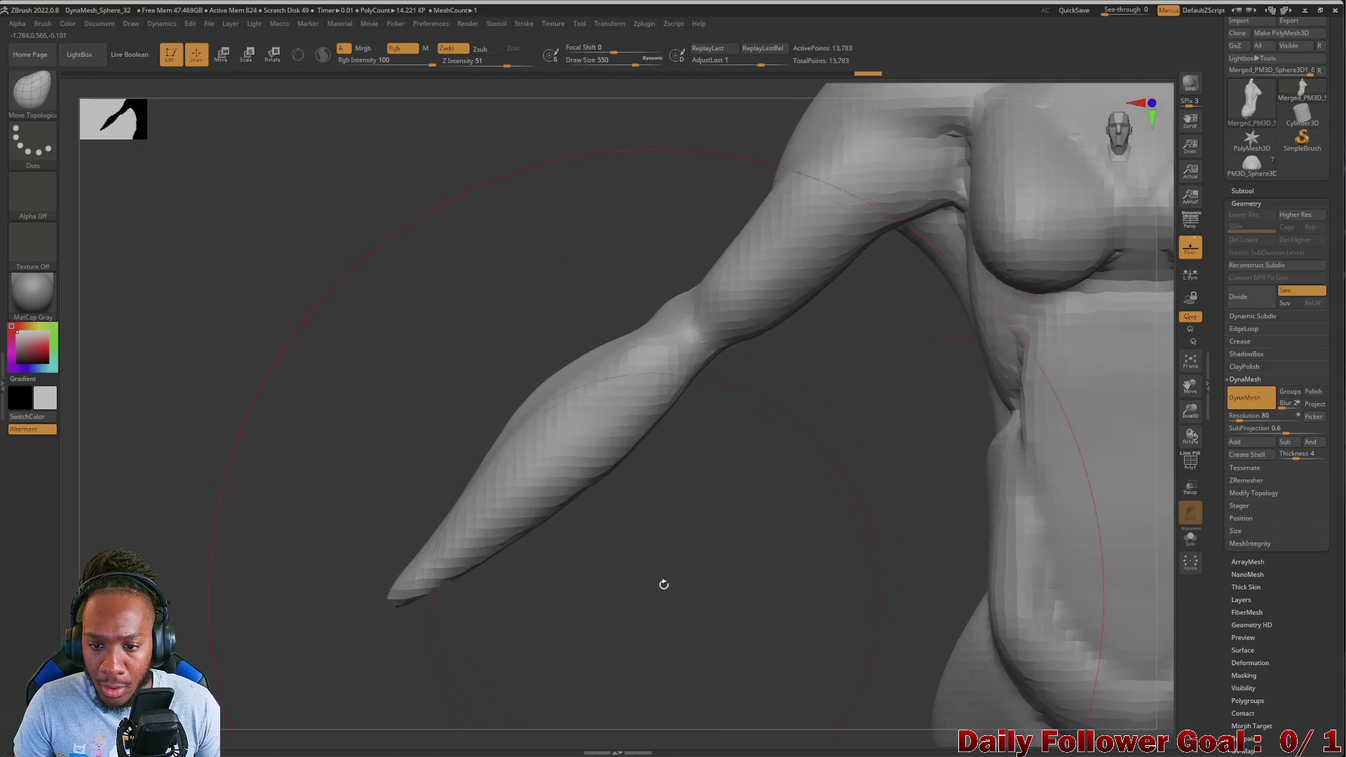
Reduce the brush size to about 108 and smooth the chest and belly surface
mouse_move(335, 419)
left_mouse_down()
mouse_move(520, 535)
mouse_move(502, 506)
left_mouse_up()
key("space")
key("f")
mouse_move(679, 577)
left_mouse_down()
mouse_move(511, 582)
mouse_move(606, 501)
mouse_move(645, 435)
mouse_move(672, 490)
mouse_move(645, 511)
mouse_move(620, 470)
mouse_move(512, 505)
mouse_move(495, 495)
mouse_move(586, 444)
left_mouse_up()
left_click_drag(582, 390, 586, 502, "shift")
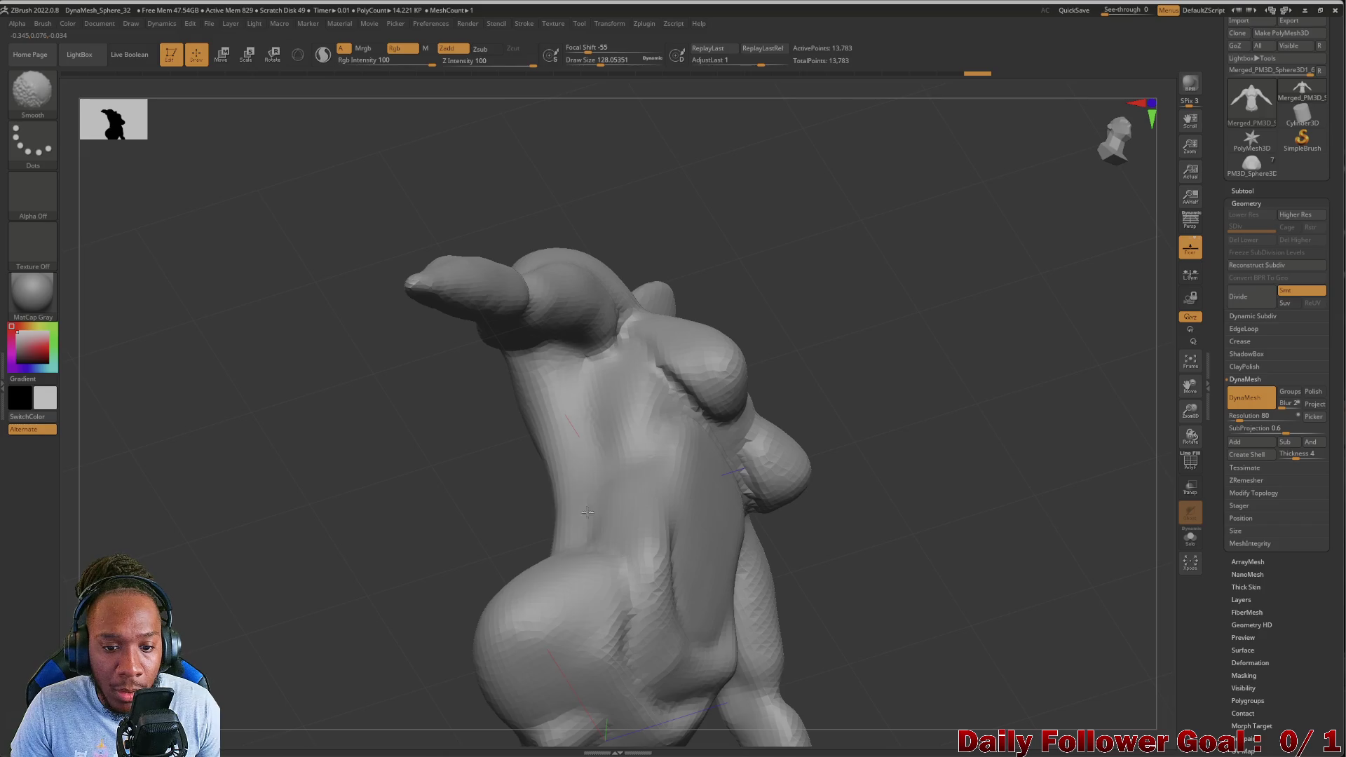
mouse_move(561, 396)
left_mouse_down()
mouse_move(393, 553)
mouse_move(490, 519)
mouse_move(472, 561)
mouse_move(722, 631)
mouse_move(729, 694)
mouse_move(596, 607)
mouse_move(586, 579)
left_mouse_up()
mouse_move(555, 528)
left_mouse_down("shift")
mouse_move(421, 600)
mouse_move(459, 557)
mouse_move(481, 469)
mouse_move(491, 490)
left_mouse_up("shift")
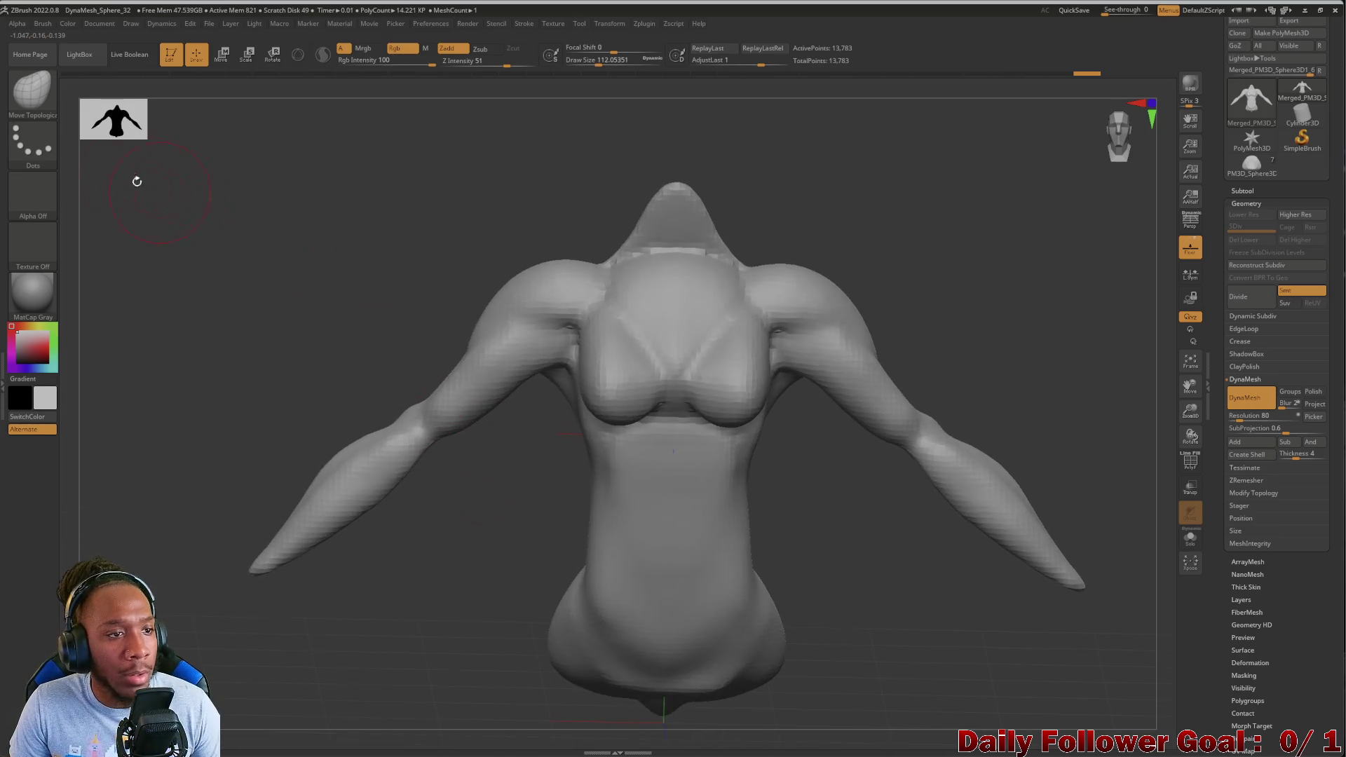
Reshape the lower chest beneath the bust with the Move Topological brush
key("b")
key("Escape")
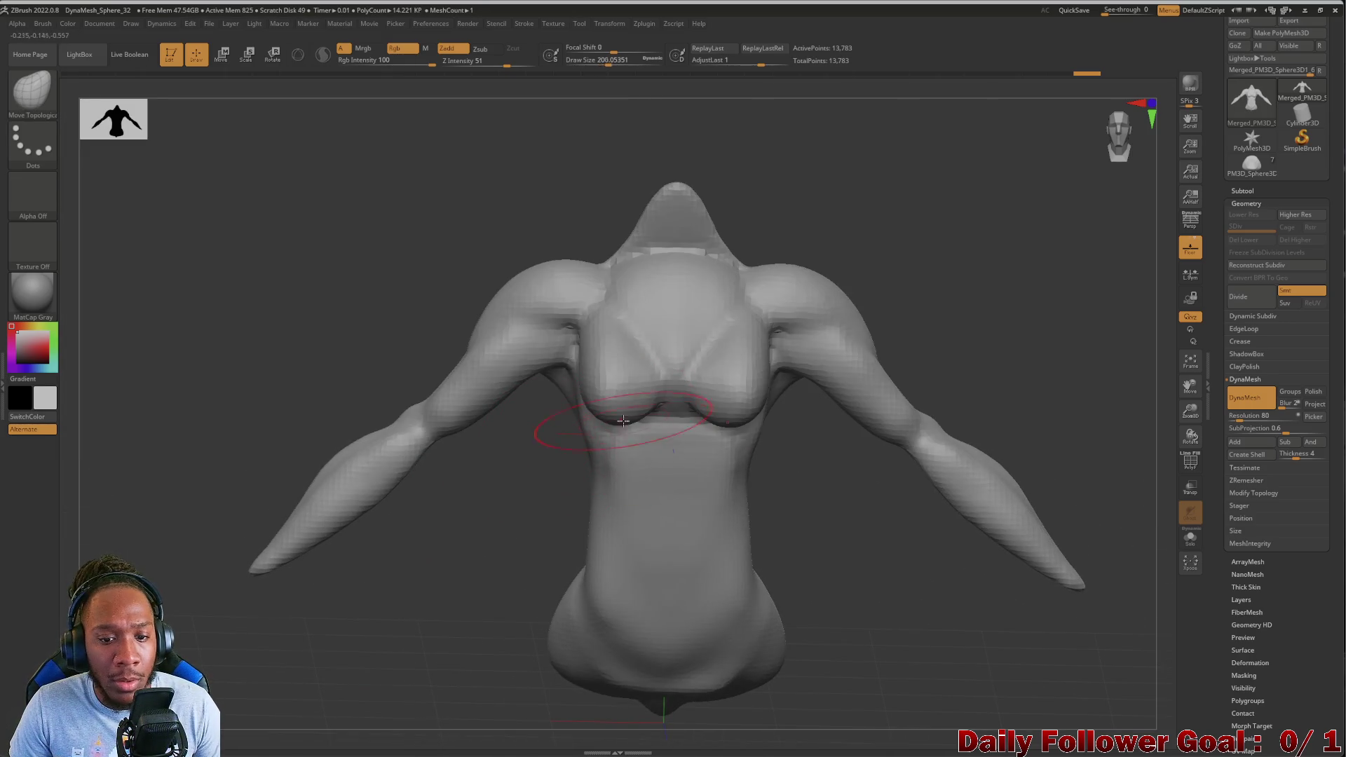
mouse_move(632, 447)
right_mouse_down()
mouse_move(582, 396)
mouse_move(451, 498)
mouse_move(451, 535)
mouse_move(554, 456)
right_mouse_up()
left_click_drag(554, 456, 603, 455)
mouse_move(562, 395)
right_mouse_down()
mouse_move(445, 556)
mouse_move(444, 582)
mouse_move(534, 537)
mouse_move(570, 456)
mouse_move(470, 555)
mouse_move(387, 565)
mouse_move(384, 477)
right_mouse_up()
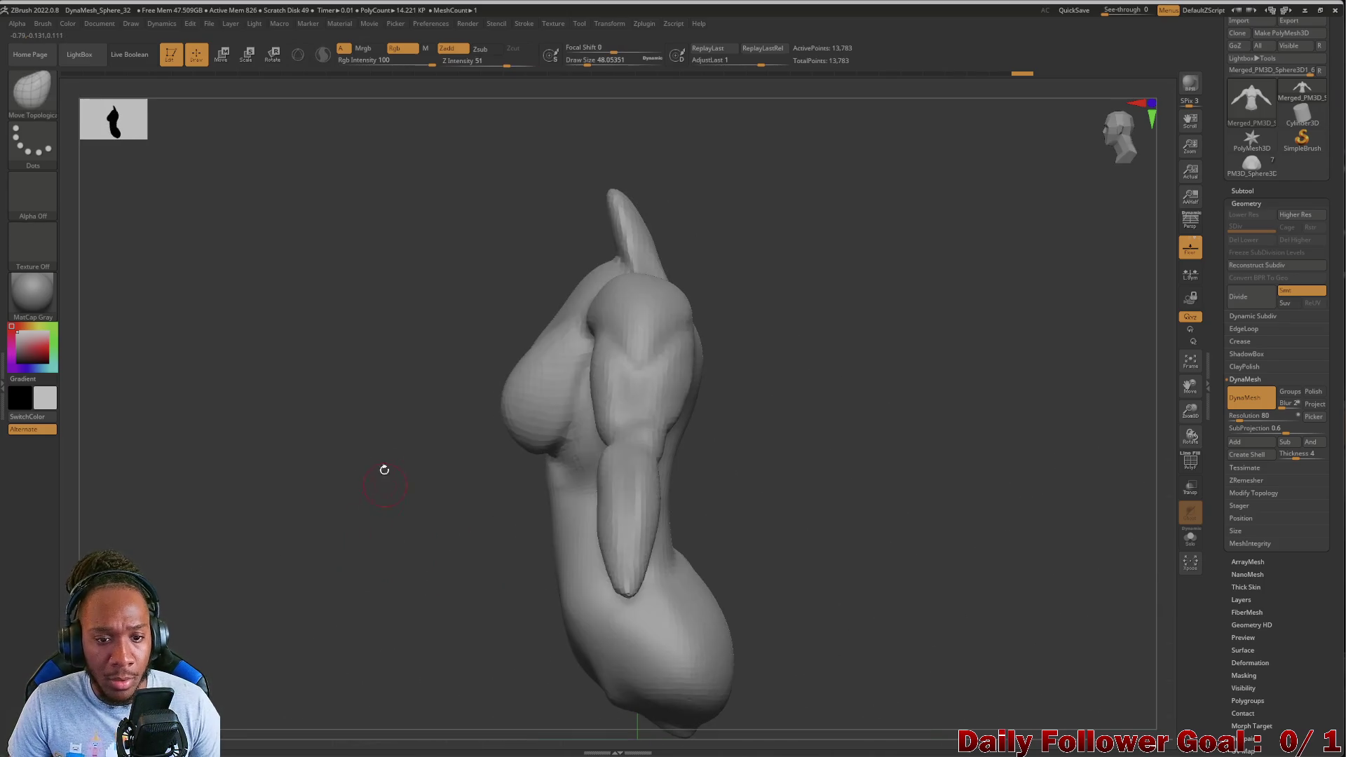
right_click_drag(376, 427, 360, 461)
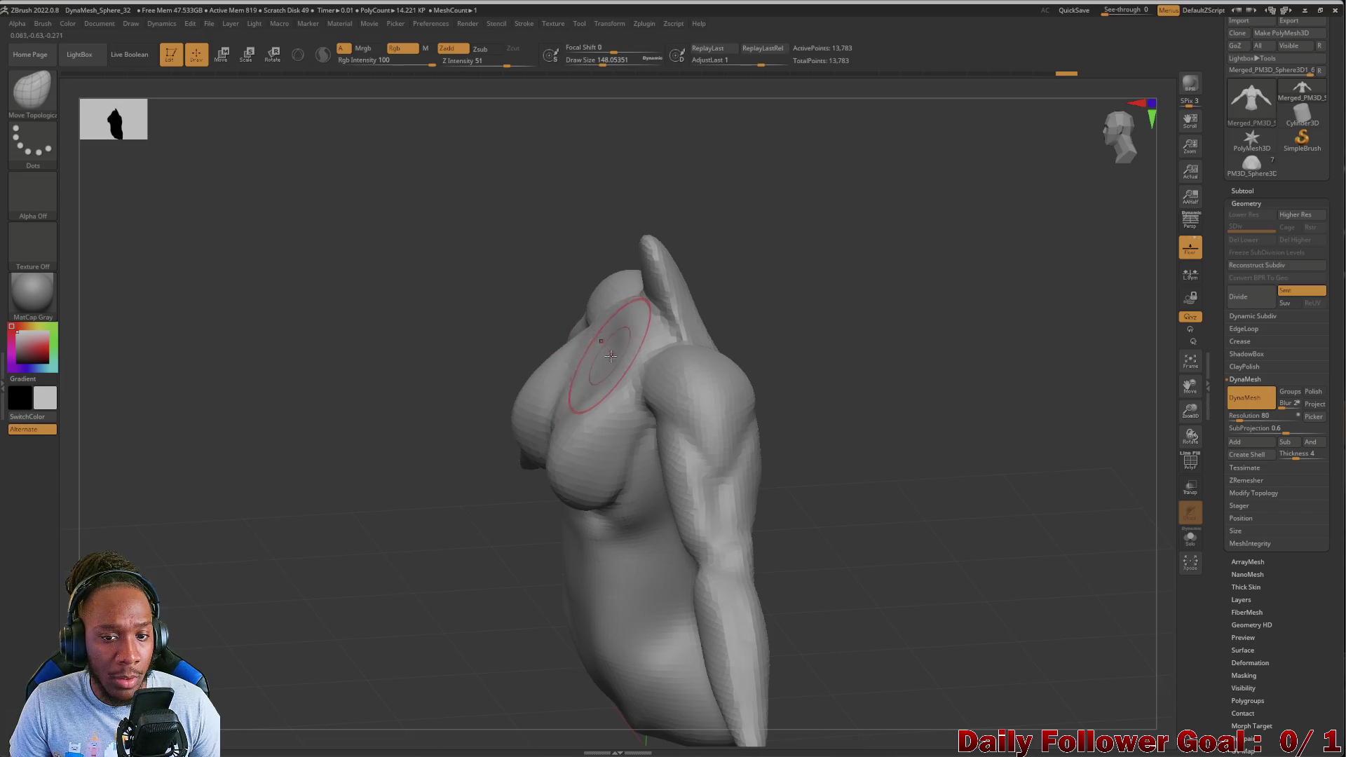
right_click_drag(405, 345, 346, 420)
Smooth the ridge across the upper chest and enlarge the brush to about 490
left_click_drag(543, 338, 561, 337, "shift")
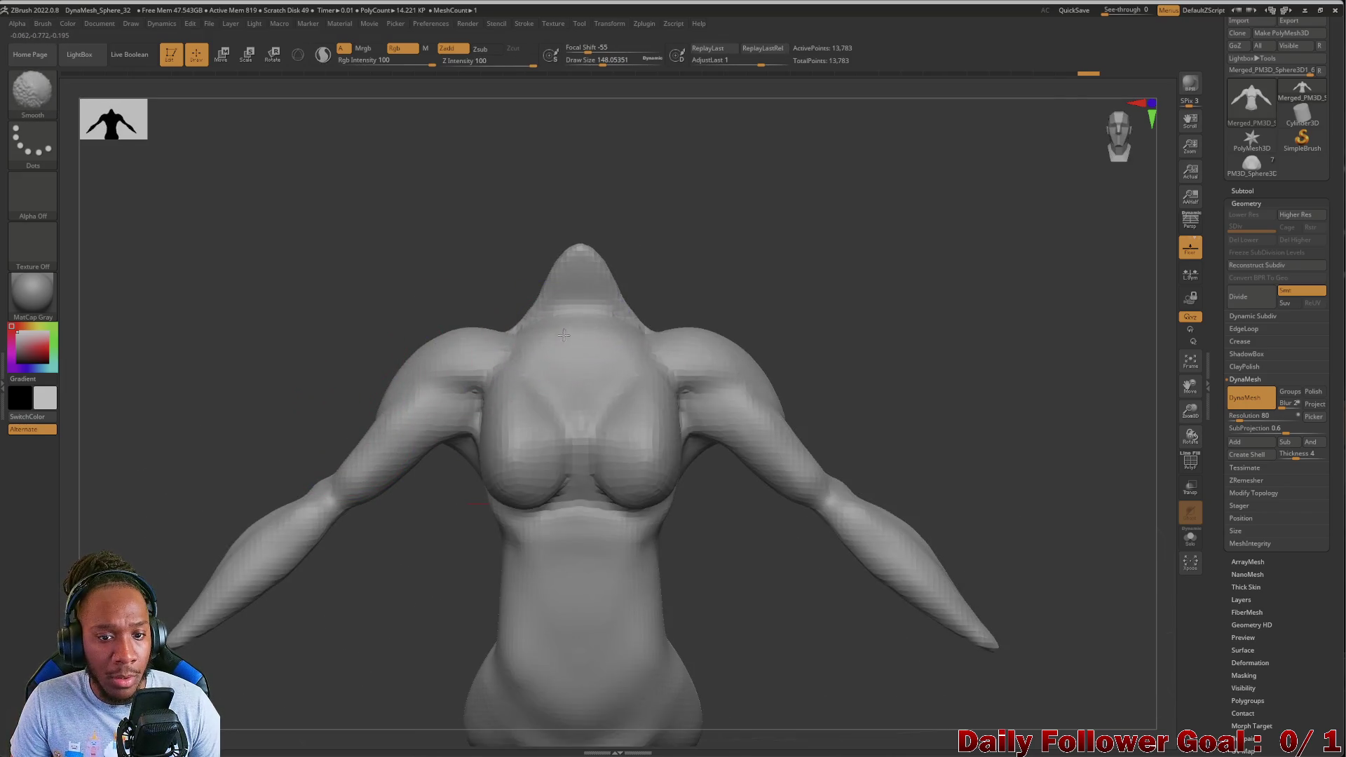
mouse_move(308, 515)
right_mouse_down()
mouse_move(369, 621)
mouse_move(351, 623)
mouse_move(337, 580)
mouse_move(348, 556)
right_mouse_up()
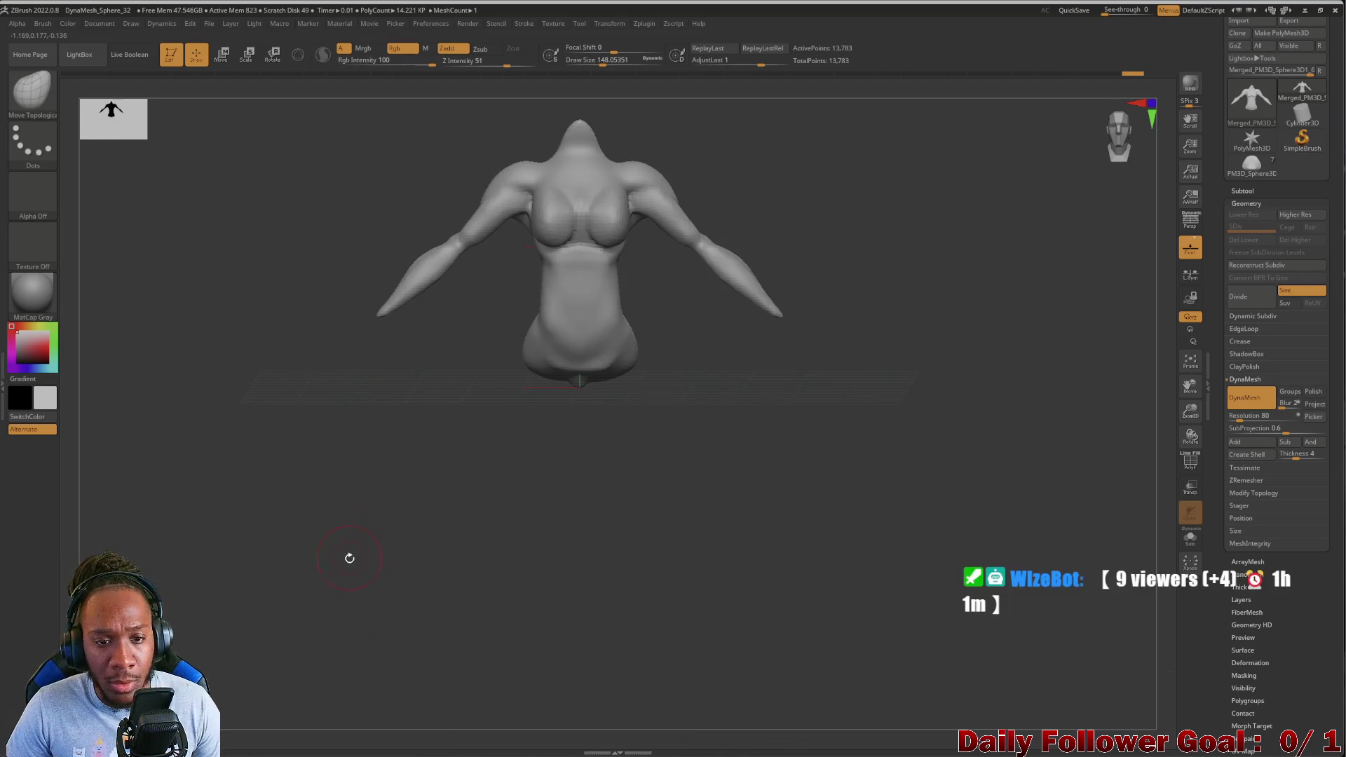
mouse_move(411, 430)
right_mouse_down("shift")
mouse_move(421, 407)
mouse_move(390, 565)
mouse_move(340, 574)
mouse_move(292, 625)
mouse_move(317, 500)
mouse_move(280, 528)
mouse_move(297, 614)
mouse_move(327, 525)
right_mouse_up("shift")
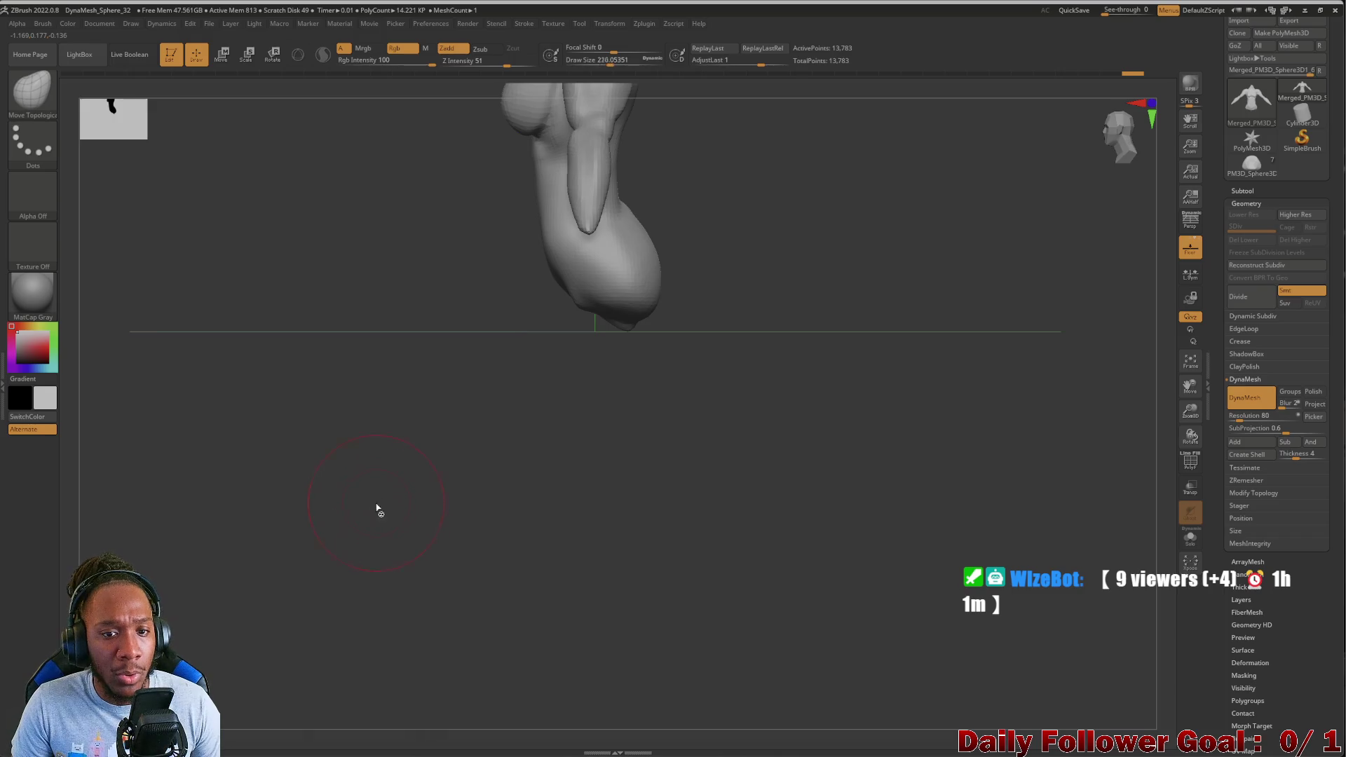
right_click_drag(340, 422, 337, 451, "shift")
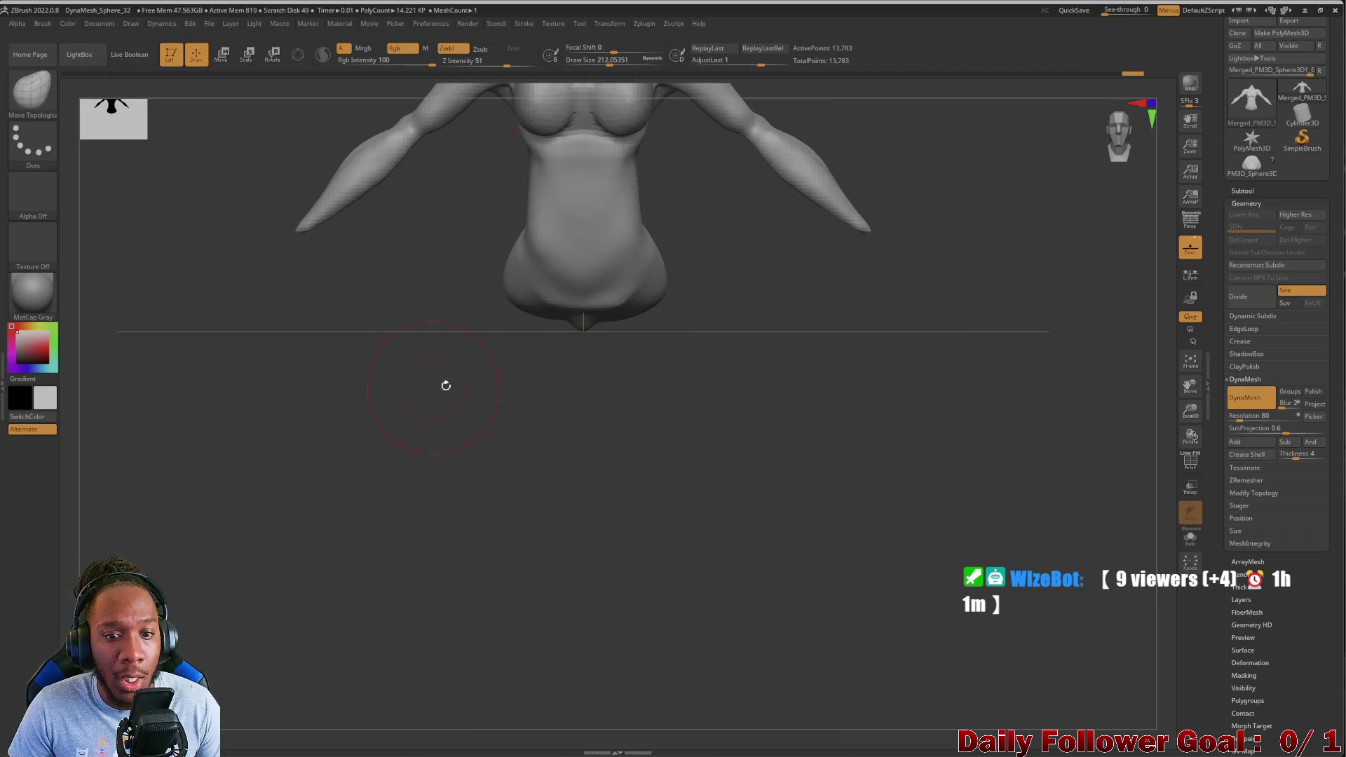
mouse_move(501, 343)
right_mouse_down()
mouse_move(372, 360)
mouse_move(390, 328)
right_mouse_up()
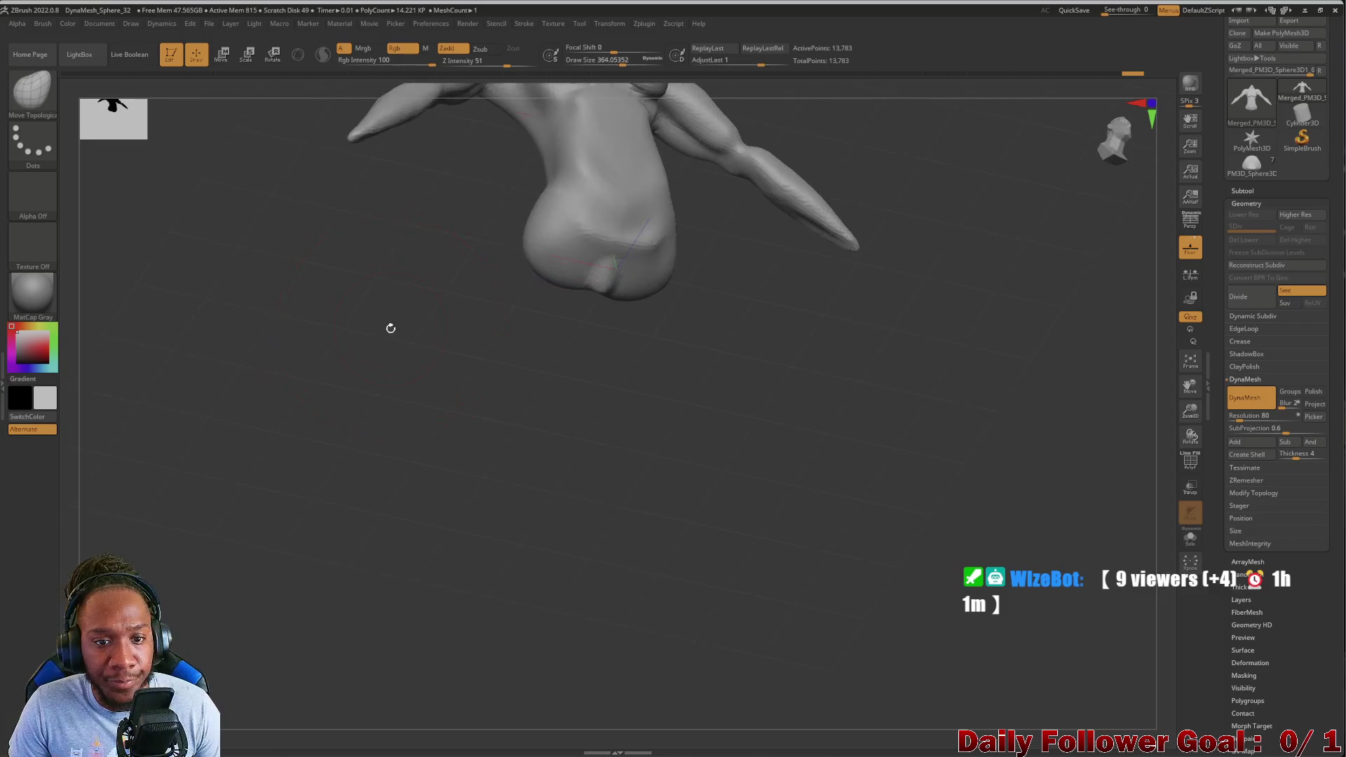
right_click_drag(474, 325, 420, 423)
key("space")
left_click_drag(426, 377, 439, 378)
mouse_move(582, 317)
left_mouse_down()
mouse_move(462, 382)
mouse_move(553, 312)
mouse_move(367, 412)
mouse_move(382, 372)
mouse_move(429, 371)
mouse_move(406, 318)
mouse_move(393, 450)
mouse_move(333, 351)
mouse_move(325, 396)
mouse_move(252, 379)
mouse_move(328, 394)
left_mouse_up()
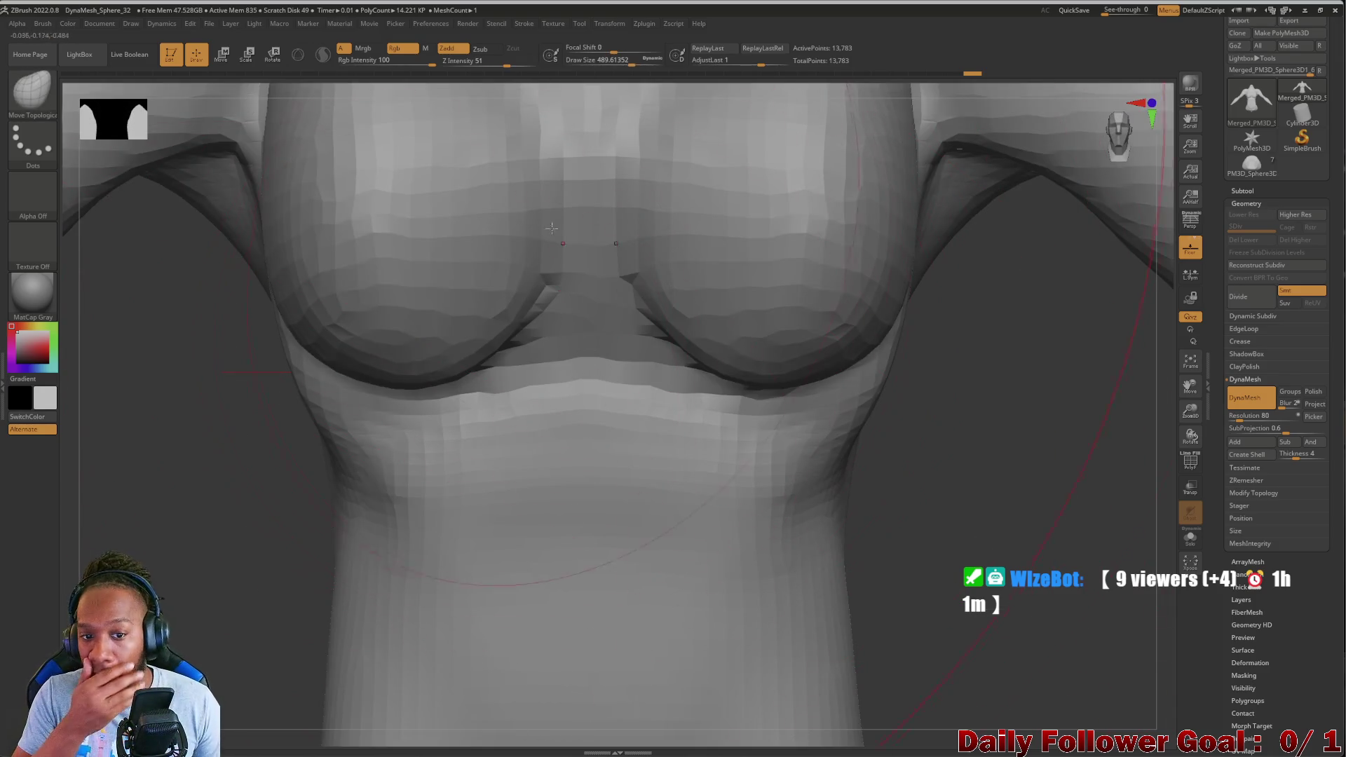
Shrink the brush, smooth the notch between the breasts and zoom out to the full torso
key("space")
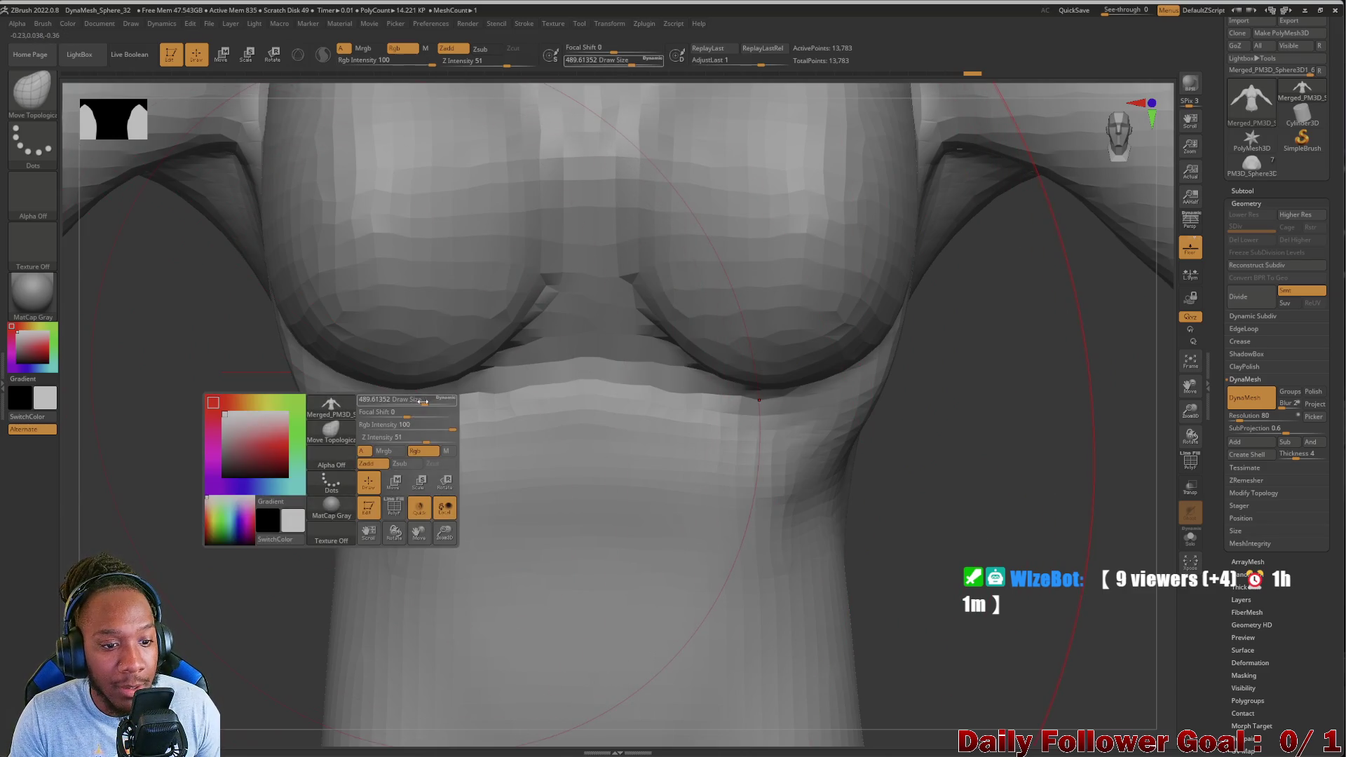
left_click_drag(420, 402, 372, 403)
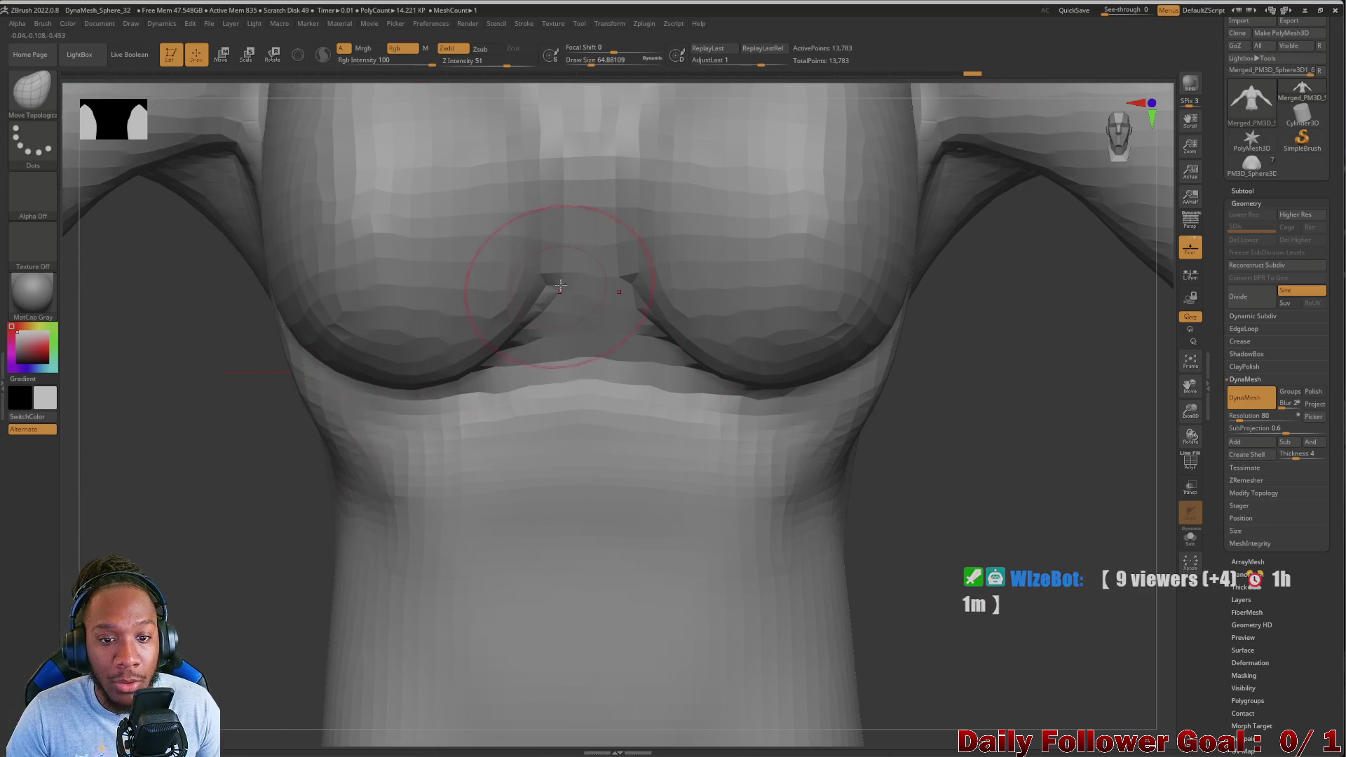
key("bracketleft")
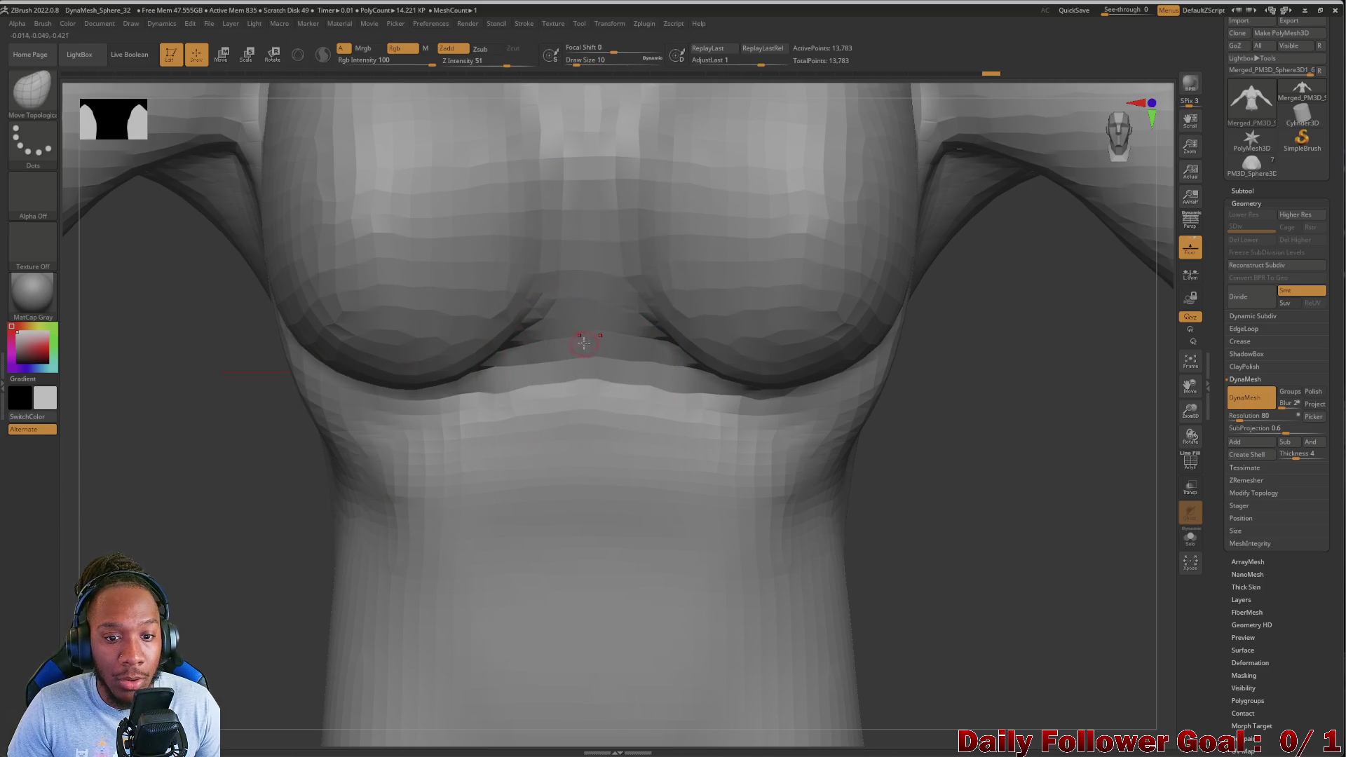
key("bracketright")
key("bracketright")
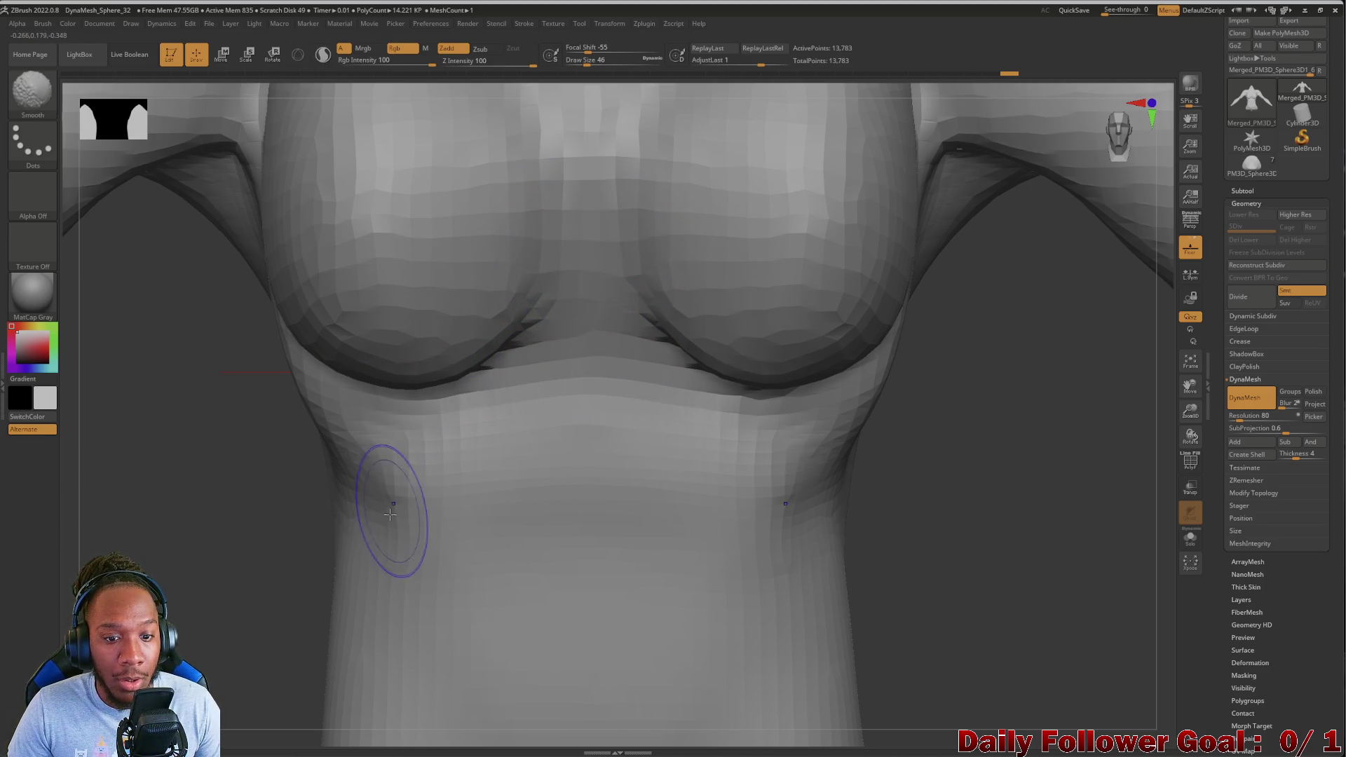
key("f")
left_click_drag(208, 587, 490, 414)
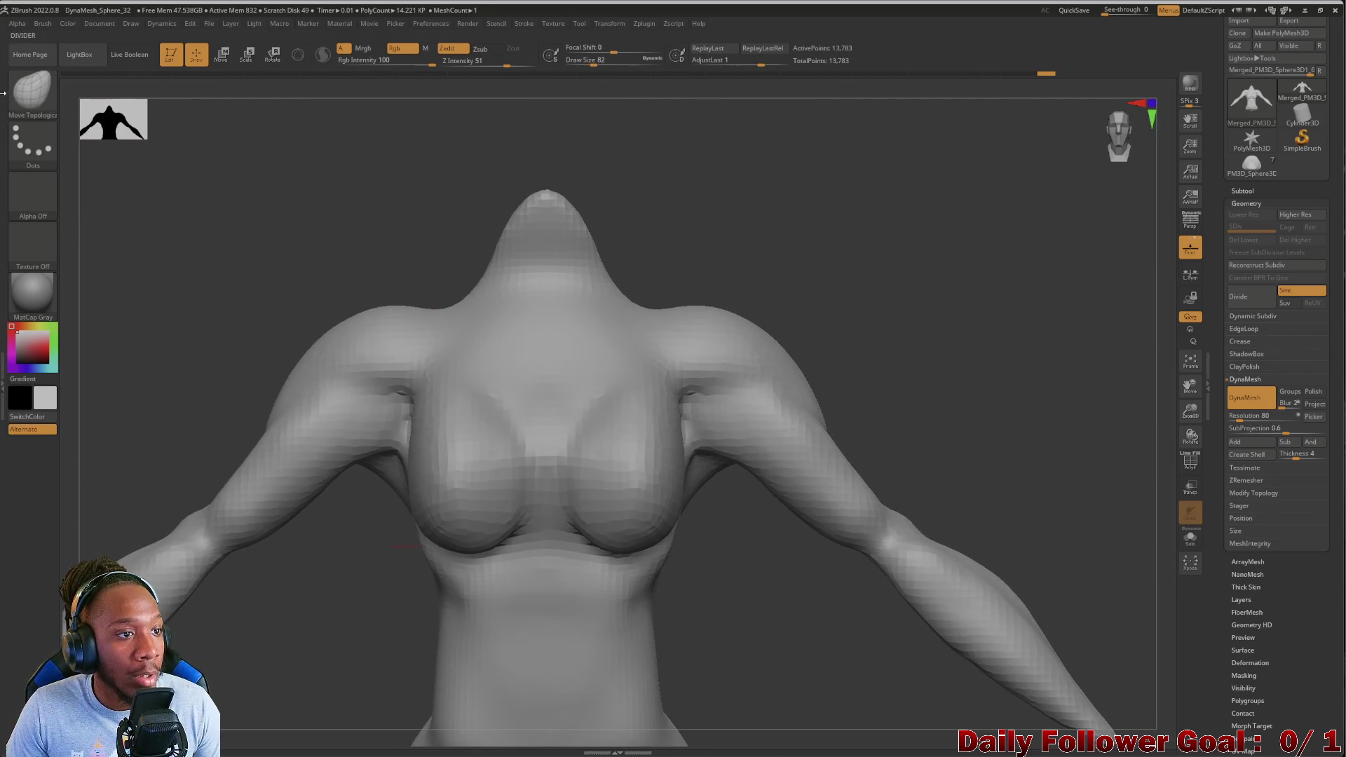
left_click(31, 89)
Build up and soften a mirrored collarbone ridge across the upper chest with ClayBuildup
left_click(154, 109)
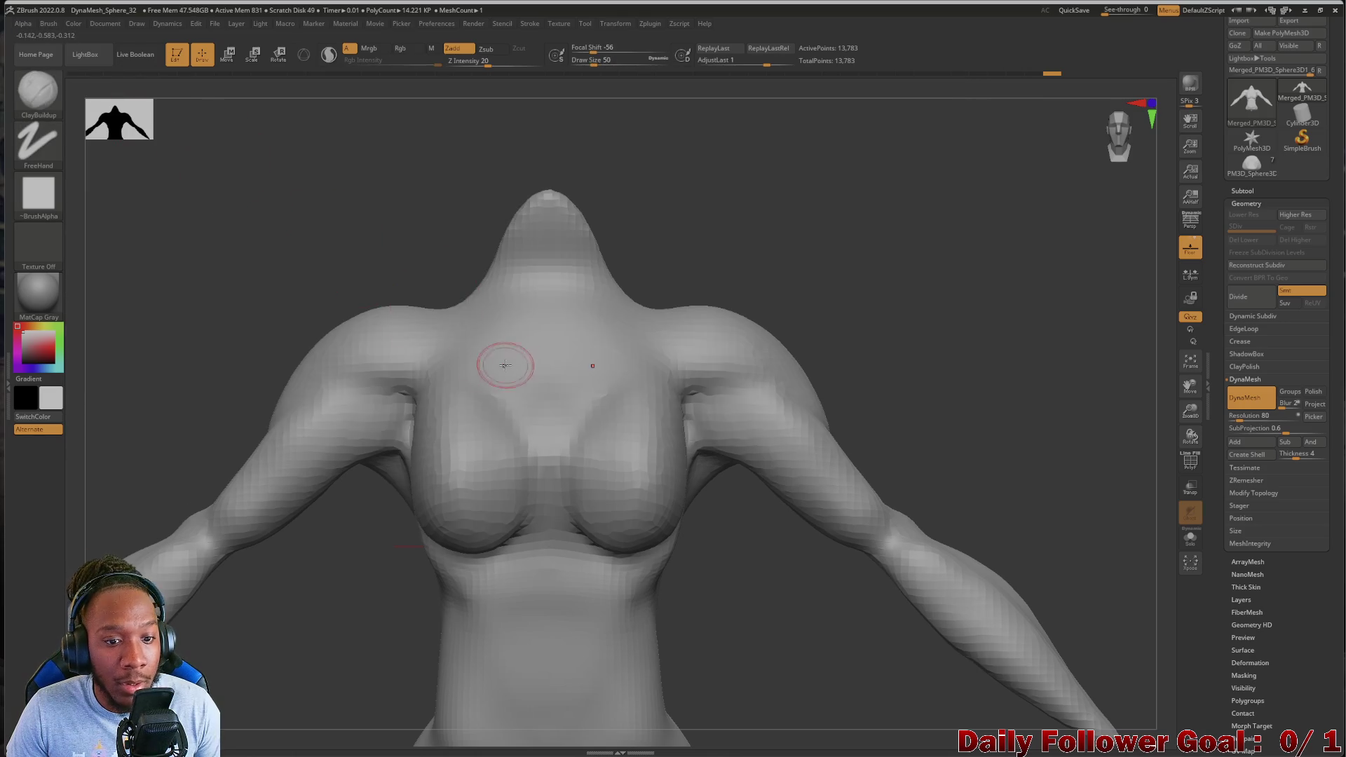
mouse_move(445, 336)
left_mouse_down()
mouse_move(535, 340)
mouse_move(453, 337)
mouse_move(490, 321)
mouse_move(348, 275)
left_mouse_up()
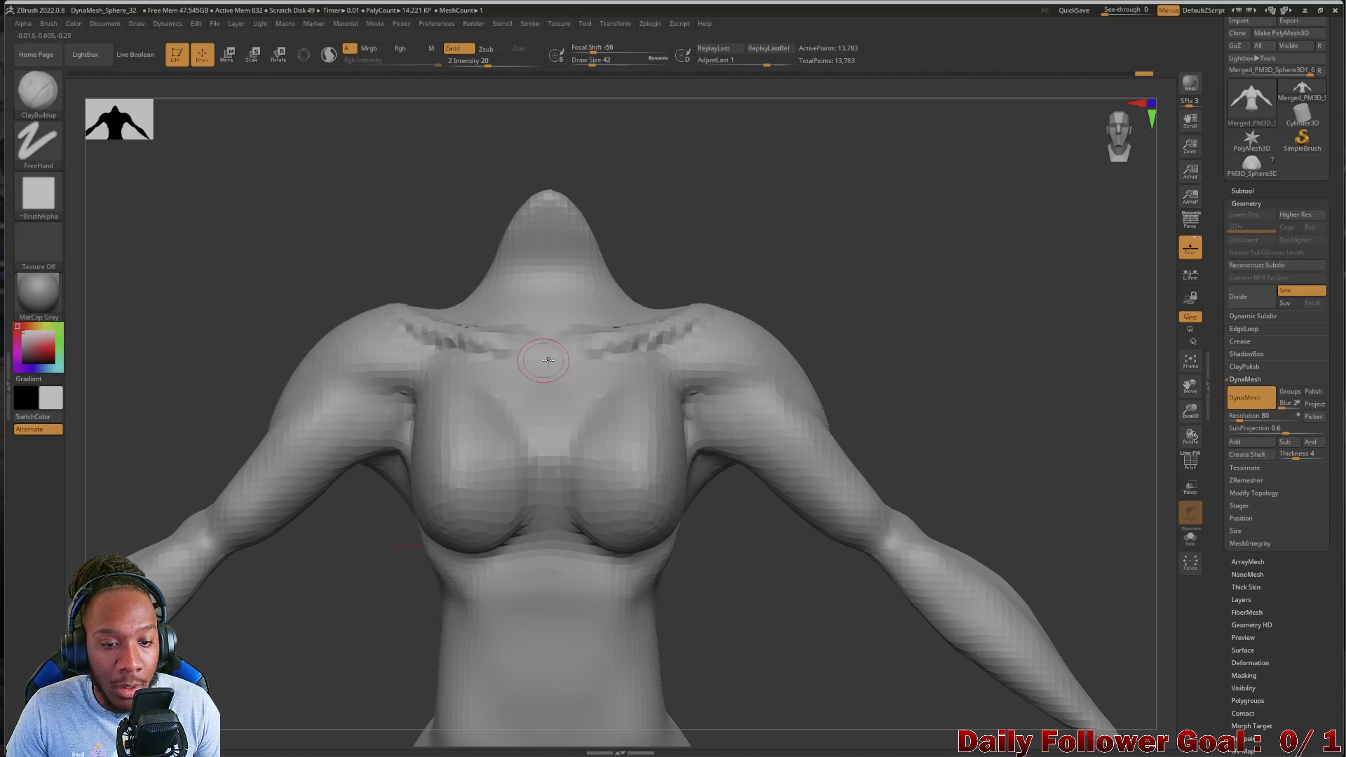
left_click_drag(237, 276, 246, 303)
left_click_drag(505, 343, 431, 314, "shift")
mouse_move(324, 283)
left_mouse_down()
mouse_move(256, 239)
mouse_move(430, 314)
left_mouse_up()
left_click_drag(520, 344, 479, 341)
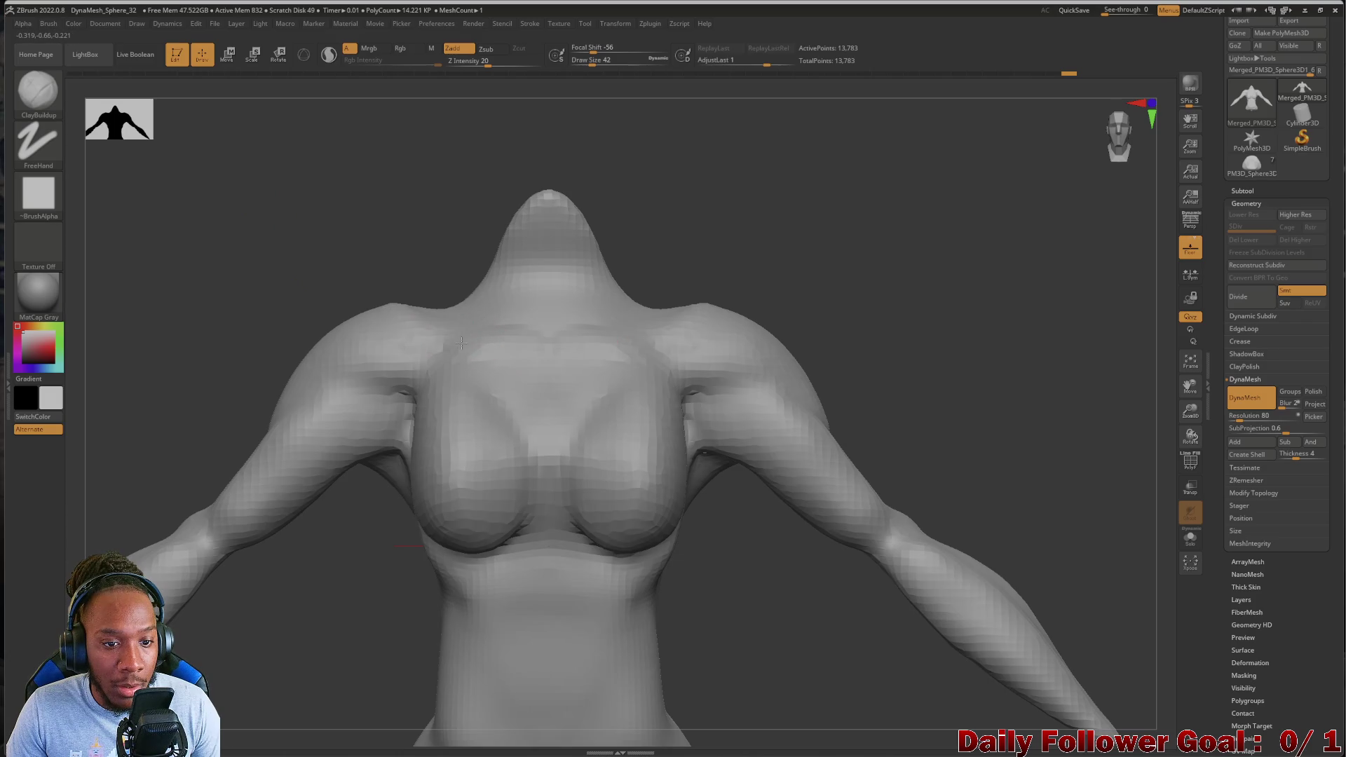
key("shift")
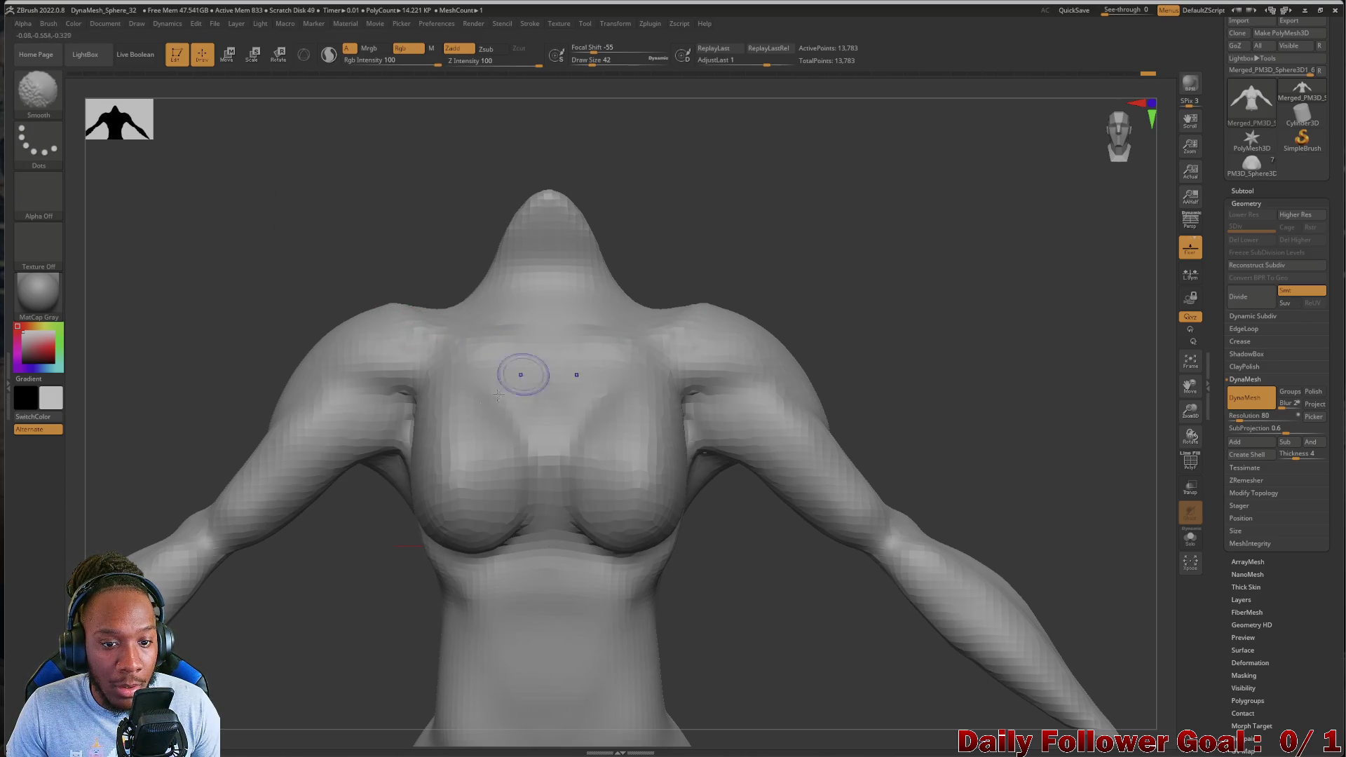
Switch to the DamStandard brush at draw size 18
left_click_drag(225, 286, 225, 204)
left_click(27, 92)
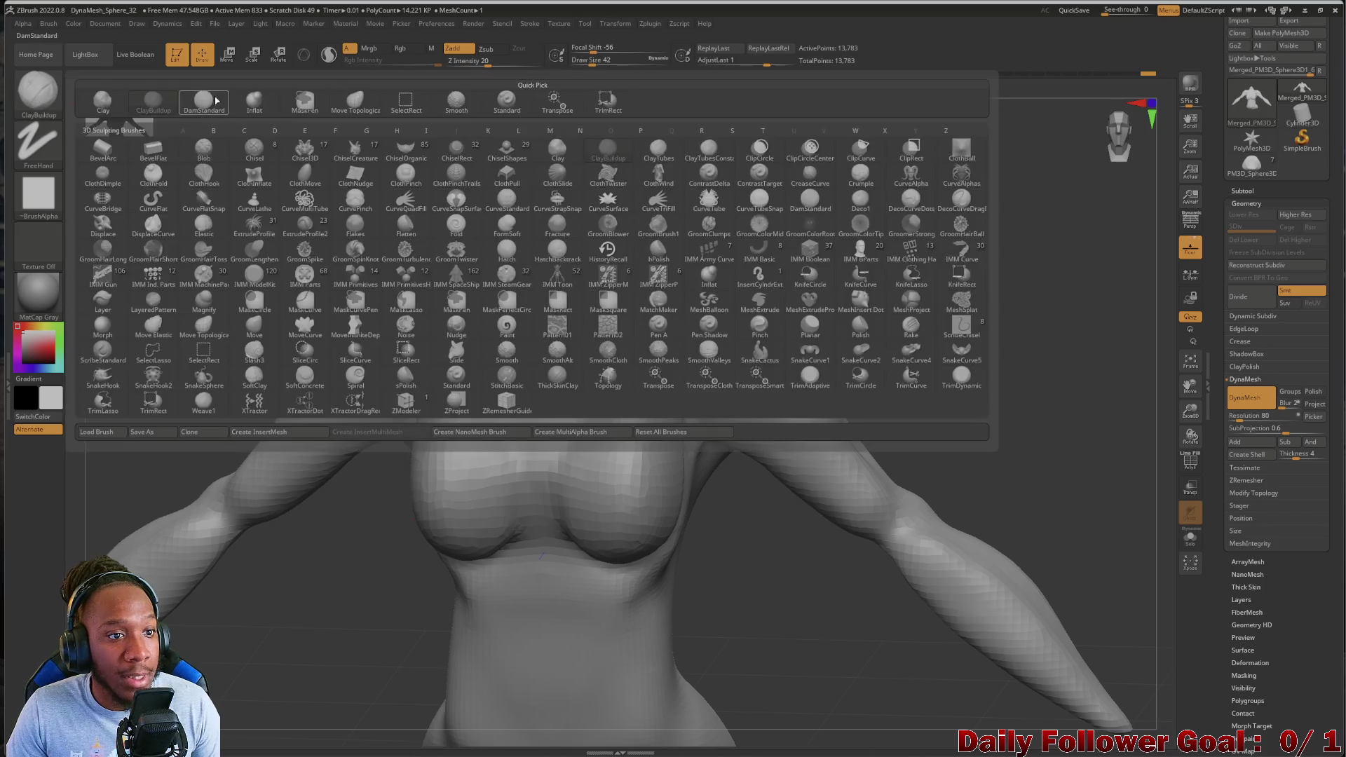
left_click(202, 102)
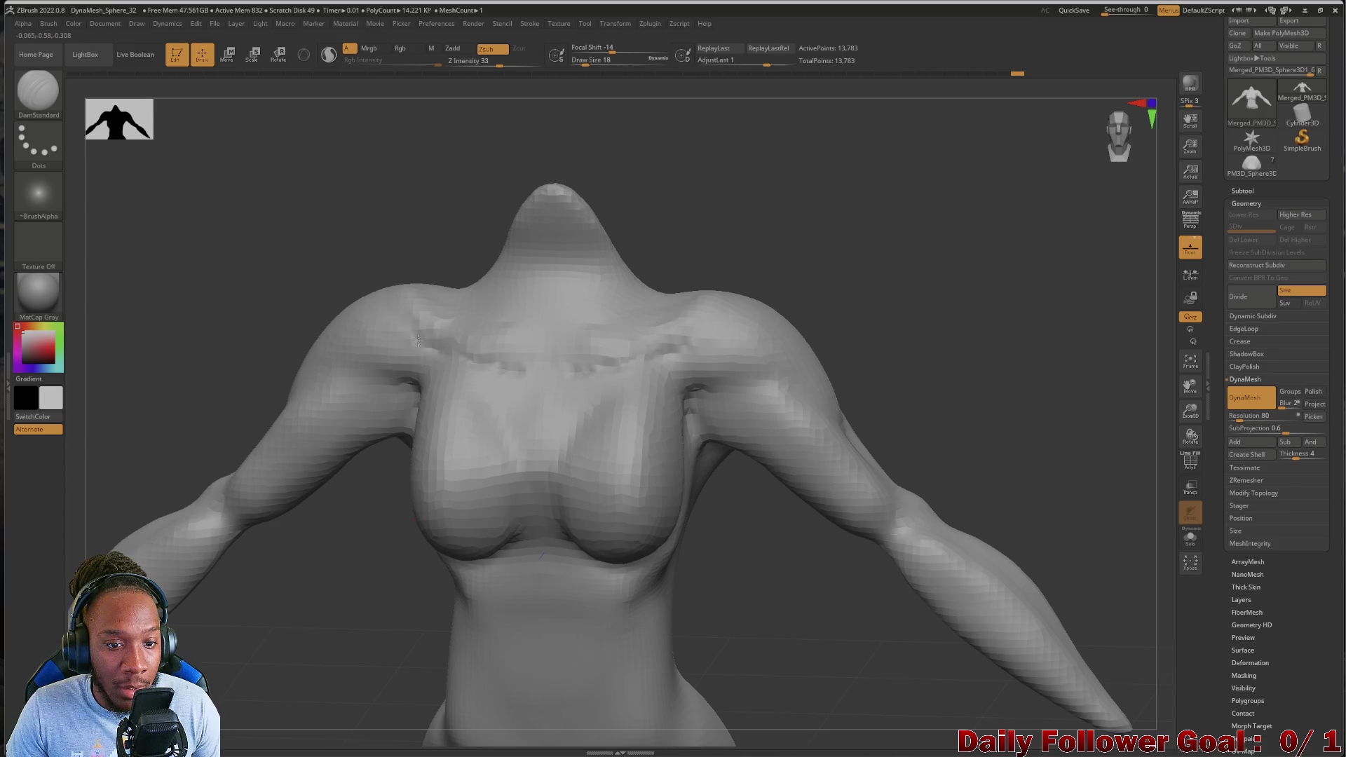
Carve the cleavage line and under-bust crease with DamStandard, smoothing the chest between strokes
key("shift")
mouse_move(240, 303)
left_mouse_down("shift")
mouse_move(183, 292)
mouse_move(496, 426)
left_mouse_up("shift")
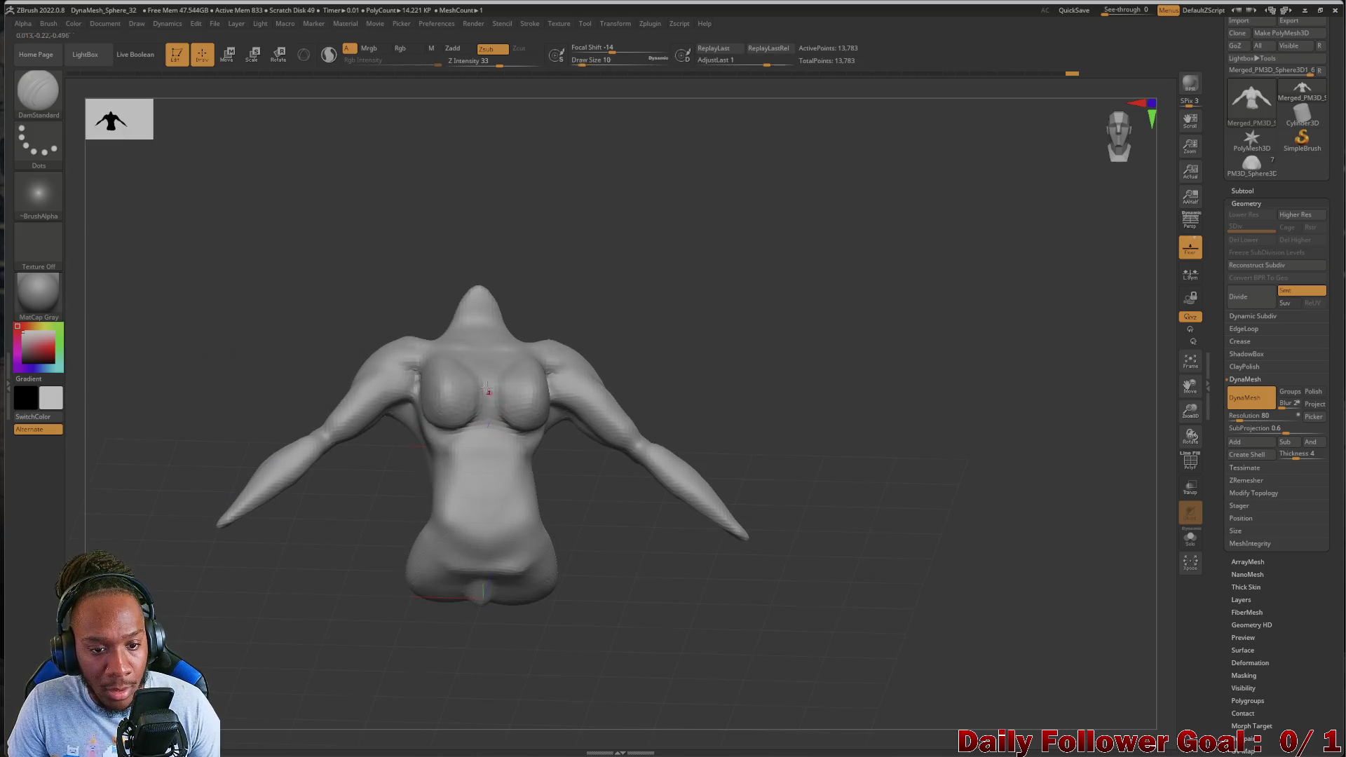
key("shift")
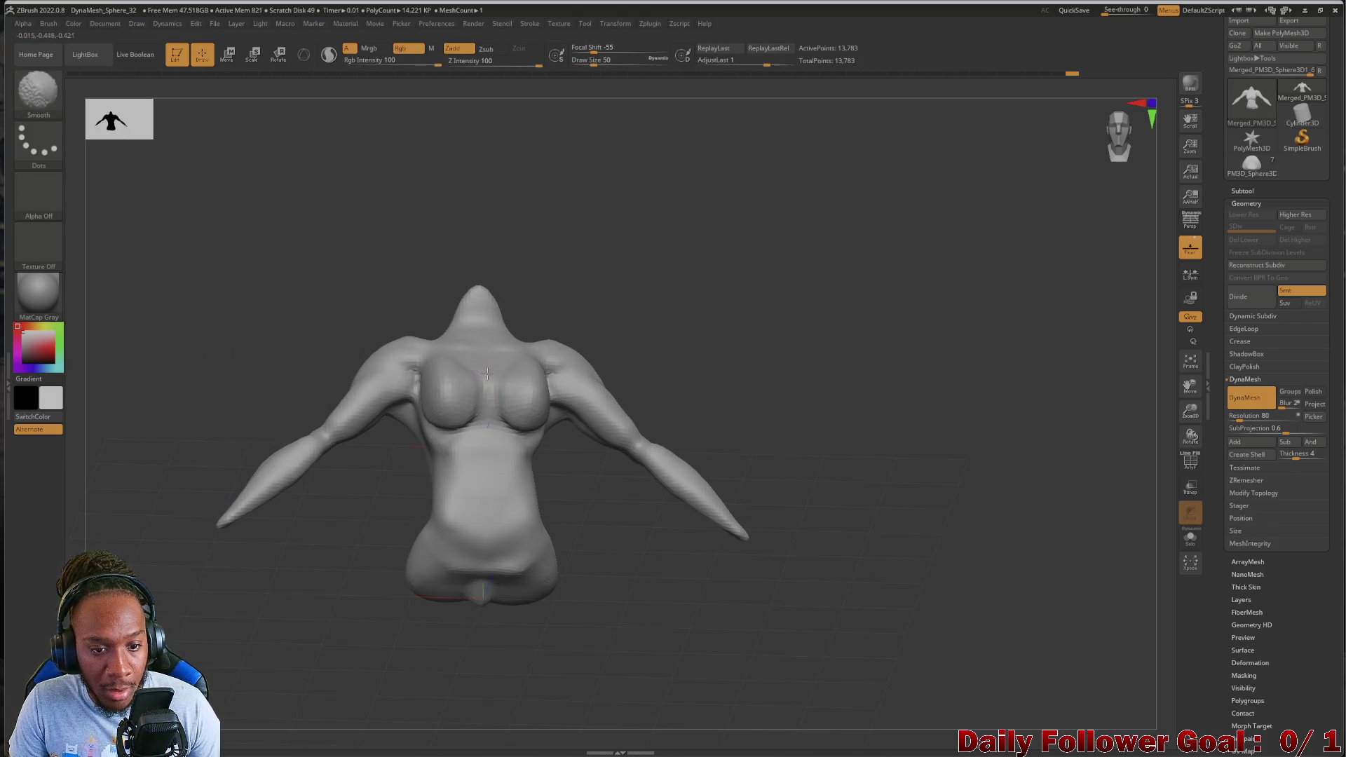
mouse_move(234, 373)
left_mouse_down("shift")
mouse_move(150, 321)
mouse_move(183, 329)
mouse_move(144, 393)
mouse_move(281, 430)
left_mouse_up("shift")
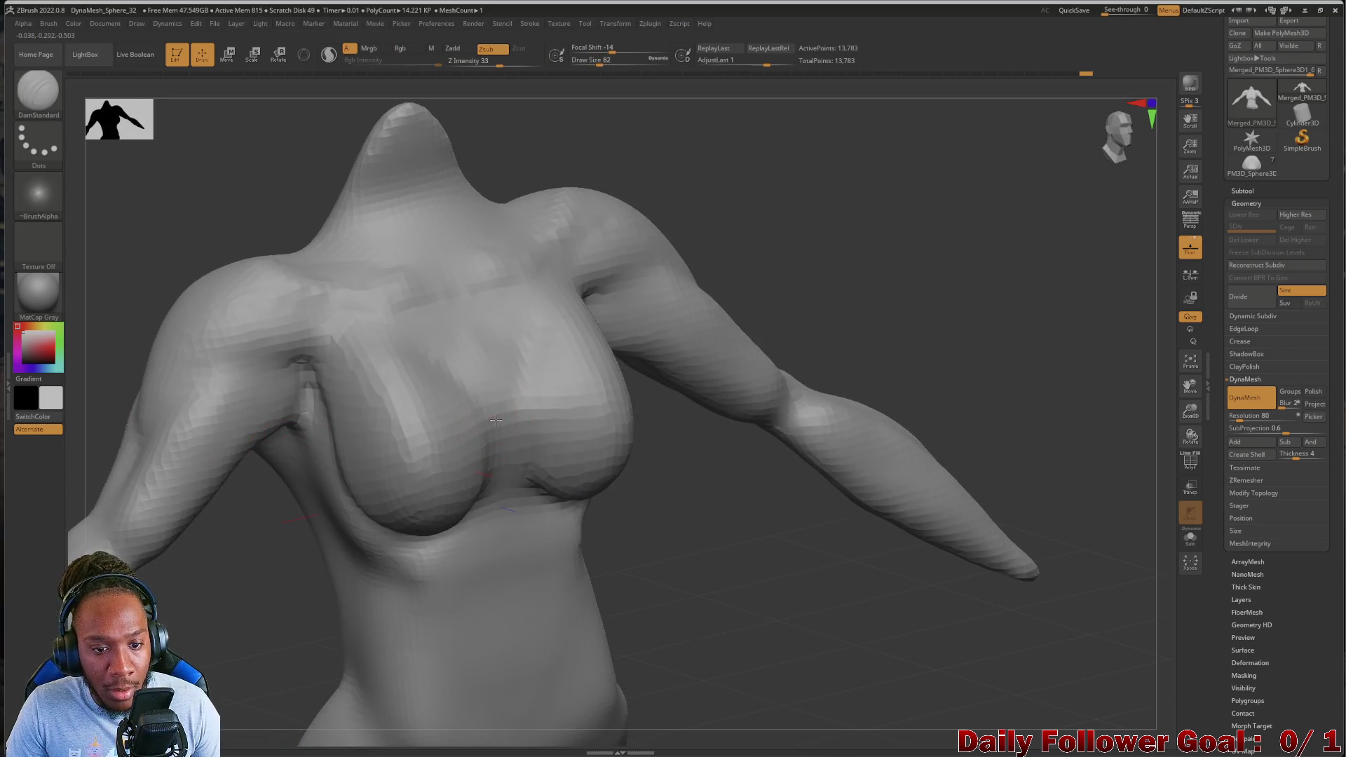
left_click_drag(436, 390, 413, 525)
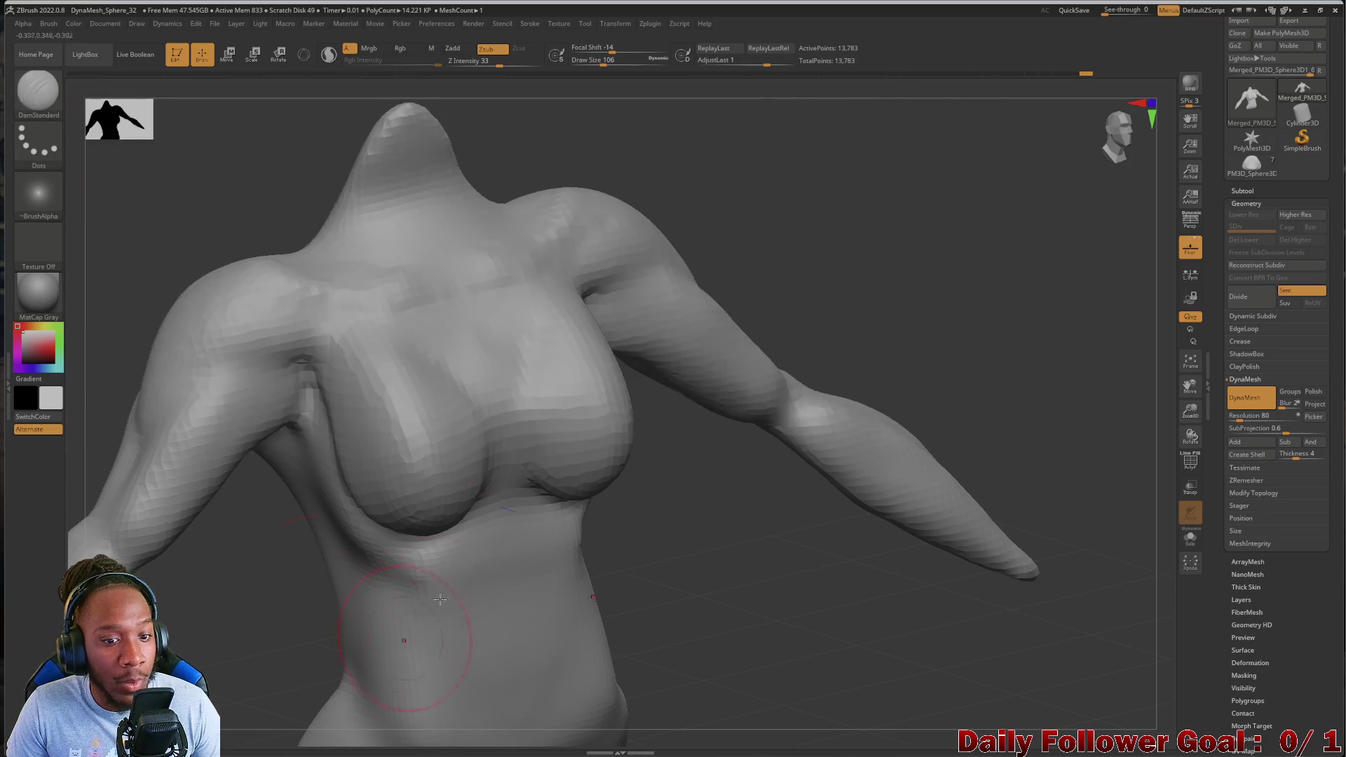
left_click_drag(631, 567, 610, 540)
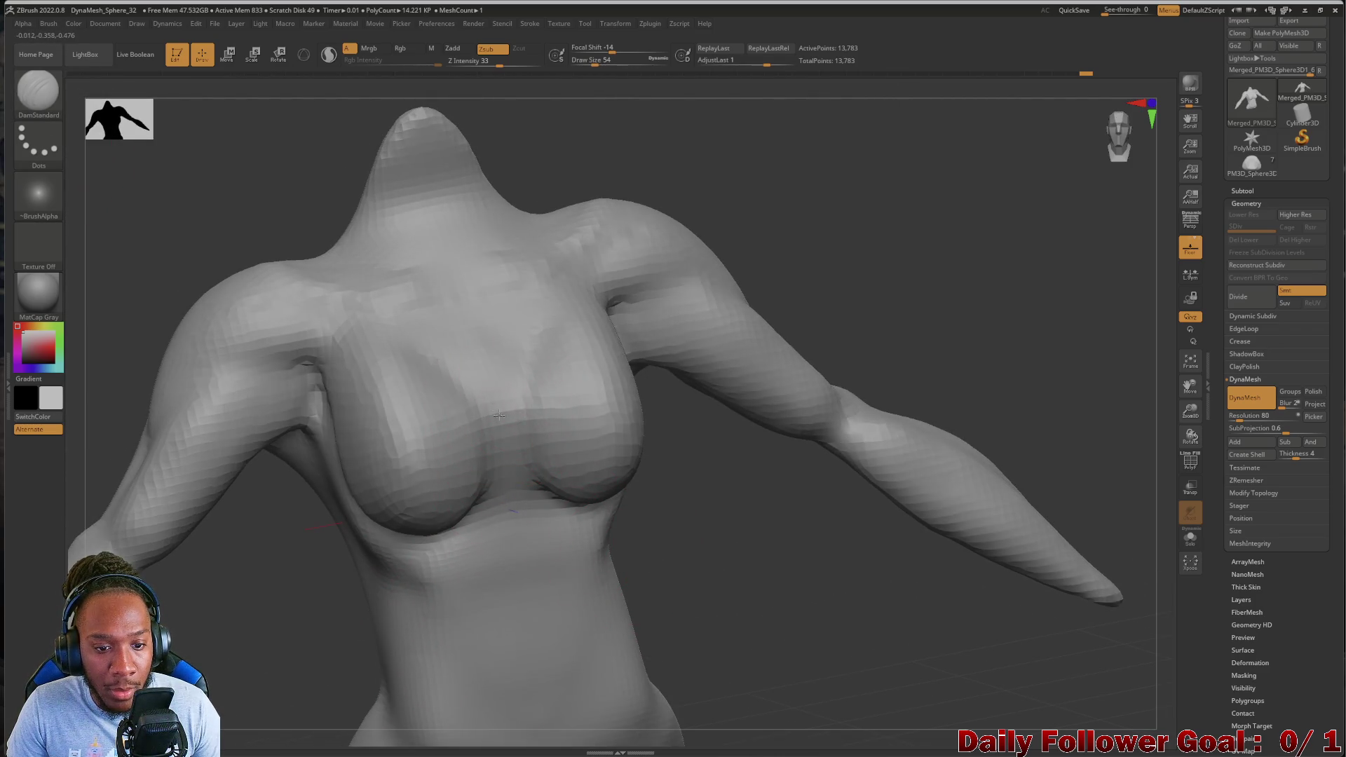
mouse_move(502, 492)
left_mouse_down()
mouse_move(685, 579)
mouse_move(238, 435)
mouse_move(198, 303)
mouse_move(212, 340)
mouse_move(486, 395)
mouse_move(536, 312)
mouse_move(449, 358)
mouse_move(505, 335)
left_mouse_up()
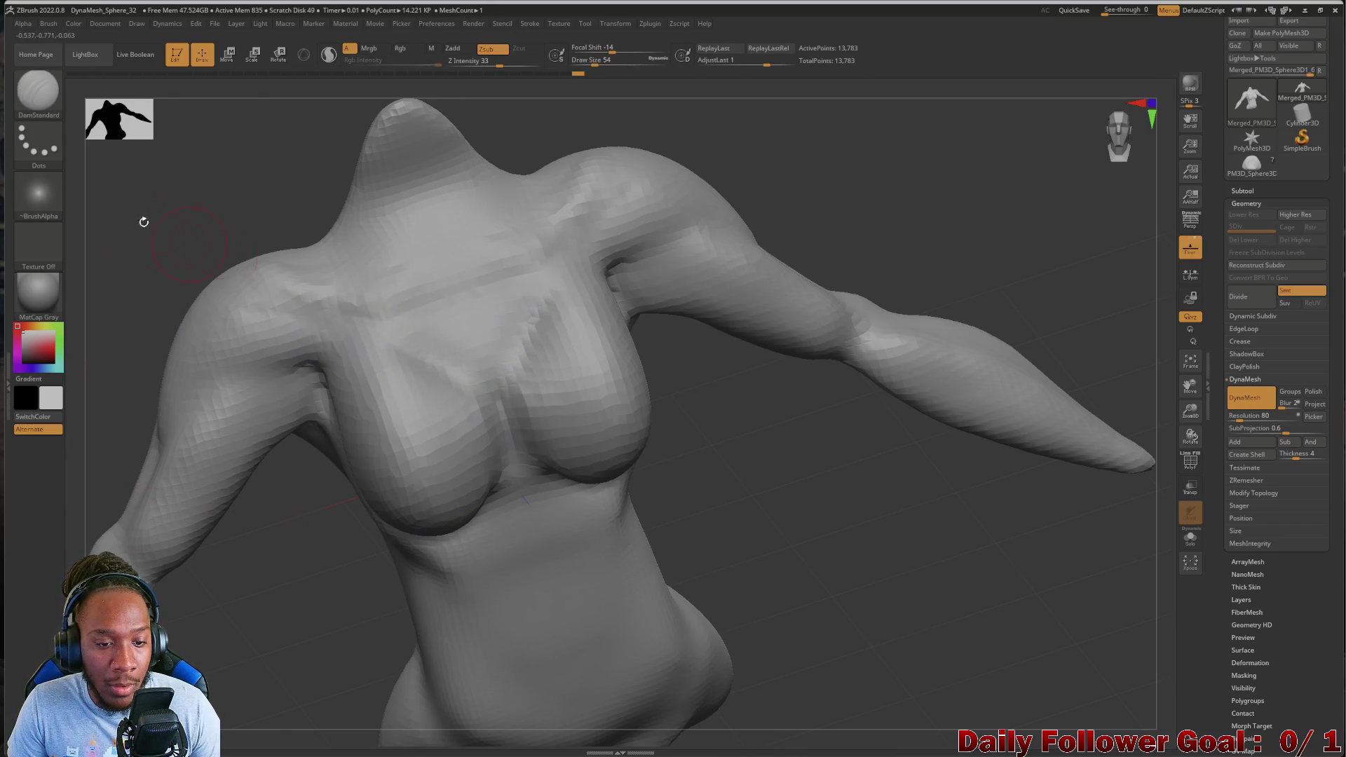
left_click_drag(165, 225, 99, 222)
mouse_move(129, 289)
left_mouse_down()
mouse_move(99, 264)
mouse_move(120, 325)
mouse_move(119, 251)
left_mouse_up()
key("shift")
key("shift")
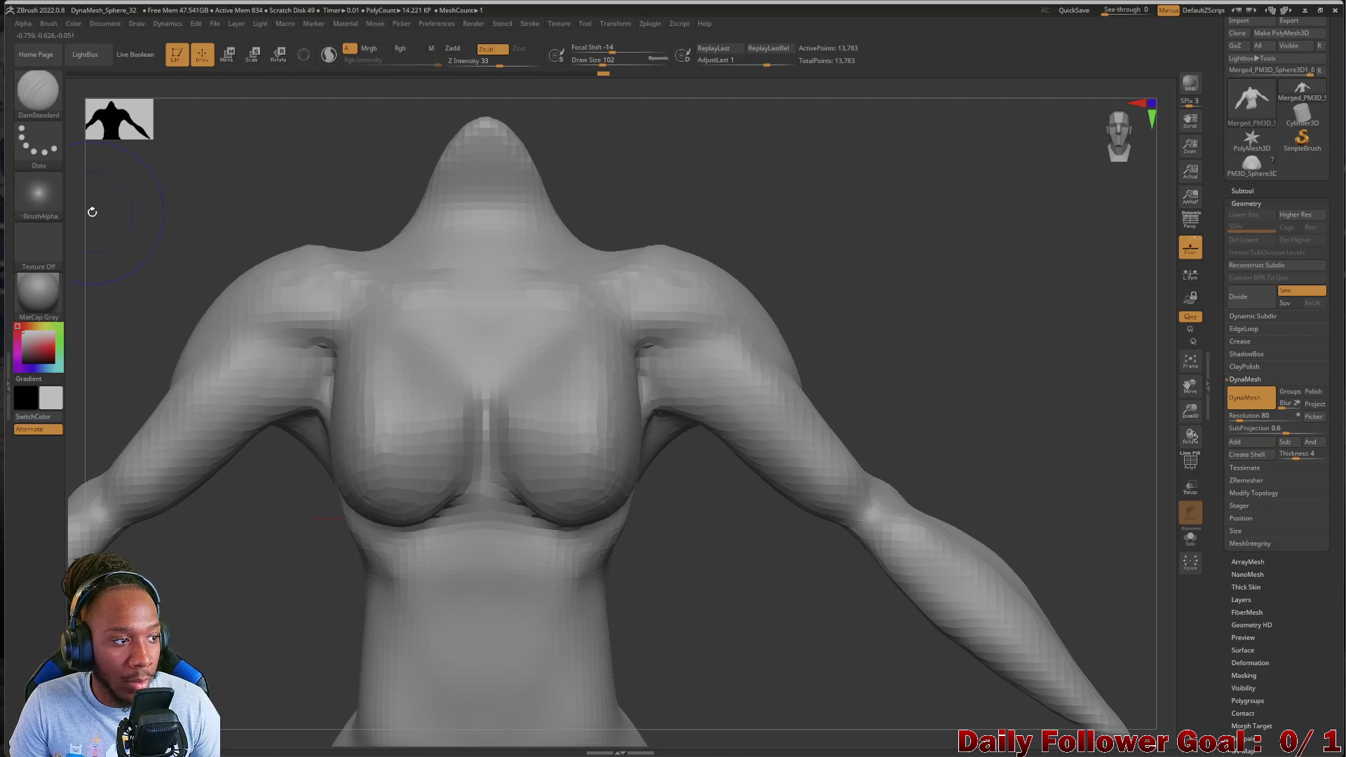
mouse_move(93, 238)
left_mouse_down()
mouse_move(174, 291)
mouse_move(129, 336)
mouse_move(217, 316)
mouse_move(183, 327)
mouse_move(411, 360)
left_mouse_up()
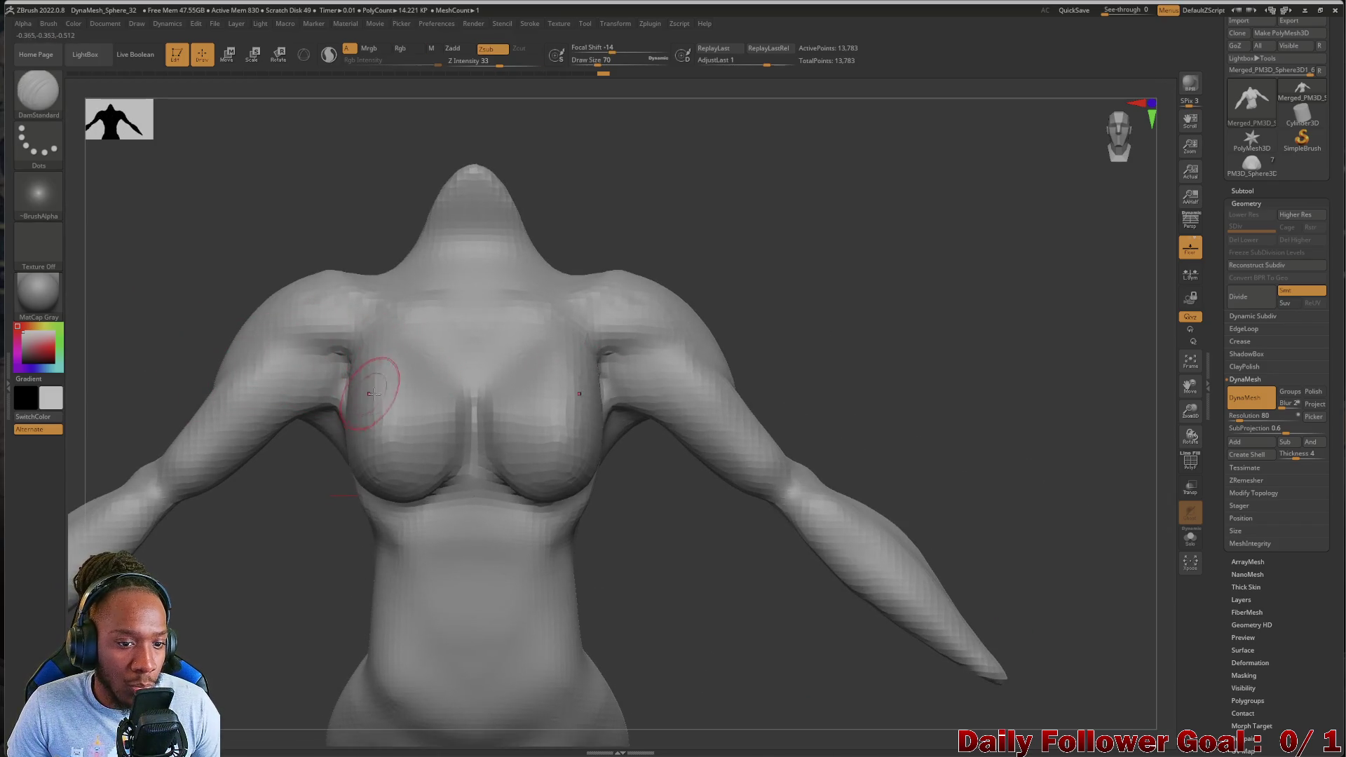
left_click(43, 97)
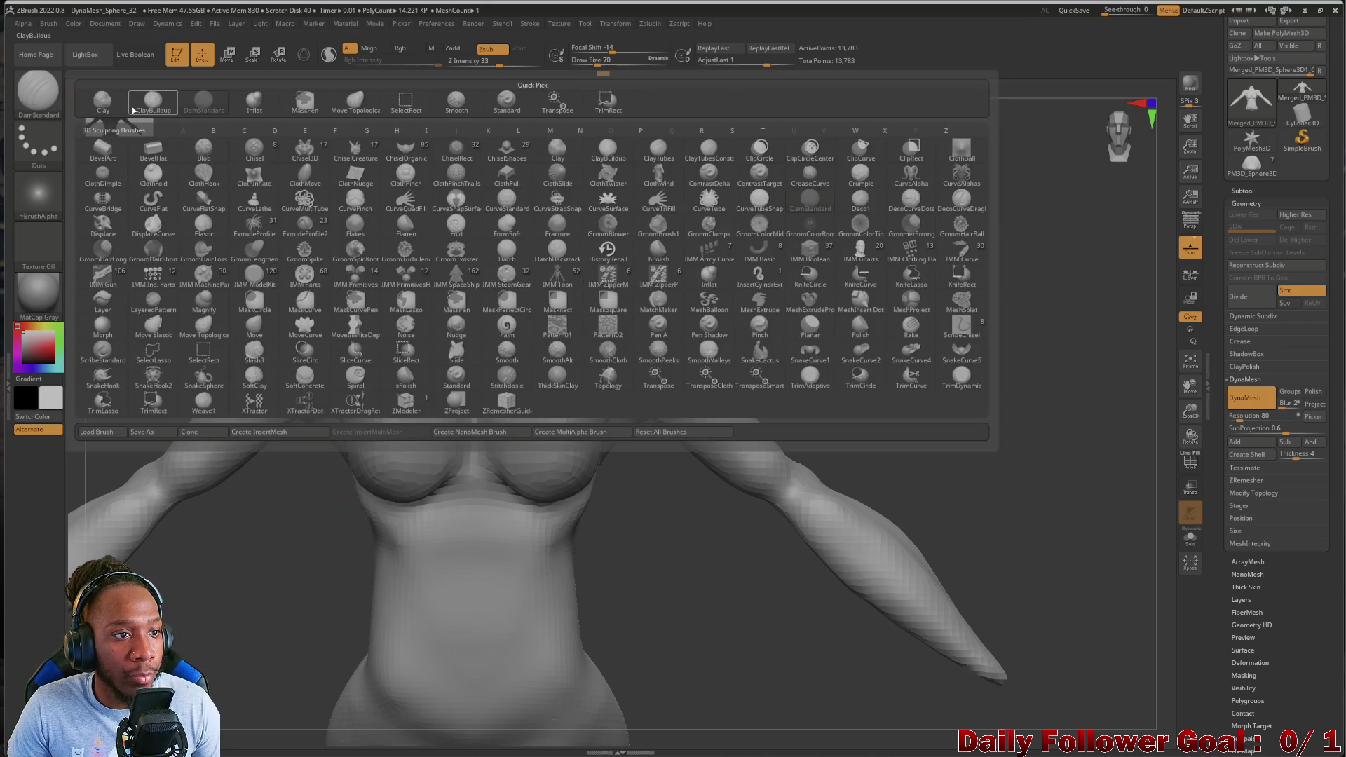
Switch to an enlarged Move Topological brush and smooth the mirrored armpit creases
left_click(354, 100)
key("bracketright")
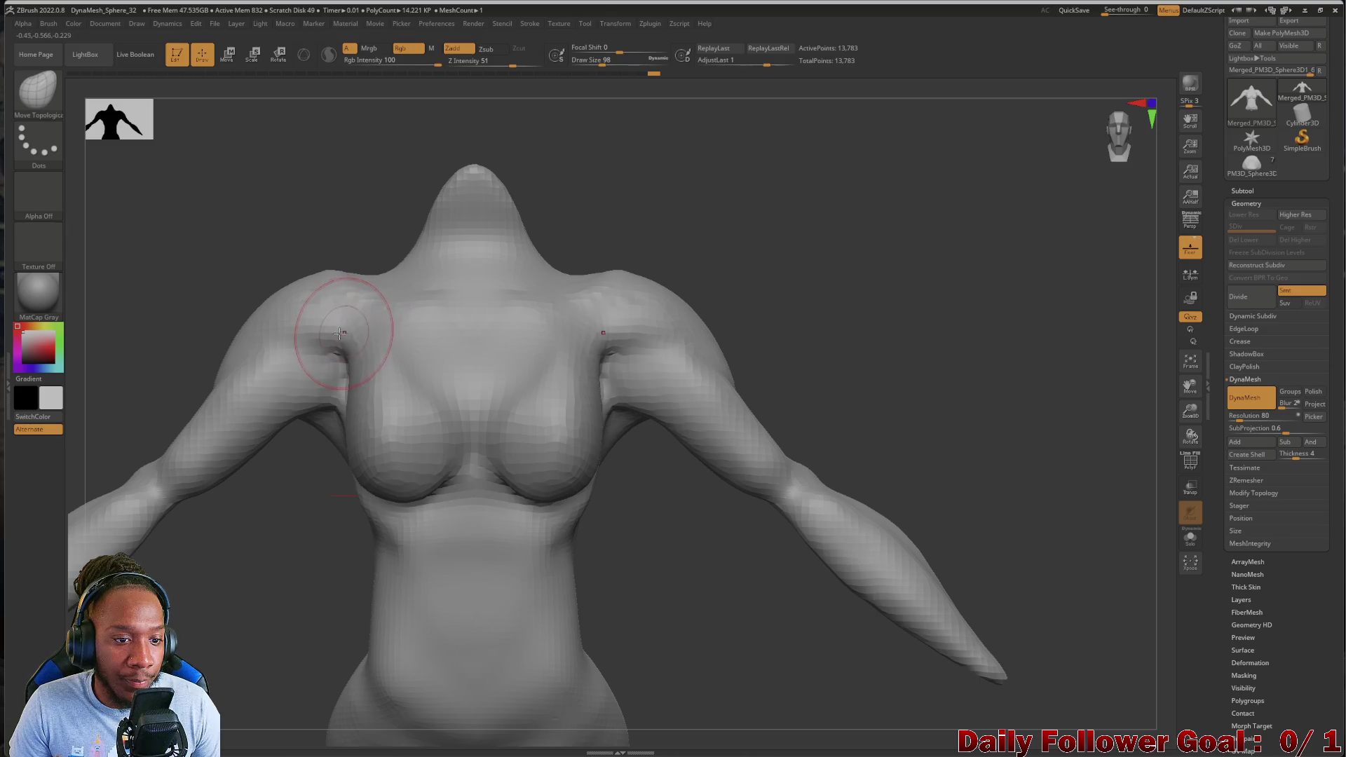
key("shift")
left_click_drag(345, 371, 351, 383, "shift")
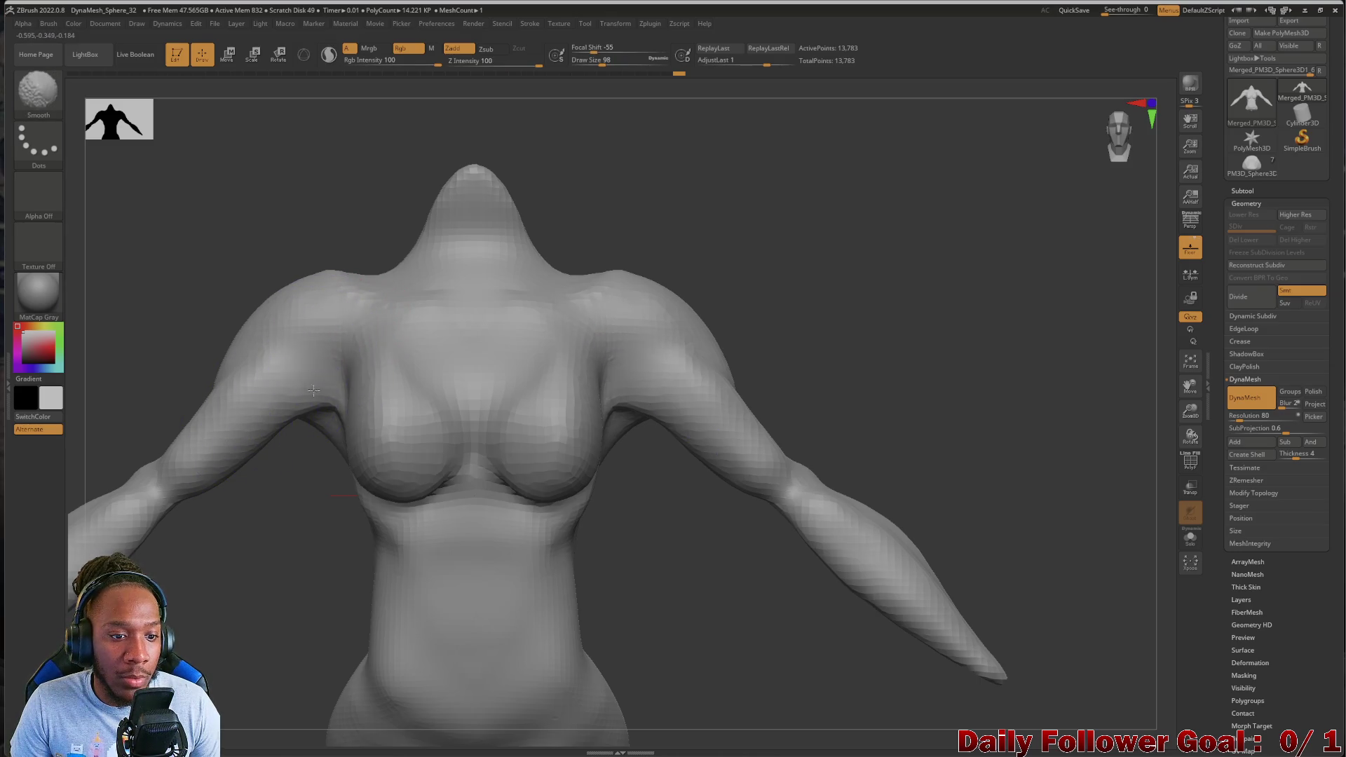
mouse_move(334, 415)
right_mouse_down()
mouse_move(266, 516)
mouse_move(332, 399)
right_mouse_up()
mouse_move(157, 299)
right_mouse_down("shift")
mouse_move(135, 385)
mouse_move(163, 335)
right_mouse_up("shift")
Enlarge the brush to 106 and push both shoulders symmetrically into fuller shapes
key("bracketright")
mouse_move(233, 309)
right_mouse_down("shift")
mouse_move(108, 355)
mouse_move(120, 393)
mouse_move(223, 342)
right_mouse_up("shift")
mouse_move(224, 342)
left_mouse_down()
mouse_move(287, 329)
mouse_move(280, 295)
left_mouse_up()
mouse_move(281, 294)
right_mouse_down()
mouse_move(285, 276)
mouse_move(314, 281)
mouse_move(216, 277)
mouse_move(159, 291)
right_mouse_up()
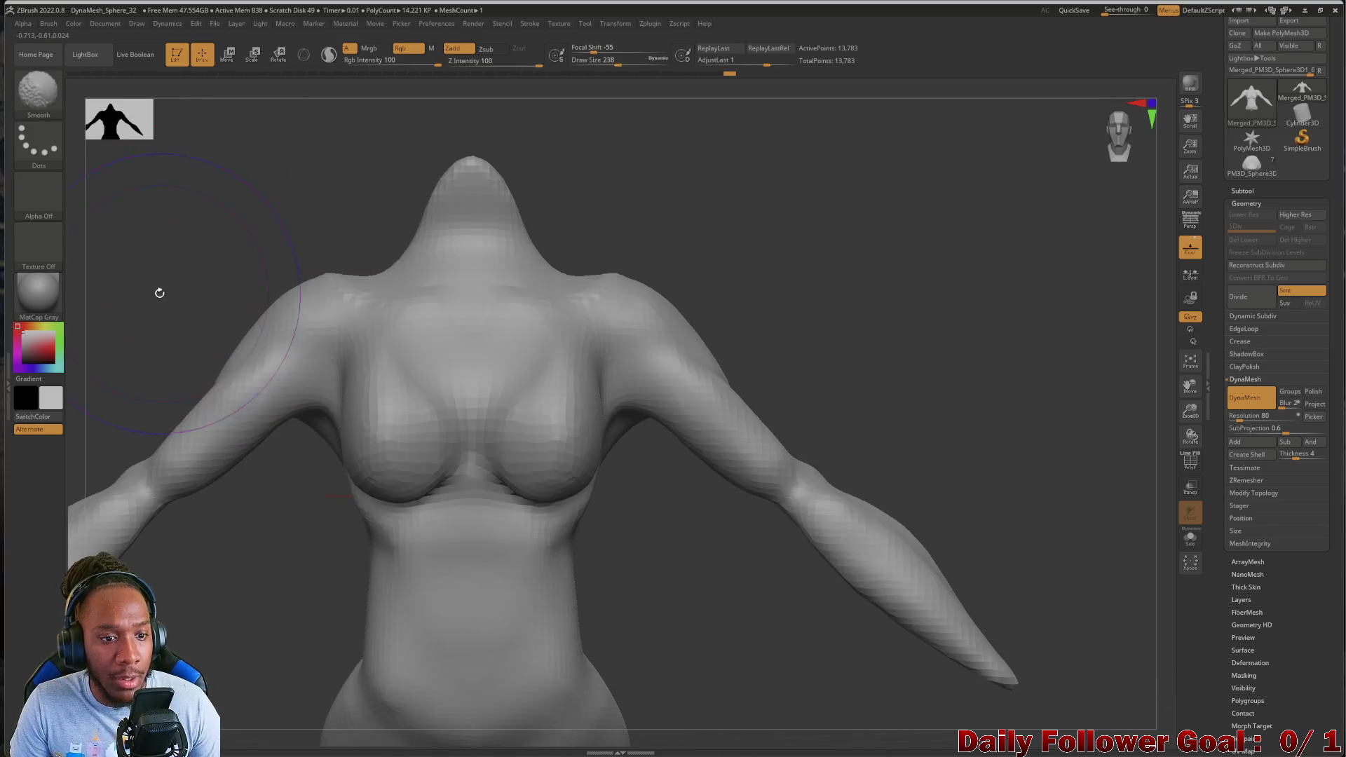
right_click_drag(307, 269, 329, 274)
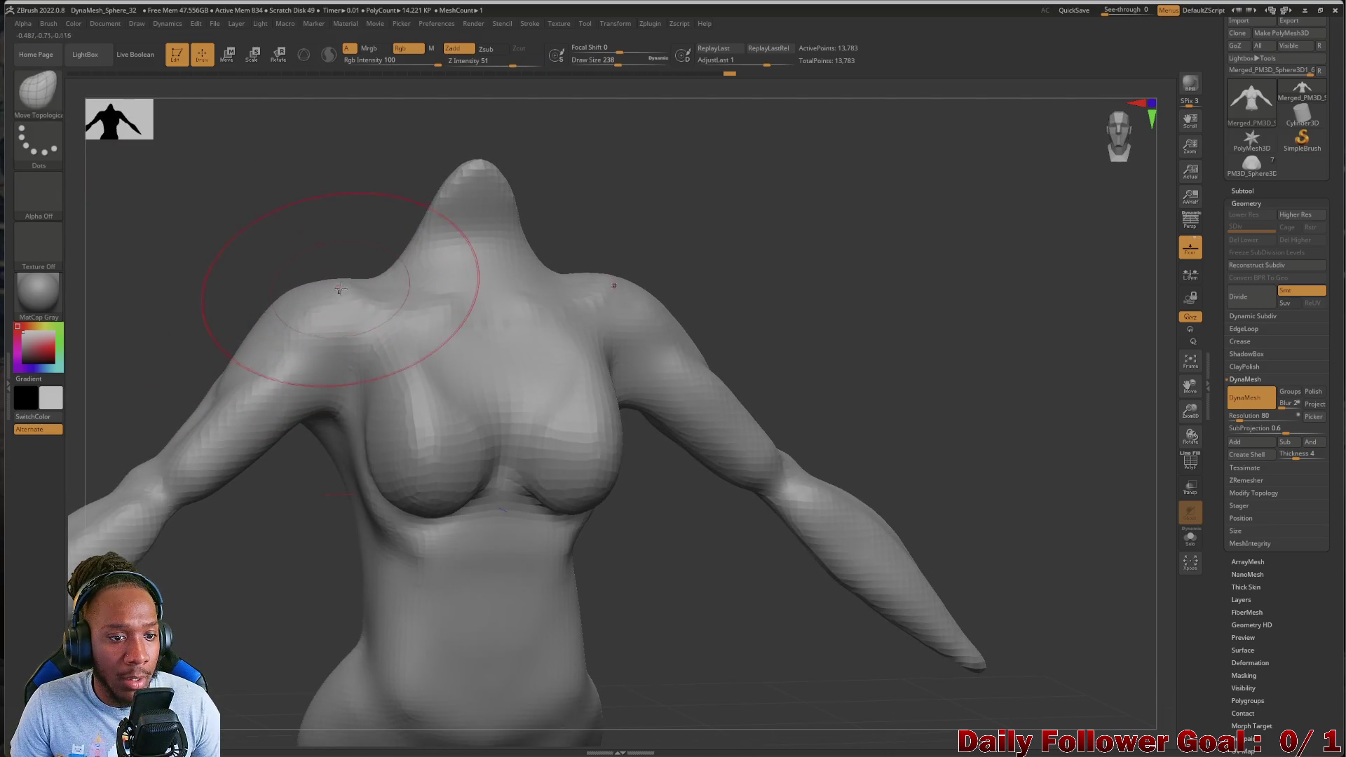
mouse_move(203, 288)
right_mouse_down()
mouse_move(171, 271)
mouse_move(175, 313)
mouse_move(150, 213)
mouse_move(103, 333)
mouse_move(148, 361)
mouse_move(159, 406)
mouse_move(106, 381)
mouse_move(134, 440)
mouse_move(159, 393)
mouse_move(129, 406)
mouse_move(186, 487)
mouse_move(173, 489)
mouse_move(304, 444)
mouse_move(273, 471)
mouse_move(255, 597)
mouse_move(198, 589)
mouse_move(165, 363)
mouse_move(178, 368)
right_mouse_up()
Carve a DamStandard groove down the lower back into the buttocks, smoothing its top
key("bracketleft")
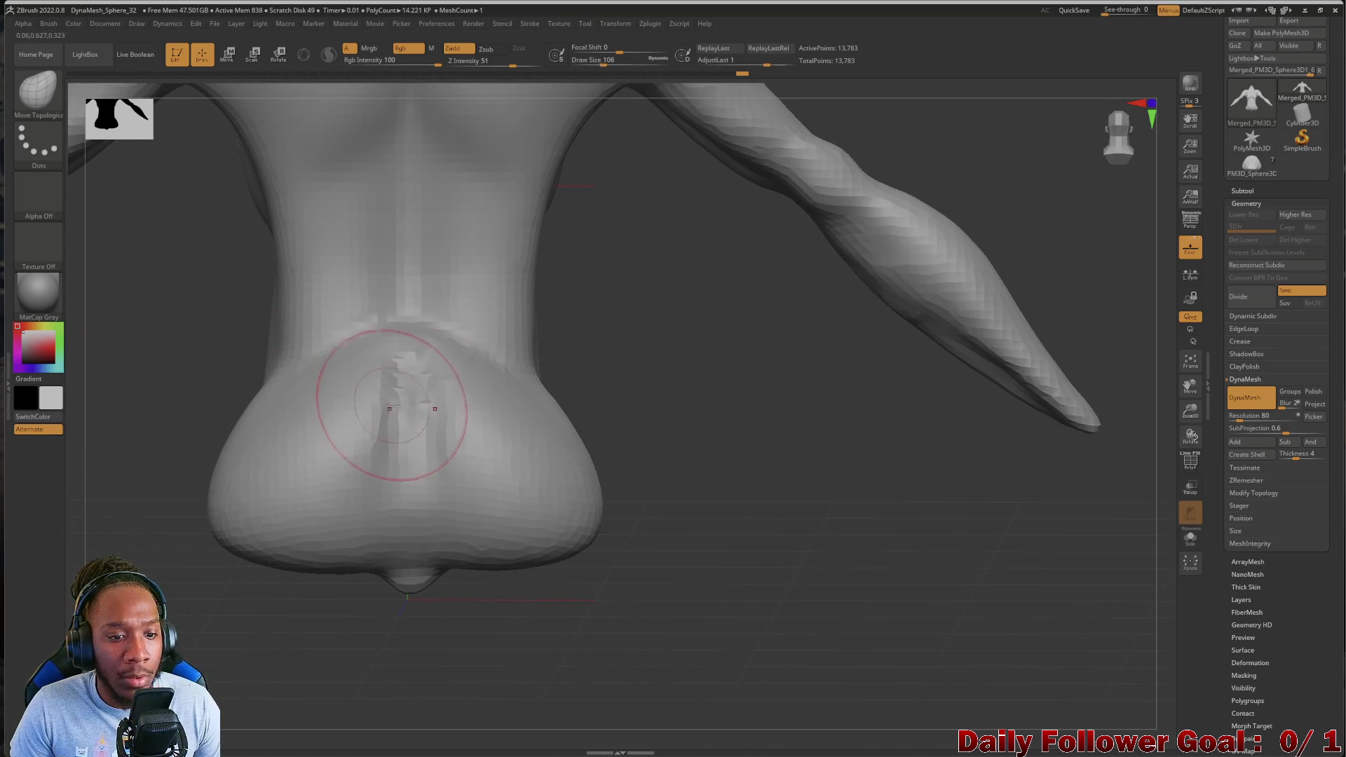
left_click(39, 94)
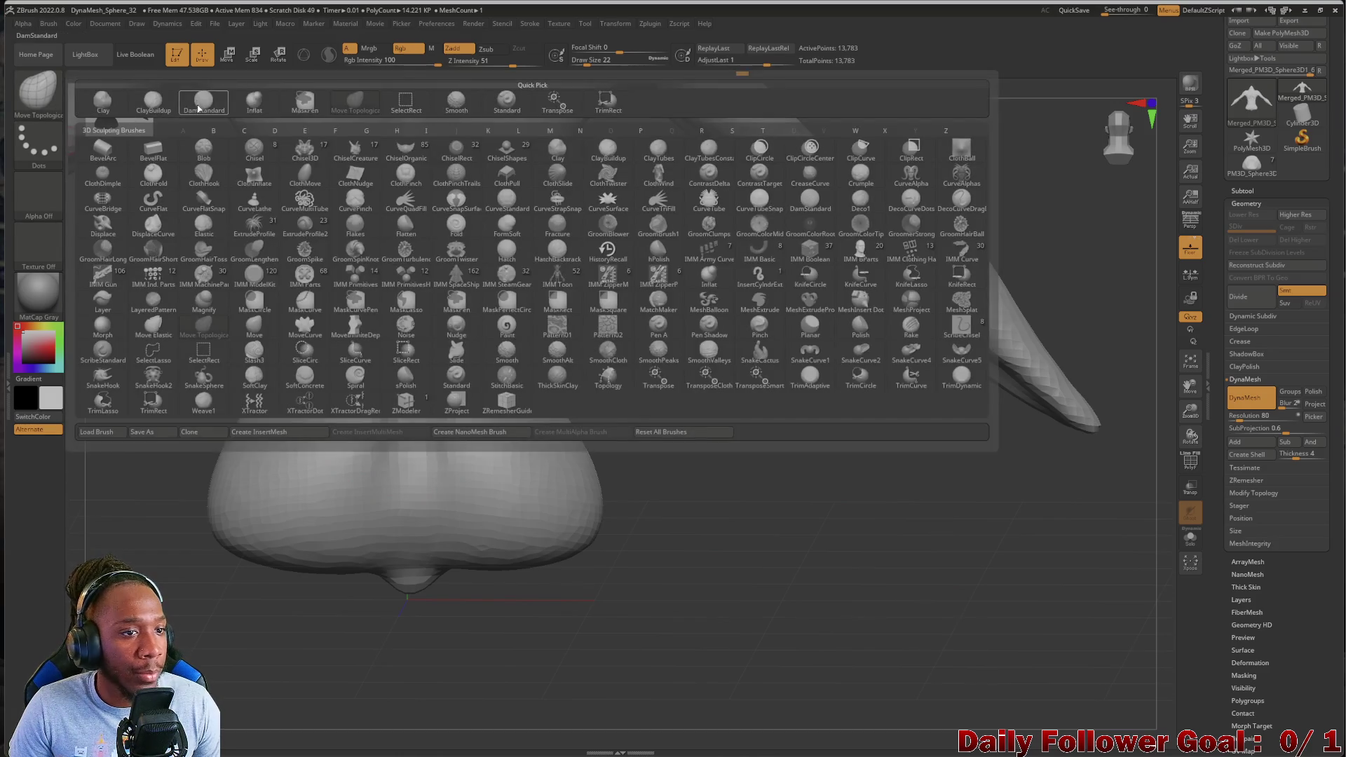
left_click(200, 106)
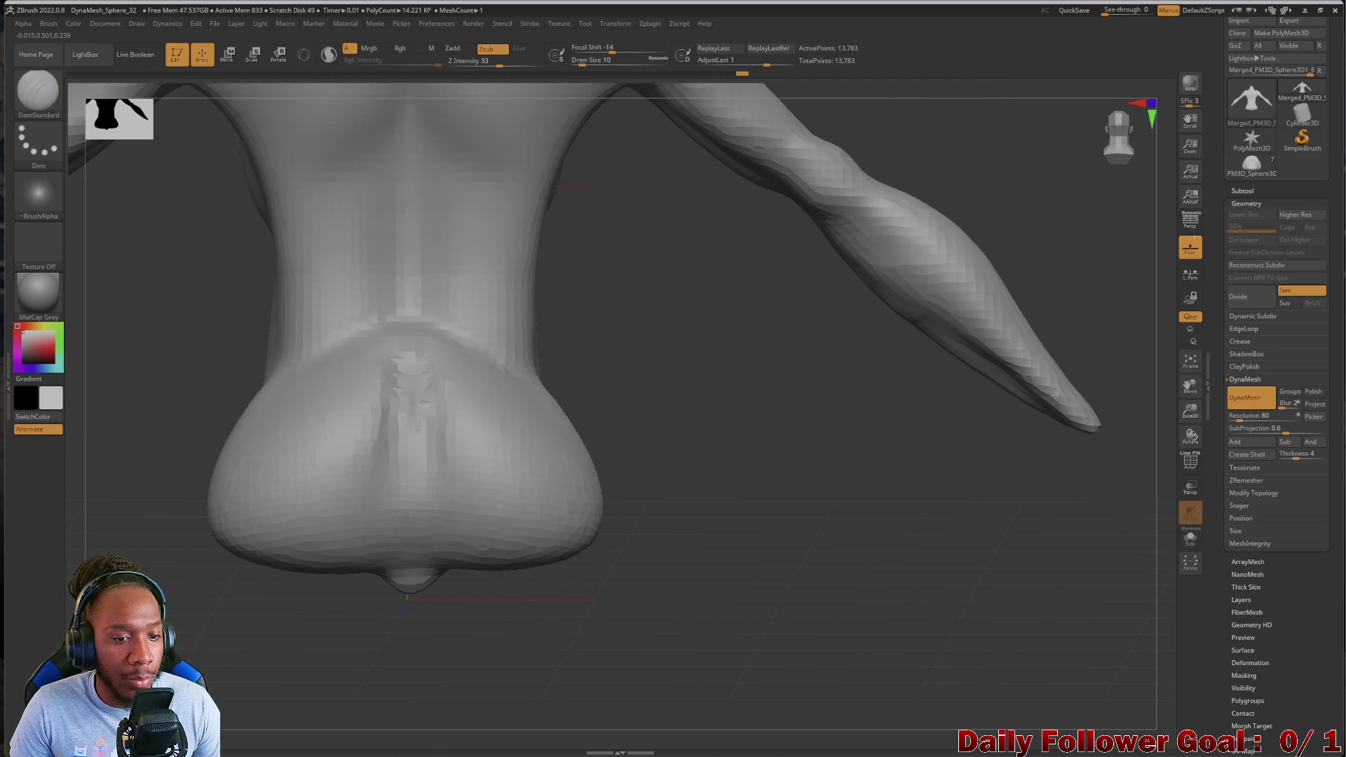
left_click_drag(411, 391, 414, 517)
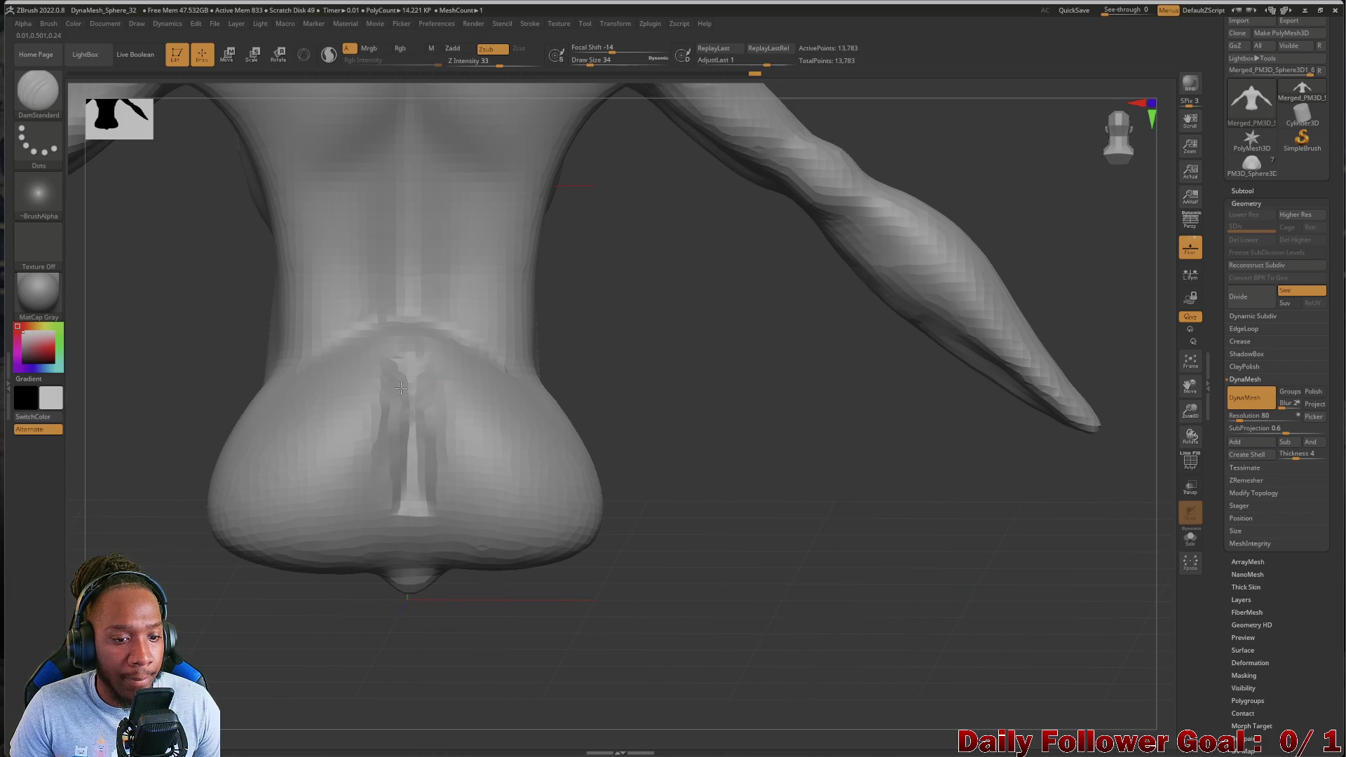
left_click_drag(403, 348, 413, 516)
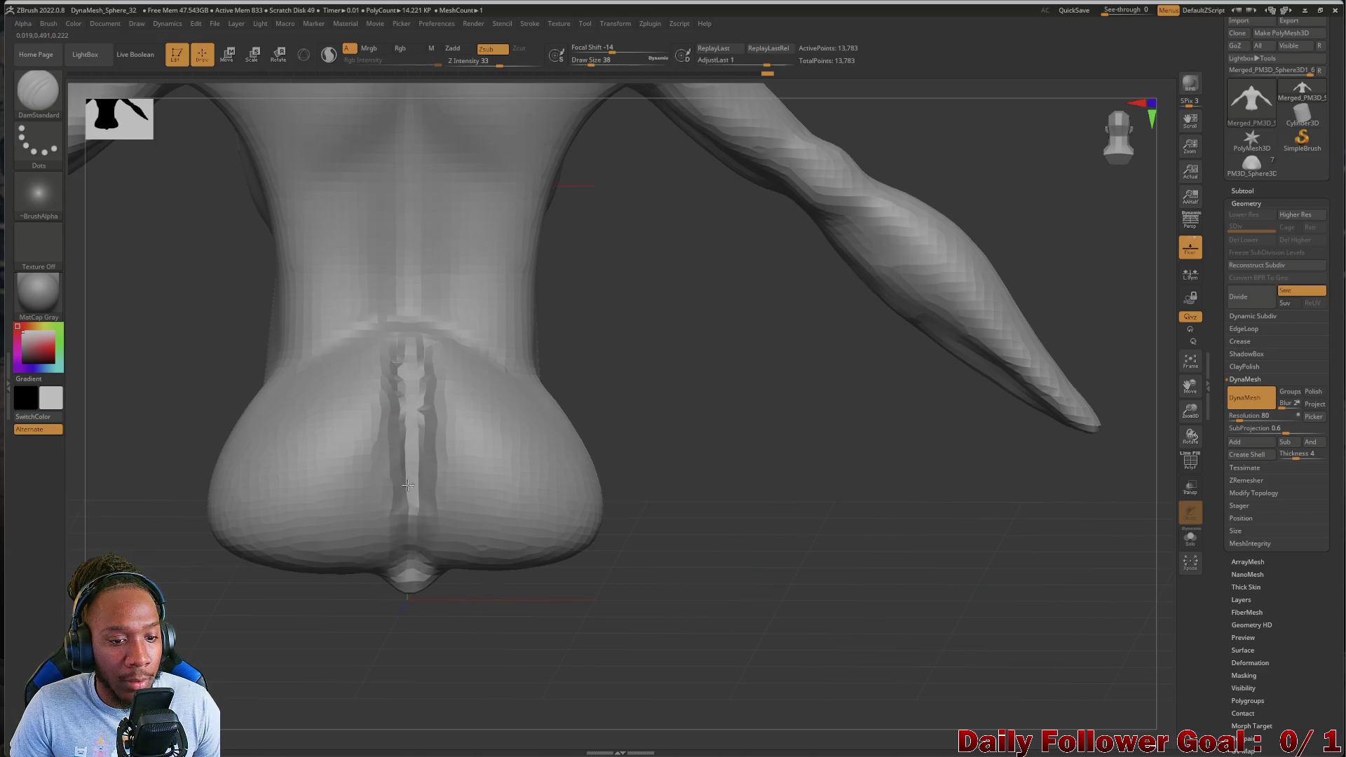
left_click_drag(410, 336, 410, 420, "shift")
mouse_move(187, 540)
left_mouse_down()
mouse_move(126, 544)
mouse_move(124, 559)
mouse_move(196, 467)
left_mouse_up()
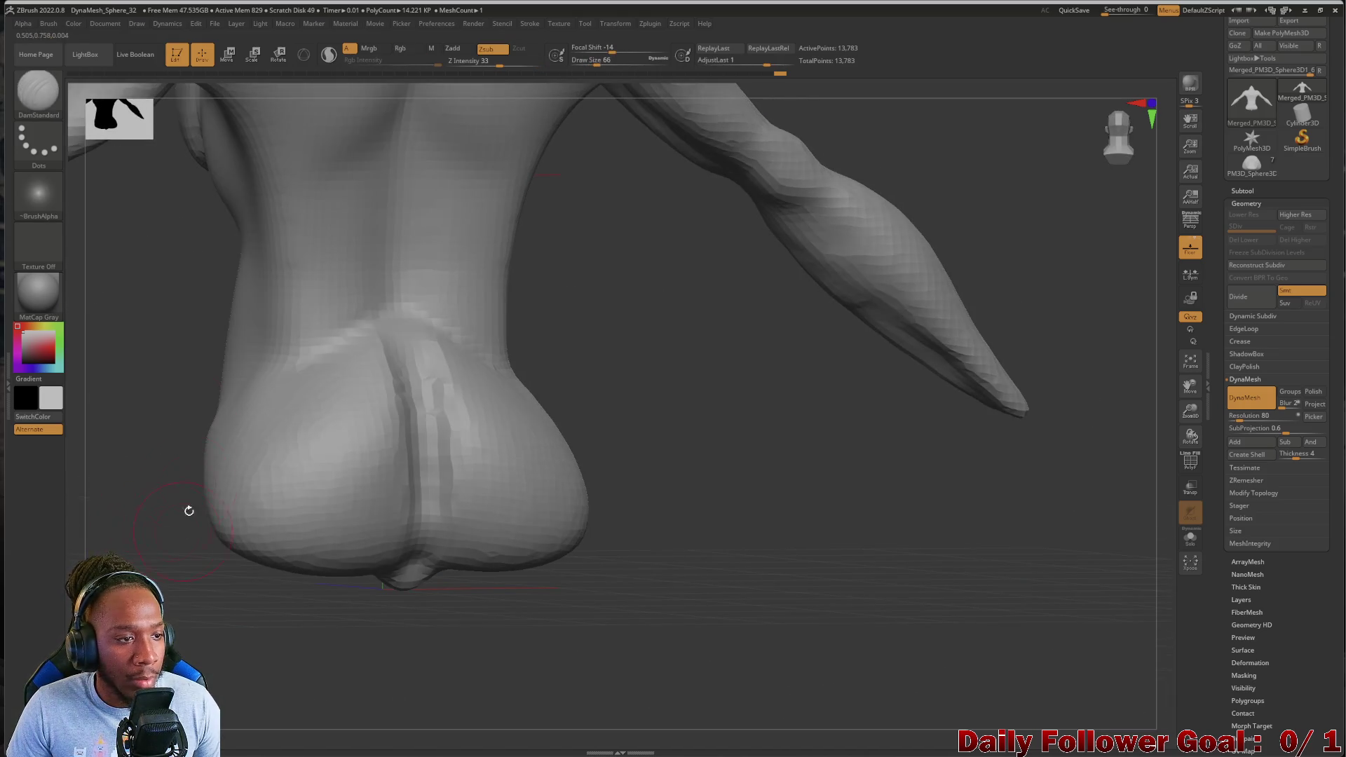
Switch back to Move Topological at draw size 210 and zoom out on the back
key("b")
key("m")
key("t")
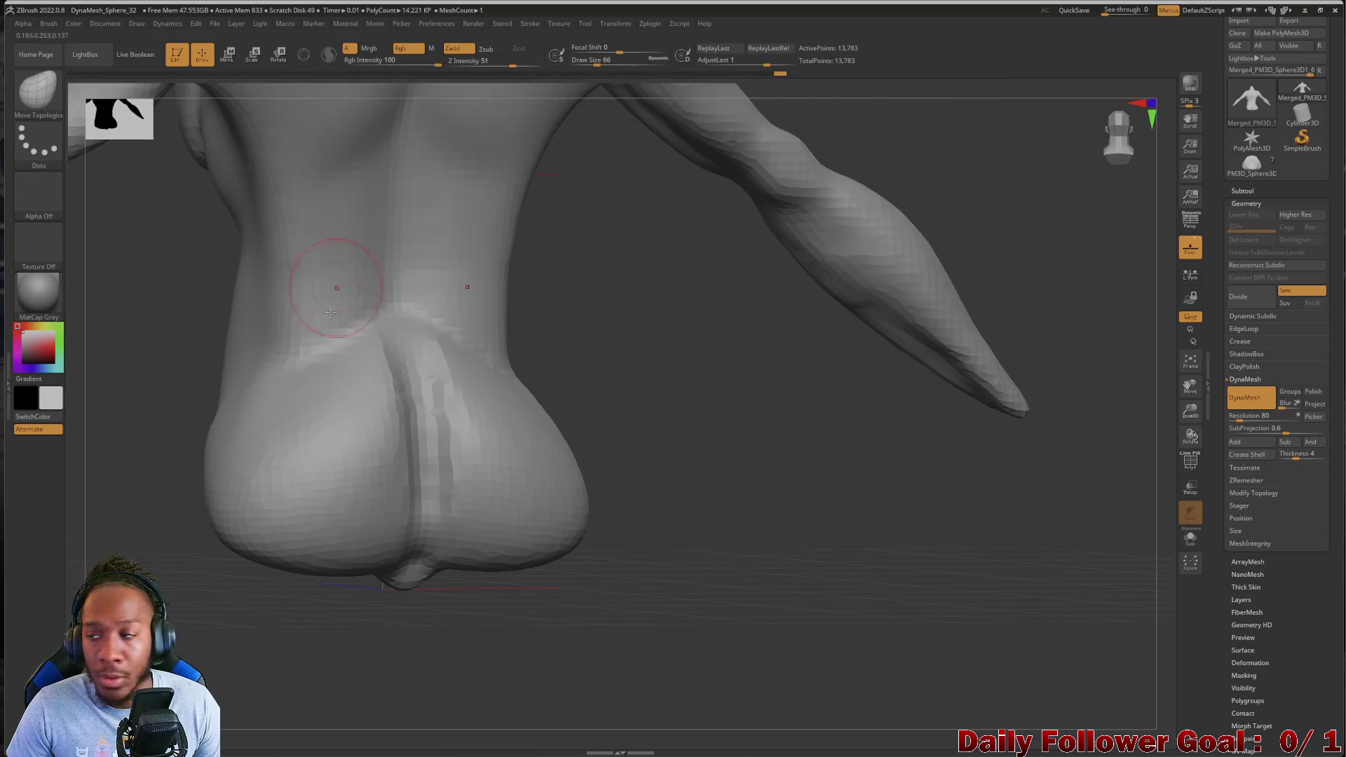
mouse_move(272, 547)
left_mouse_down("alt")
mouse_move(189, 561)
mouse_move(170, 542)
left_mouse_up("alt")
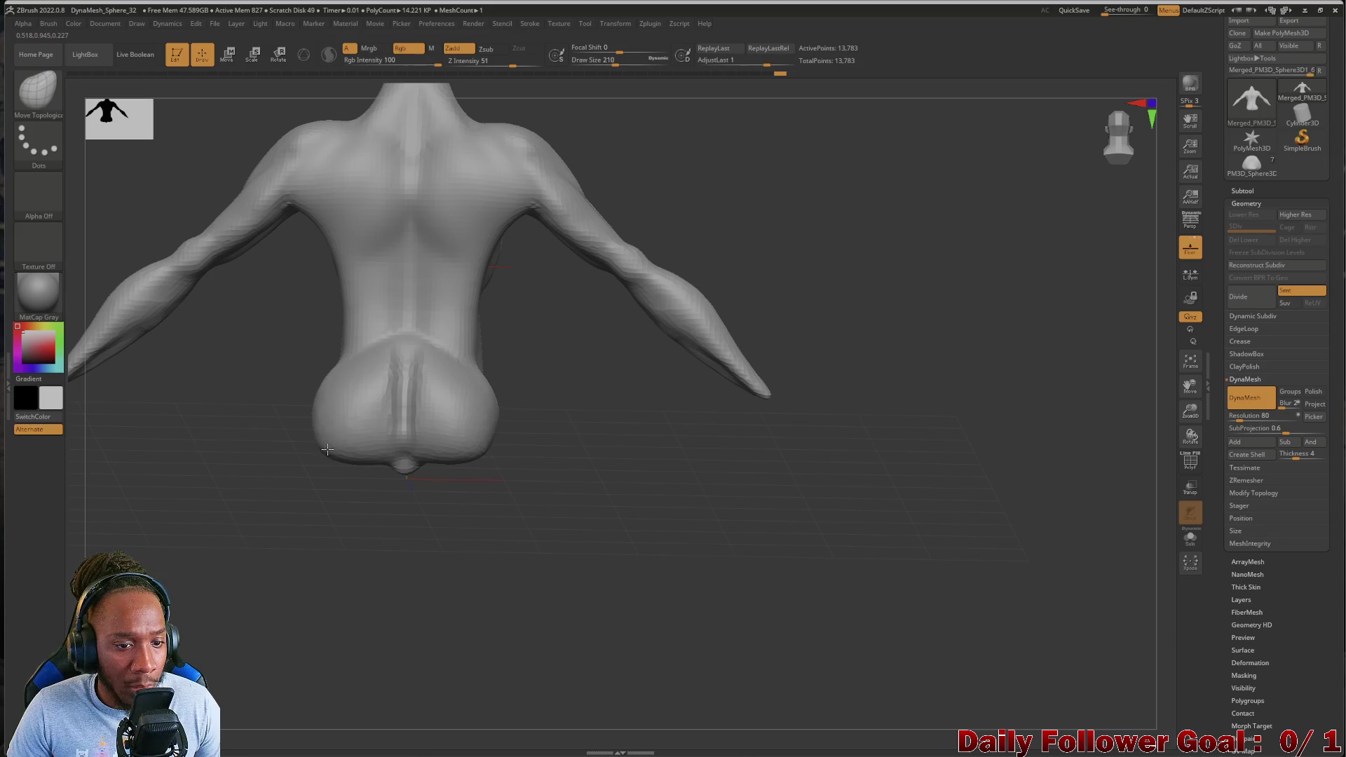
Push the lower back and hip contour outward with Move Topological, then smooth the crotch bulge
mouse_move(267, 385)
left_mouse_down()
mouse_move(169, 457)
mouse_move(159, 412)
mouse_move(350, 452)
mouse_move(381, 545)
mouse_move(336, 561)
mouse_move(187, 549)
mouse_move(157, 520)
mouse_move(254, 532)
mouse_move(339, 479)
left_mouse_up()
mouse_move(420, 433)
left_mouse_down()
mouse_move(442, 421)
mouse_move(445, 456)
mouse_move(416, 530)
mouse_move(309, 456)
left_mouse_up()
mouse_move(291, 519)
left_mouse_down()
mouse_move(165, 501)
mouse_move(184, 514)
mouse_move(111, 481)
mouse_move(212, 630)
mouse_move(236, 494)
left_mouse_up()
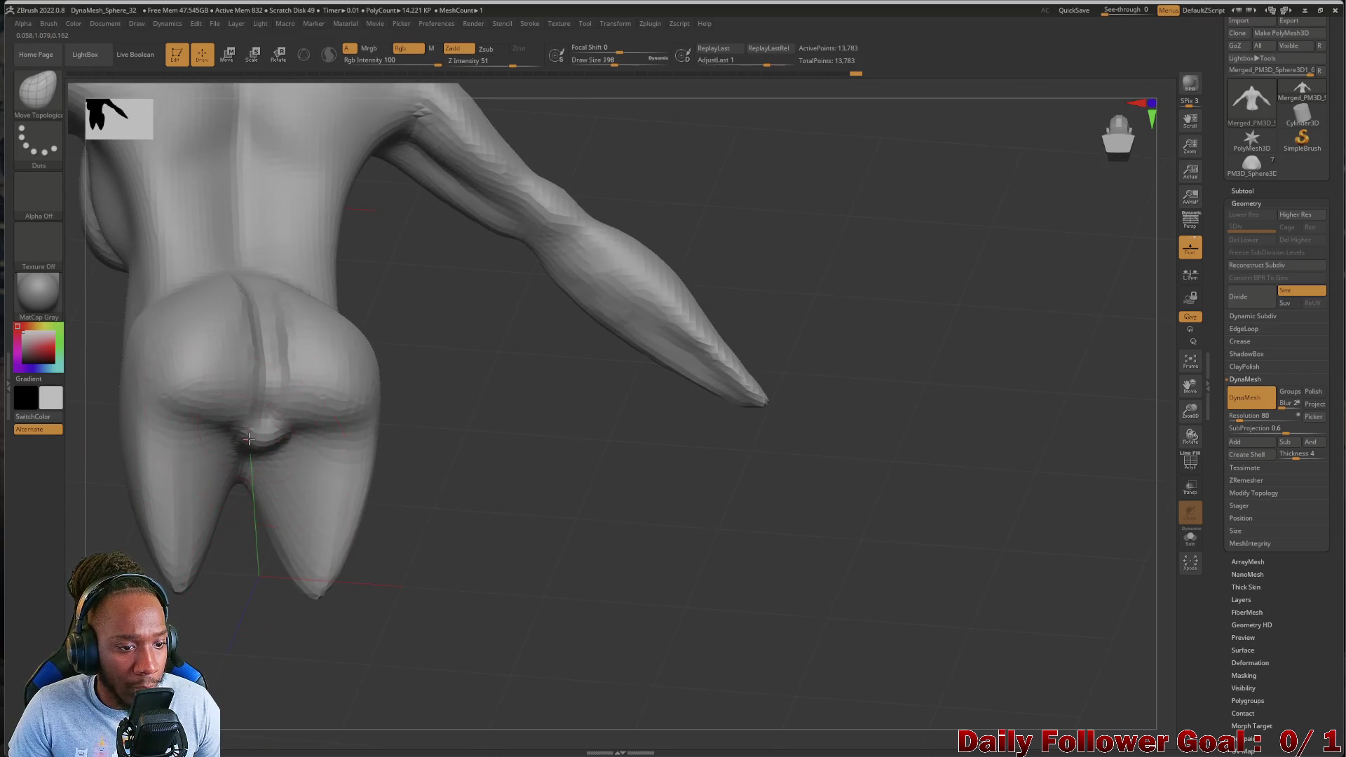
key("bracketleft")
left_click_drag(255, 431, 266, 441, "shift")
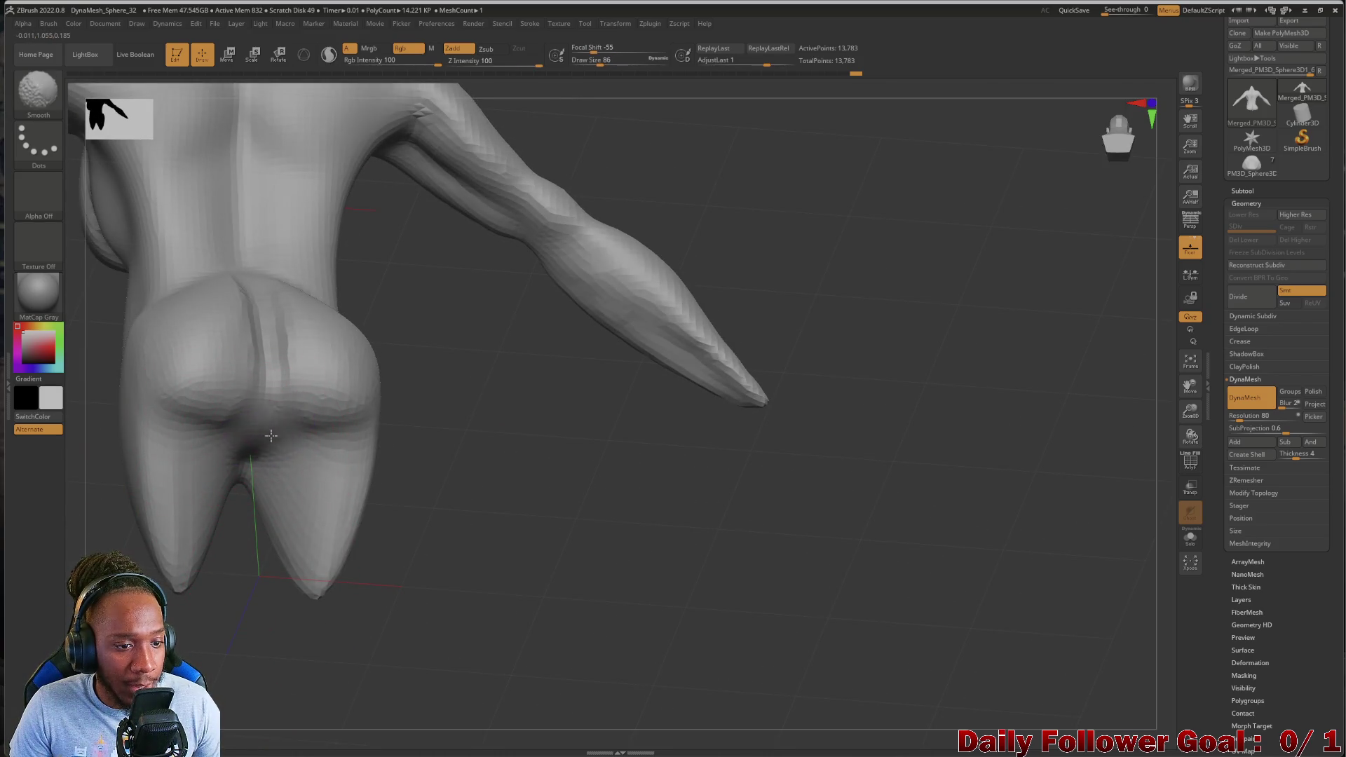
Push in and smooth the buttock bulge from side and back views
left_click_drag(240, 579, 231, 708, "shift")
mouse_move(215, 646)
left_mouse_down()
mouse_move(105, 554)
mouse_move(63, 546)
mouse_move(264, 507)
left_mouse_up()
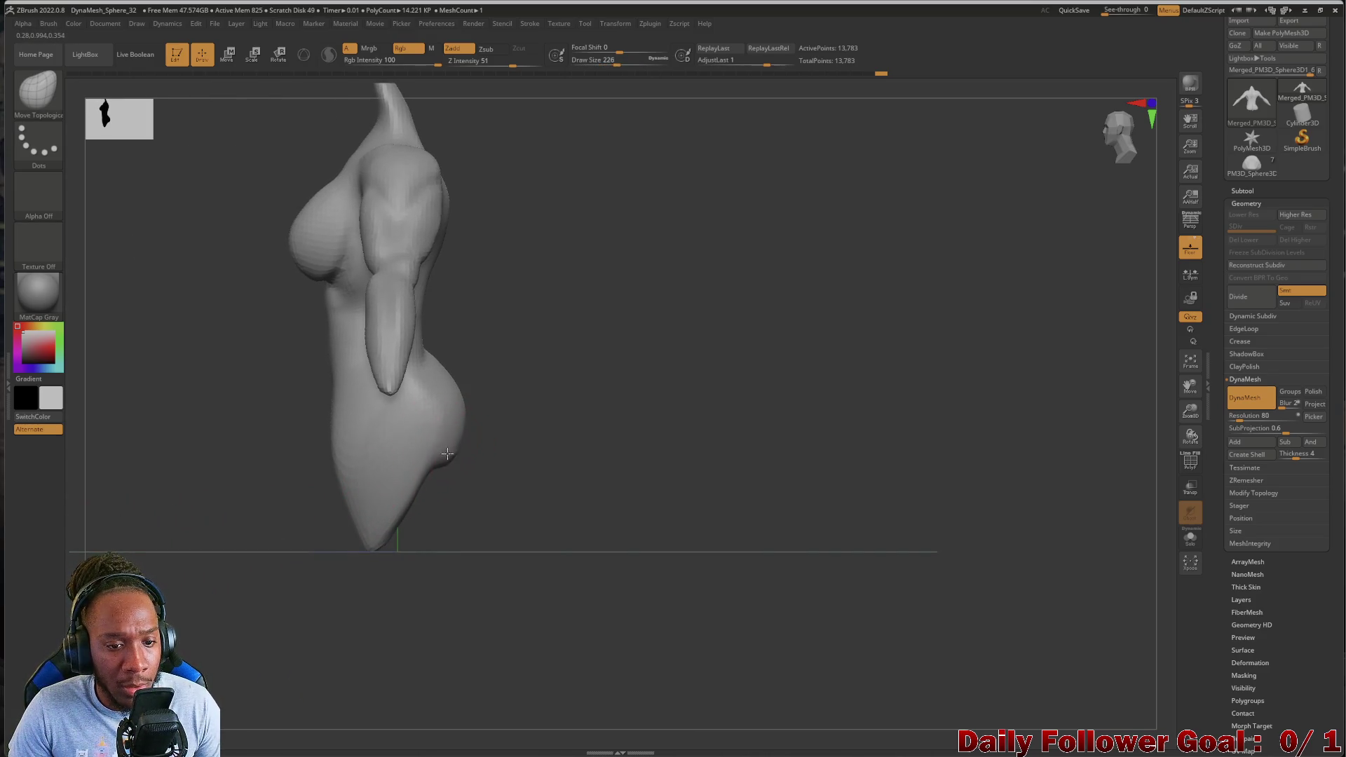
left_click_drag(454, 420, 445, 438, "shift")
mouse_move(527, 477)
left_mouse_down()
mouse_move(465, 444)
mouse_move(424, 455)
left_mouse_up()
mouse_move(423, 455)
right_mouse_down()
mouse_move(390, 429)
mouse_move(292, 456)
mouse_move(370, 396)
mouse_move(273, 462)
mouse_move(329, 504)
mouse_move(435, 478)
mouse_move(286, 472)
mouse_move(442, 470)
right_mouse_up()
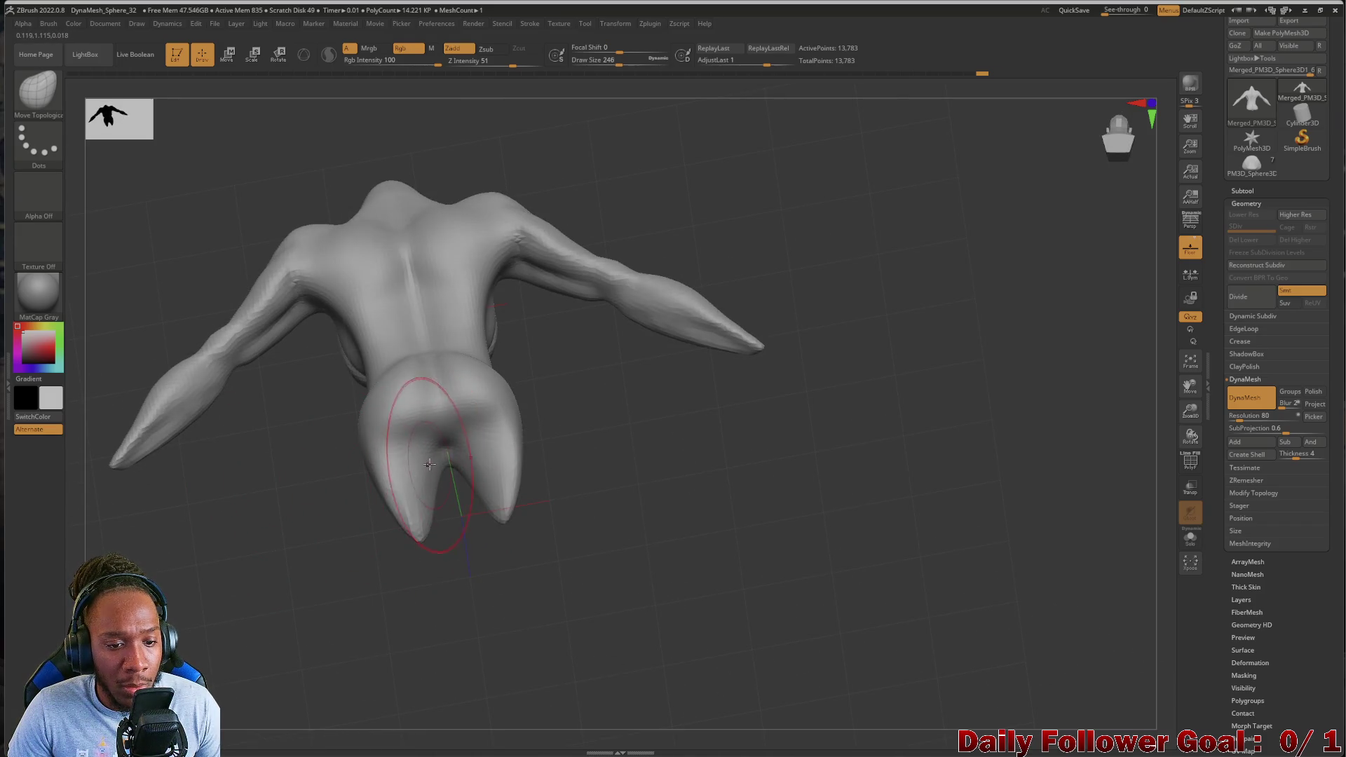
Reshape the hip and waist contours, pull the left hip silhouette outward, and smooth the buttocks
mouse_move(294, 486)
right_mouse_down()
mouse_move(192, 516)
mouse_move(318, 406)
mouse_move(279, 418)
mouse_move(320, 372)
right_mouse_up()
mouse_move(379, 359)
left_mouse_down()
mouse_move(392, 378)
mouse_move(359, 413)
left_mouse_up()
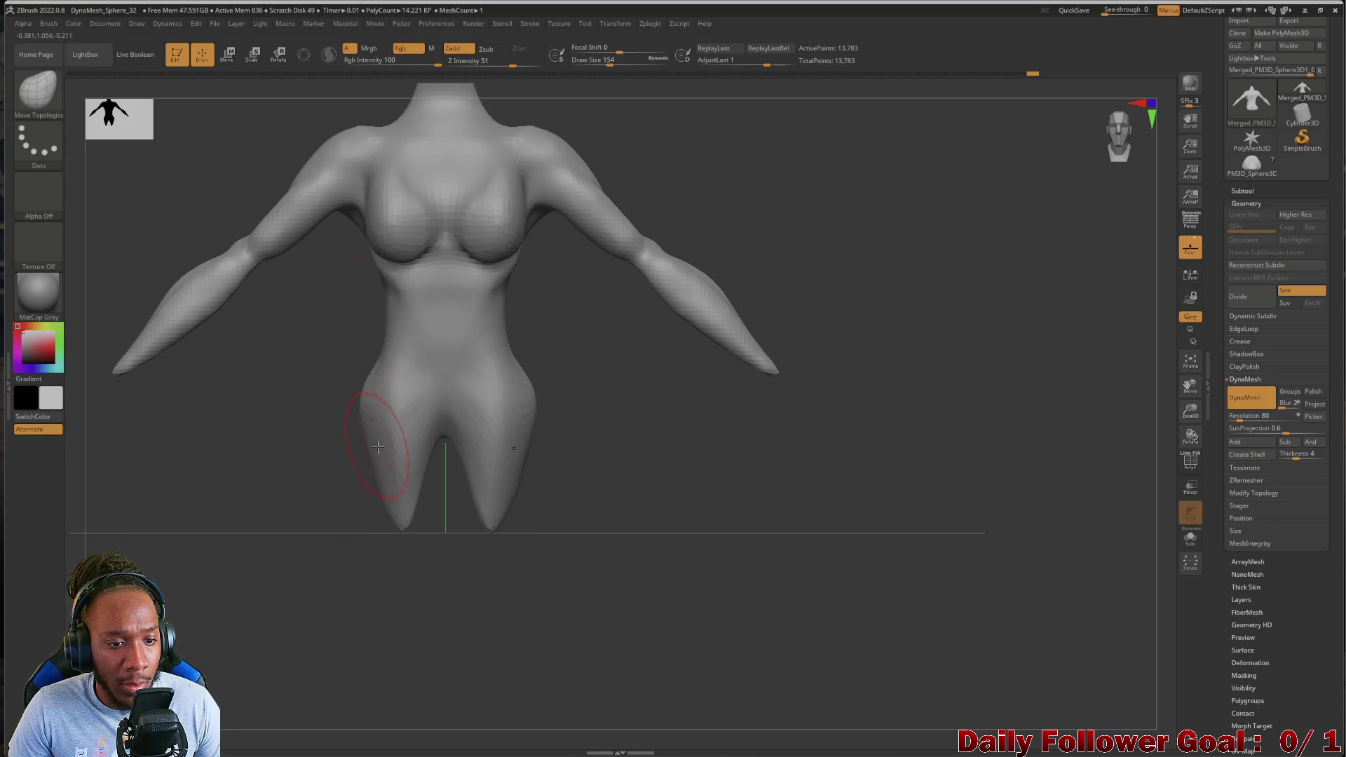
key("shift")
left_click_drag(371, 359, 301, 365)
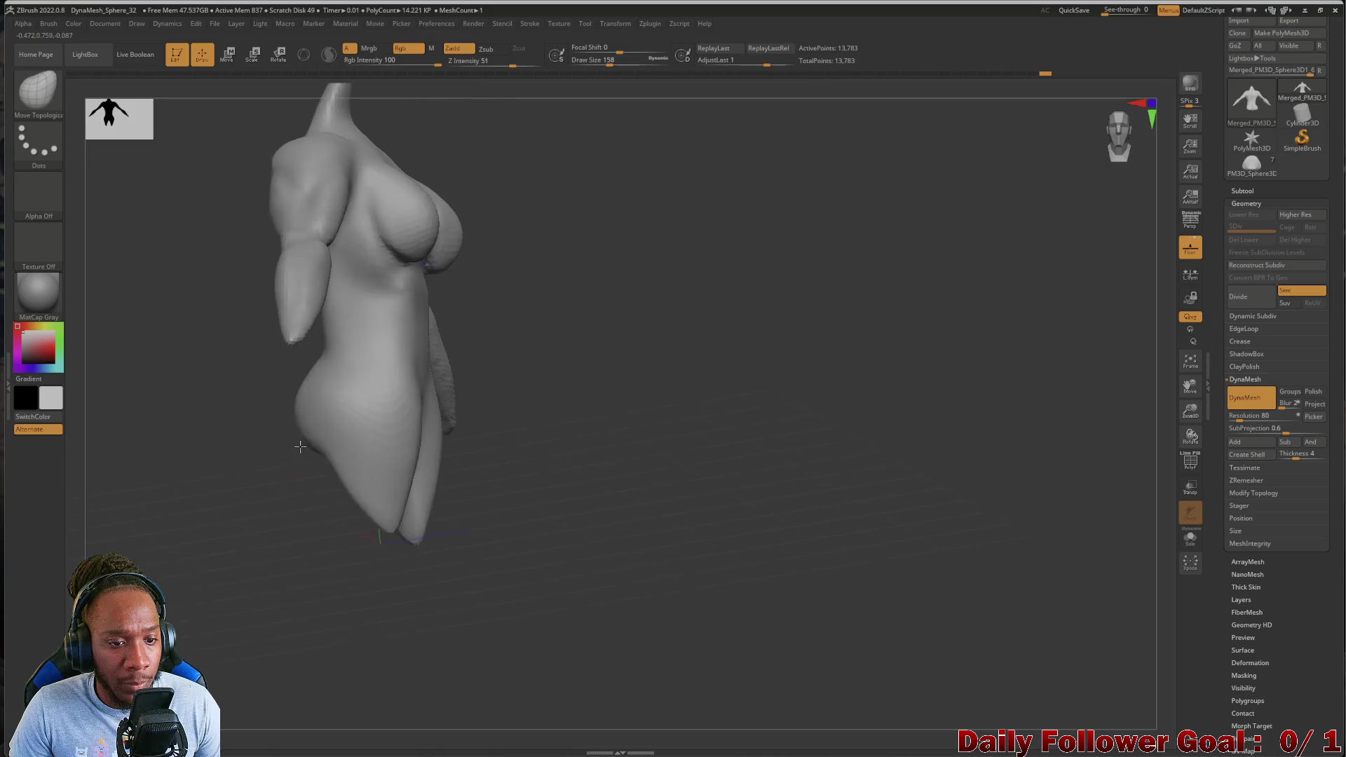
mouse_move(210, 505)
left_mouse_down()
mouse_move(188, 546)
mouse_move(198, 529)
left_mouse_up()
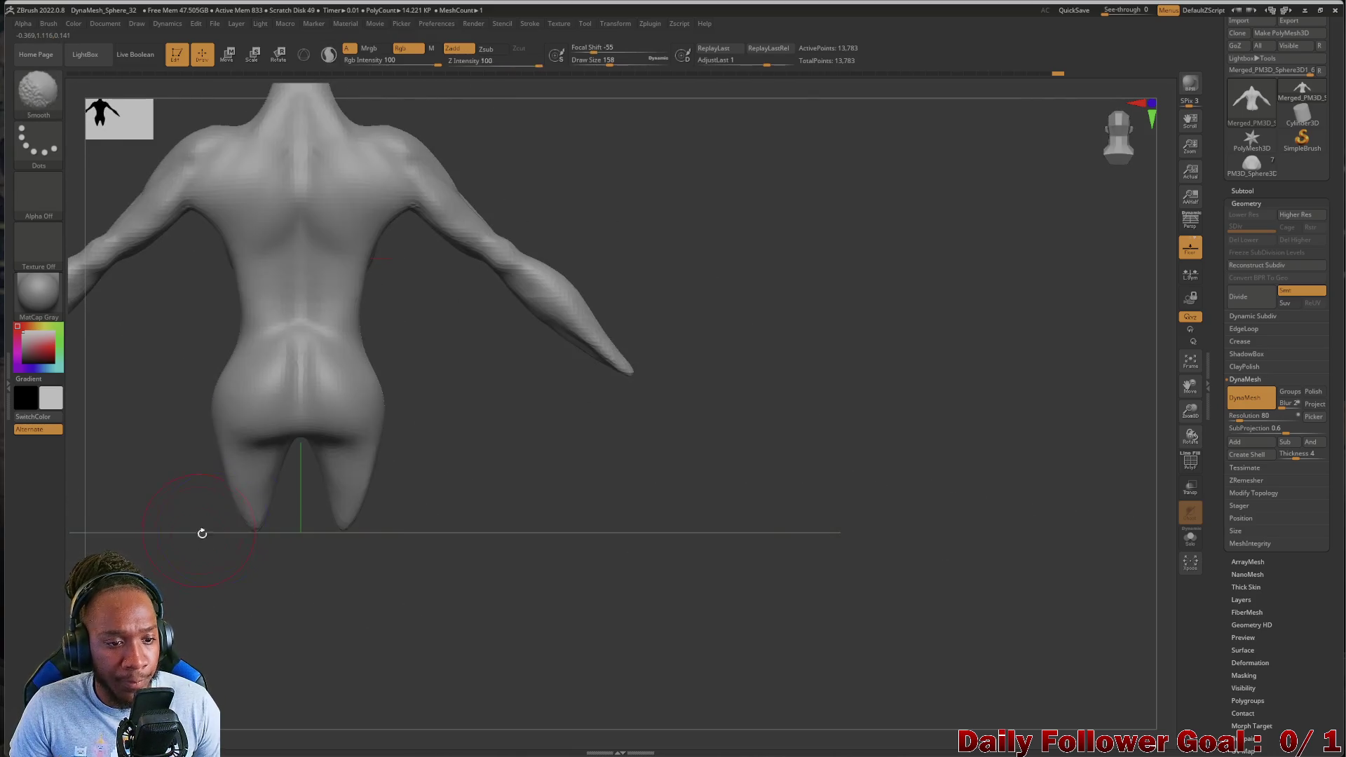
left_click_drag(150, 487, 139, 494, "alt")
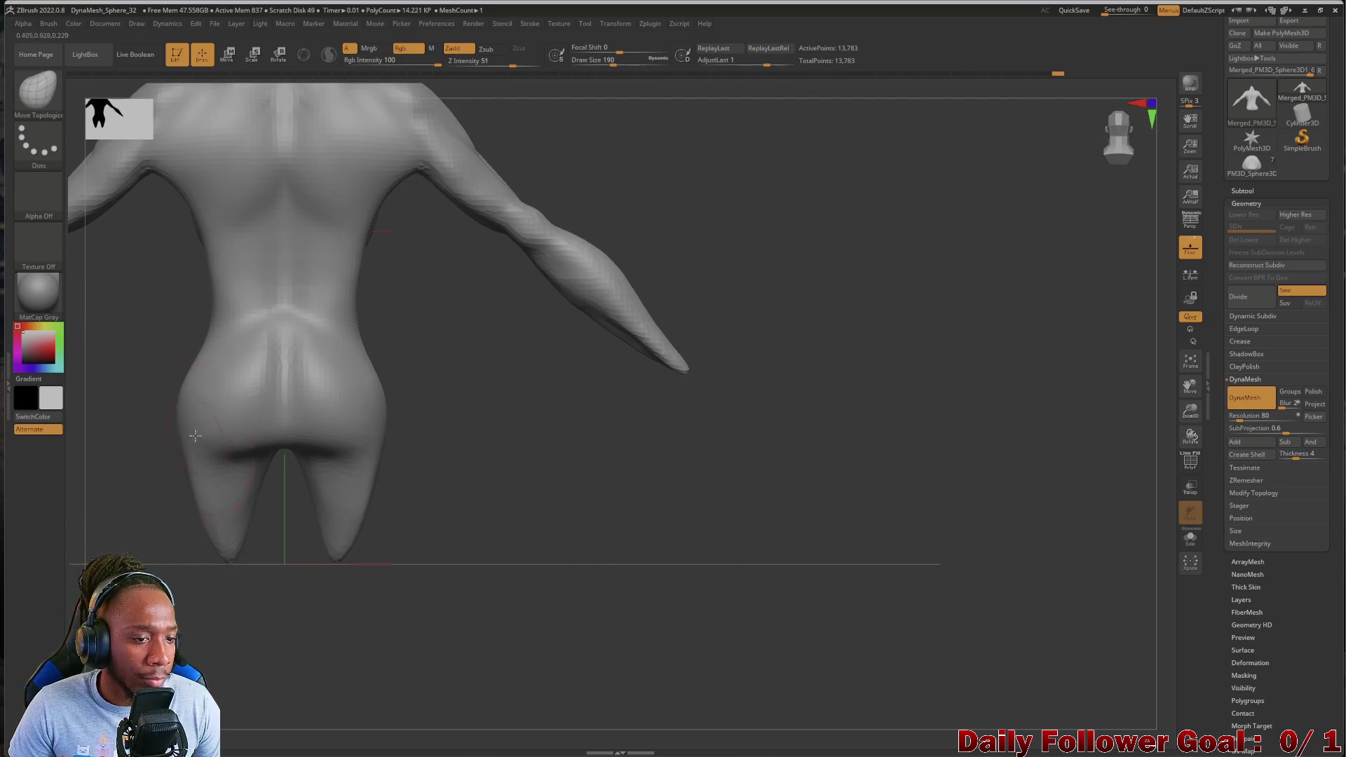
left_click_drag(187, 436, 179, 452)
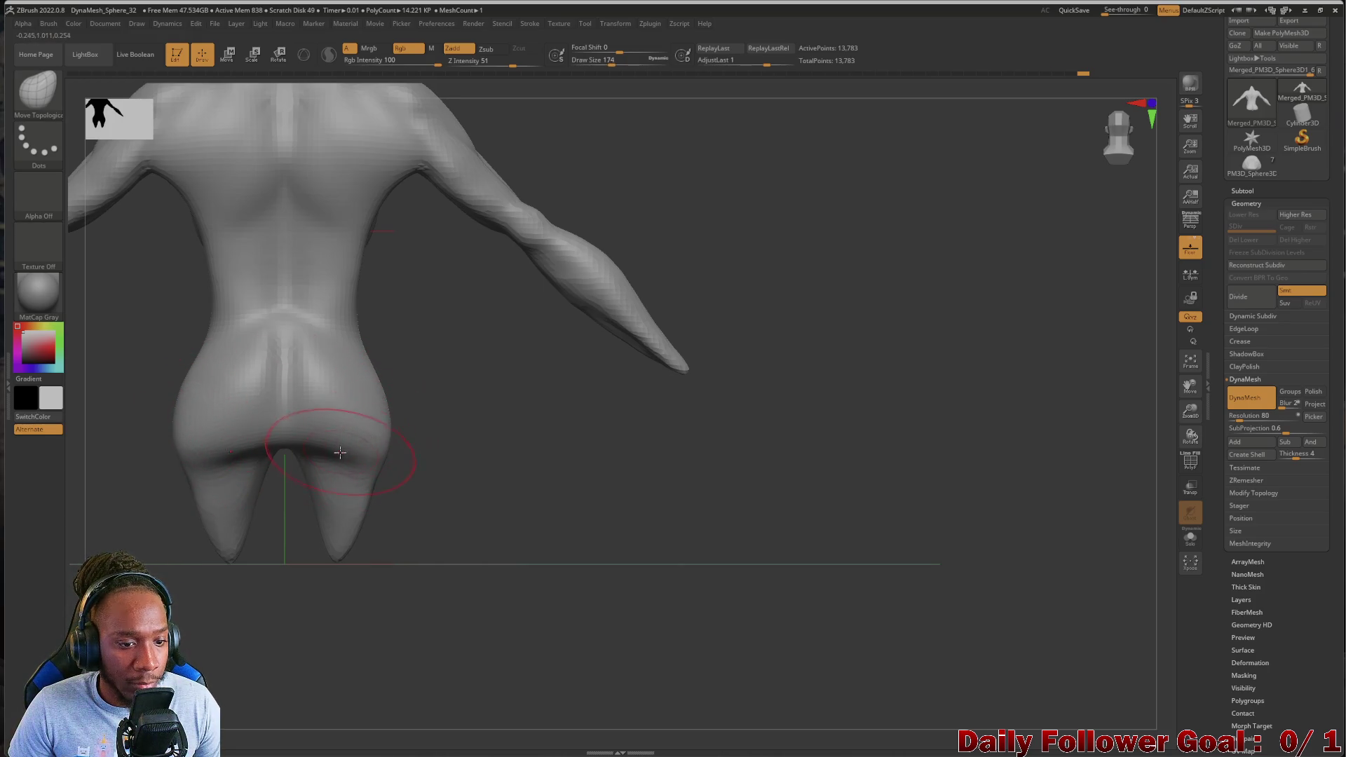
mouse_move(180, 510)
left_mouse_down()
mouse_move(64, 489)
mouse_move(123, 465)
left_mouse_up()
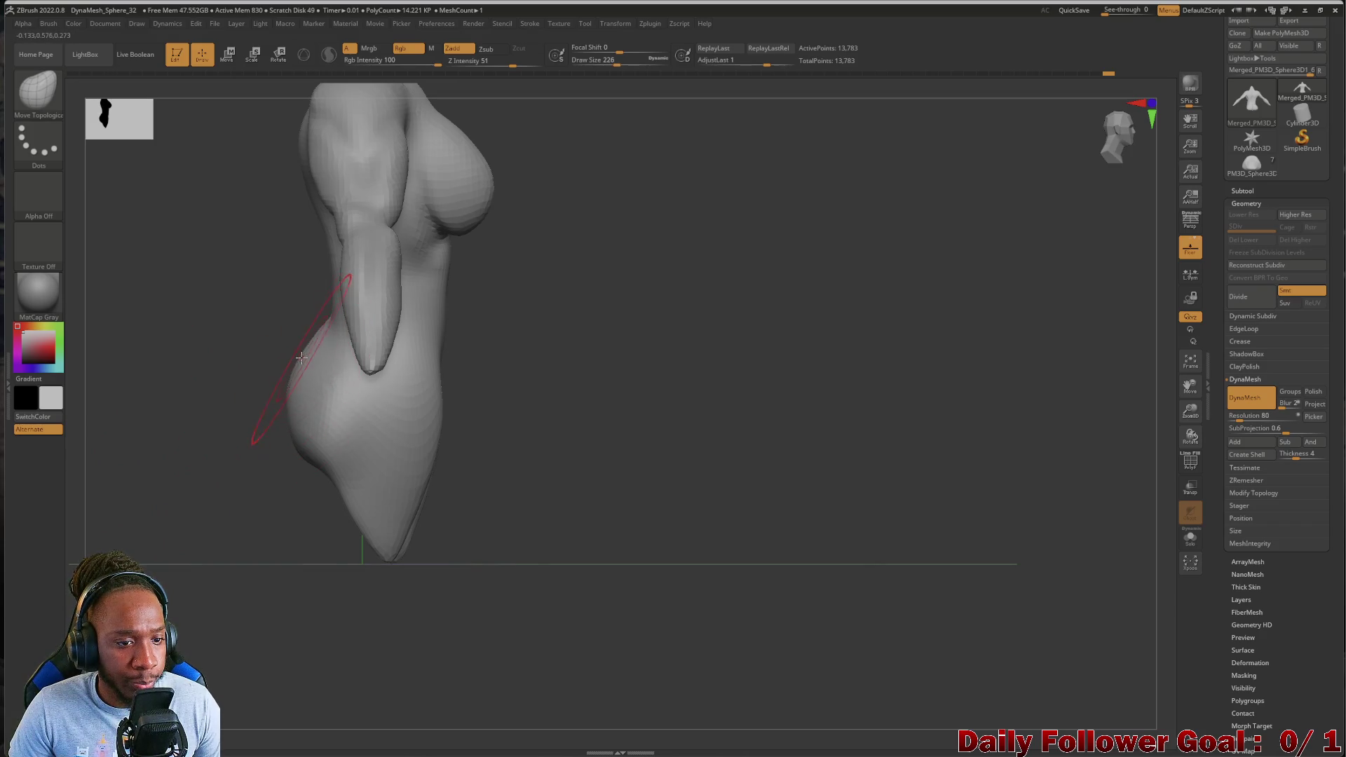
mouse_move(304, 359)
left_mouse_down()
mouse_move(255, 376)
mouse_move(285, 346)
mouse_move(281, 392)
left_mouse_up()
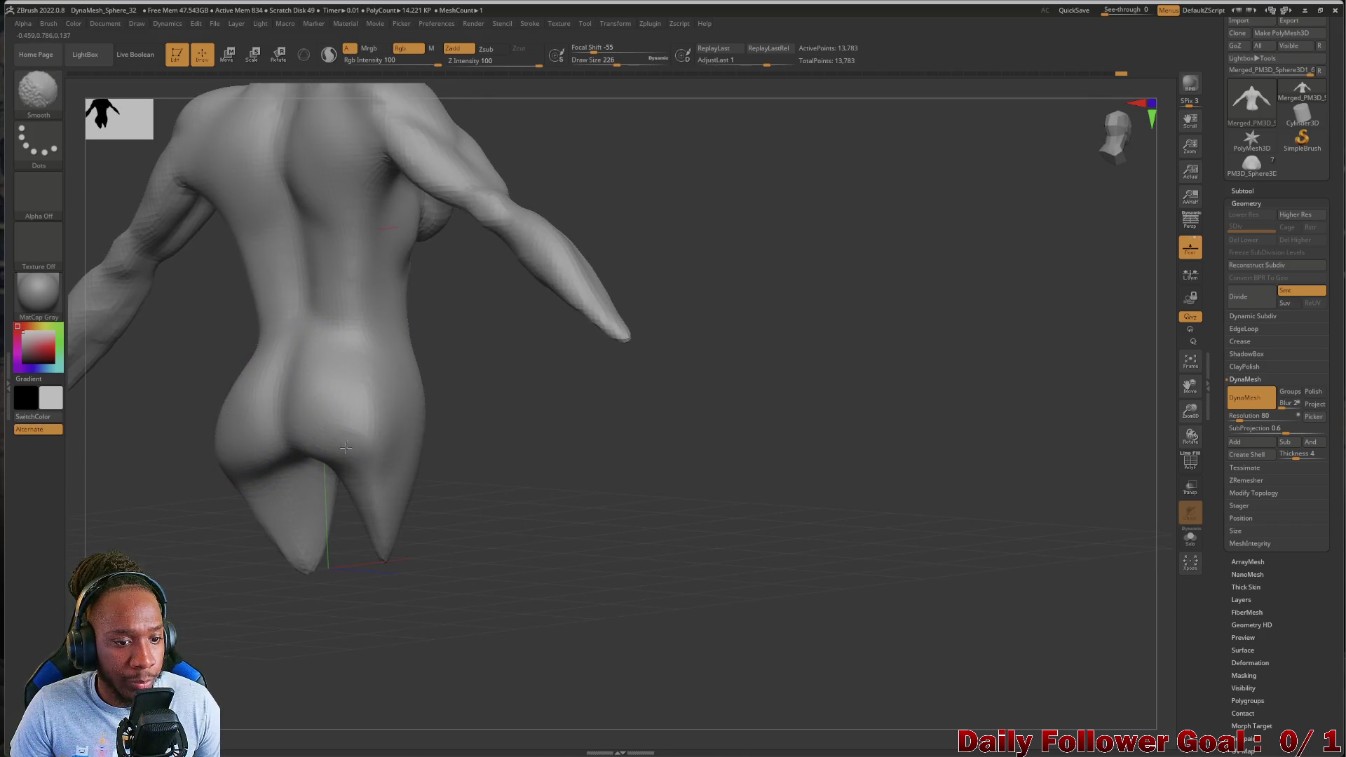
mouse_move(79, 472)
left_mouse_down()
mouse_move(150, 556)
mouse_move(168, 422)
mouse_move(156, 504)
mouse_move(106, 465)
mouse_move(68, 470)
left_mouse_up()
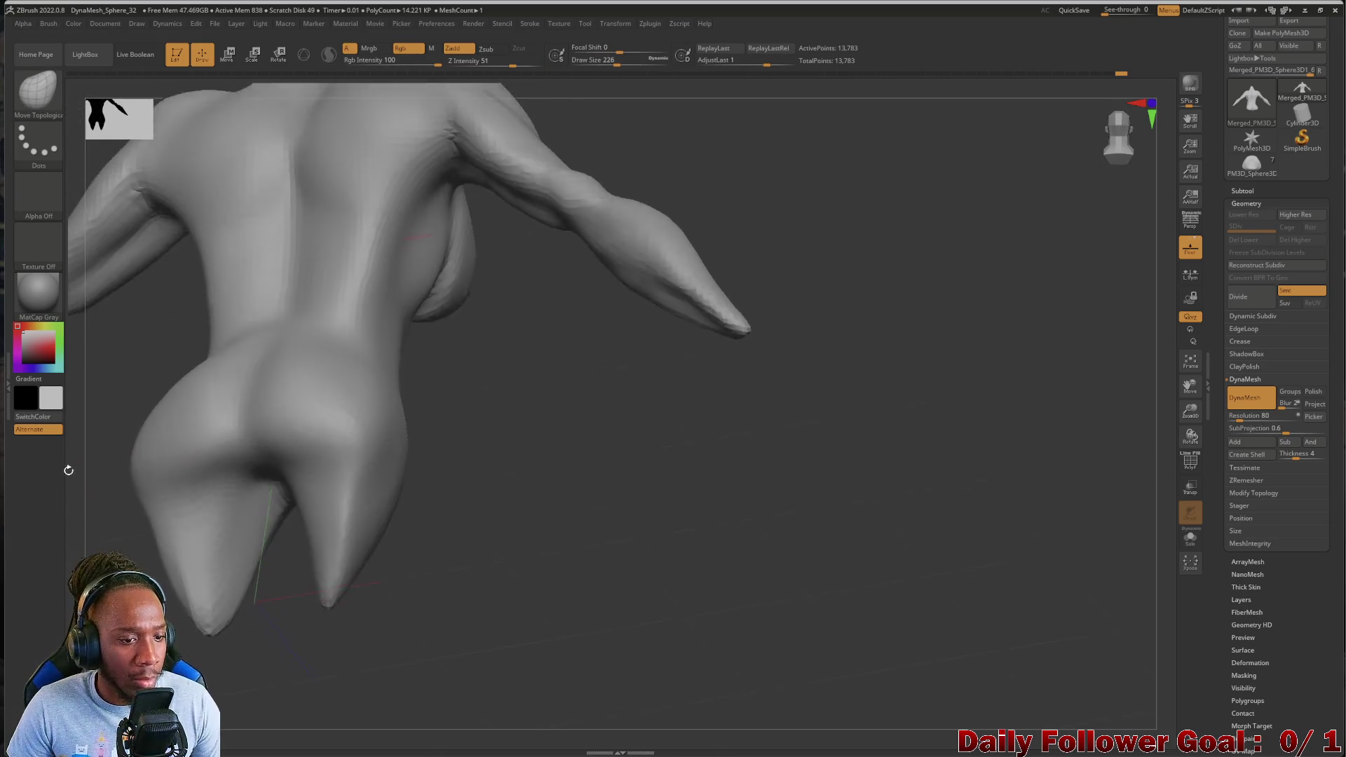
Carve a crease up the buttocks cleft with the DamStandard brush
left_click(38, 90)
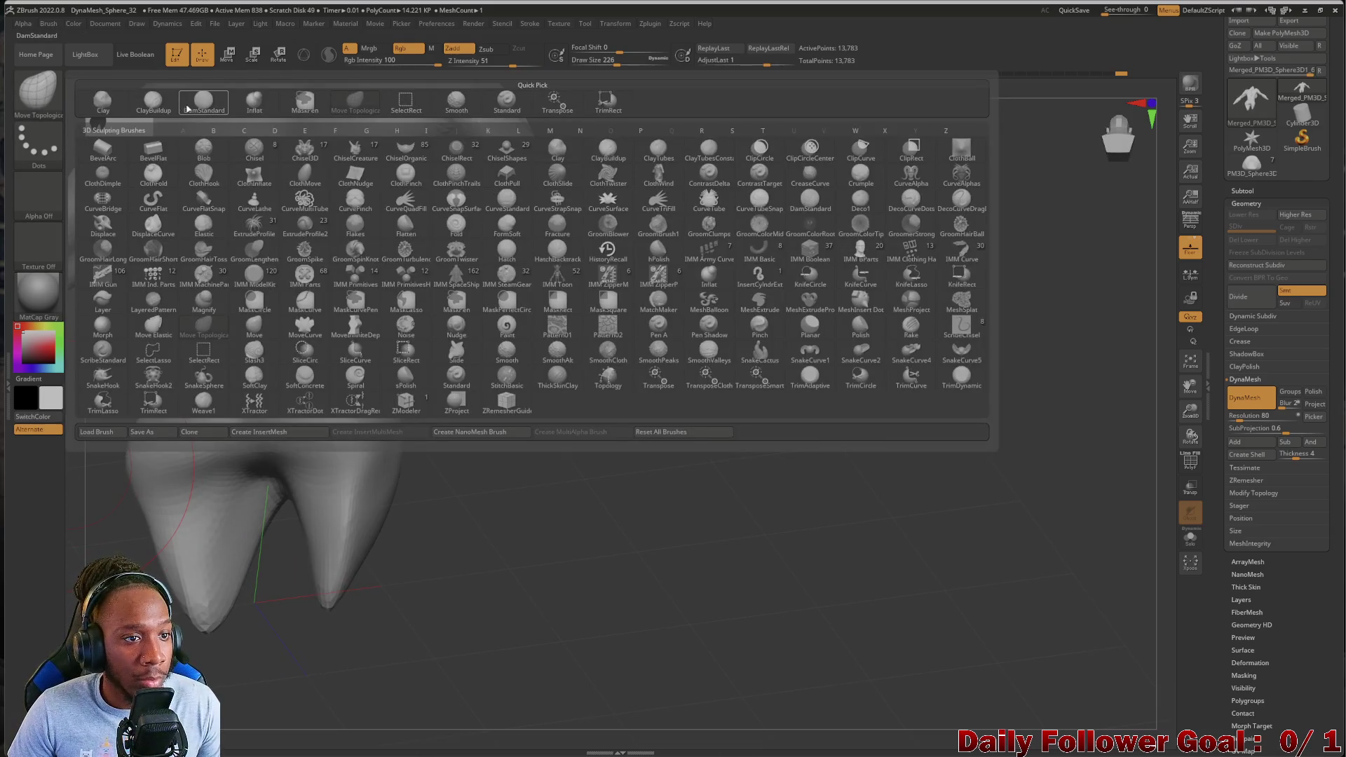
left_click(186, 109)
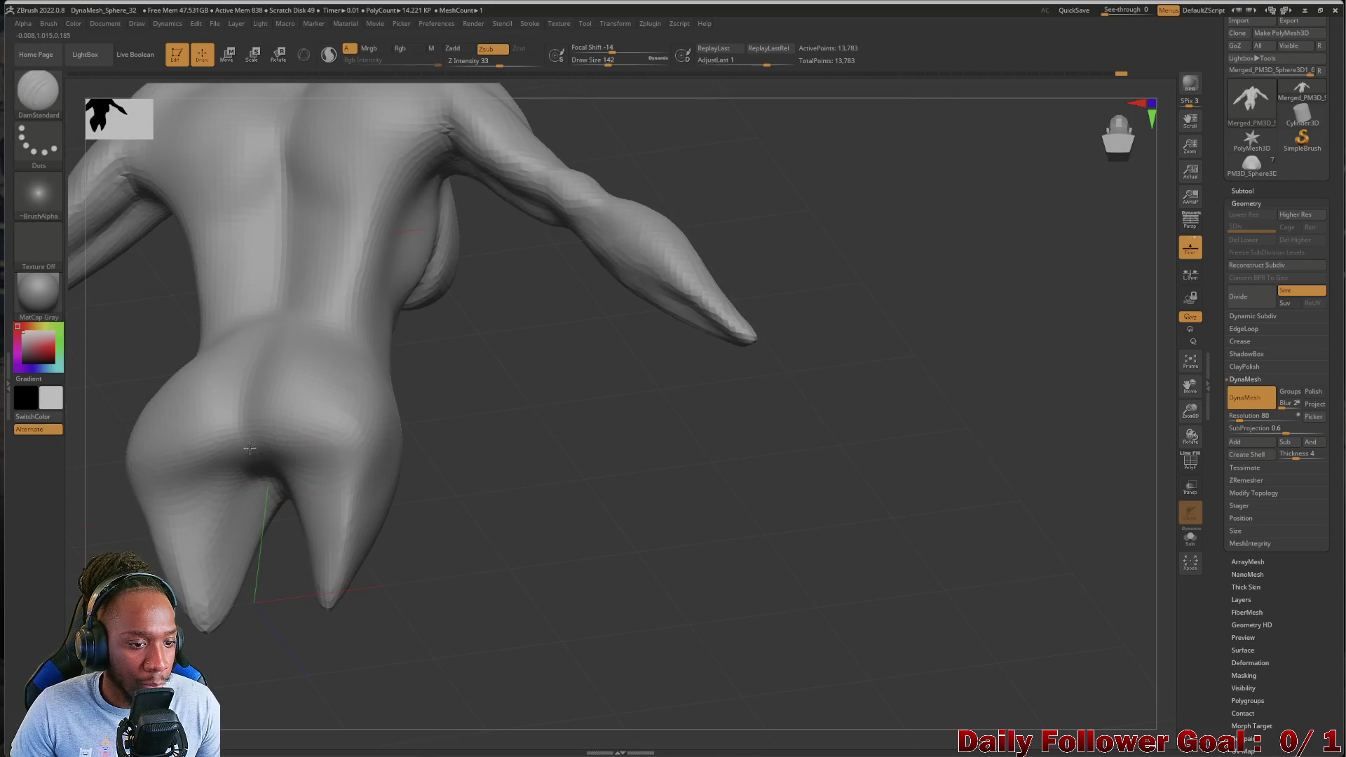
left_click_drag(250, 451, 251, 365)
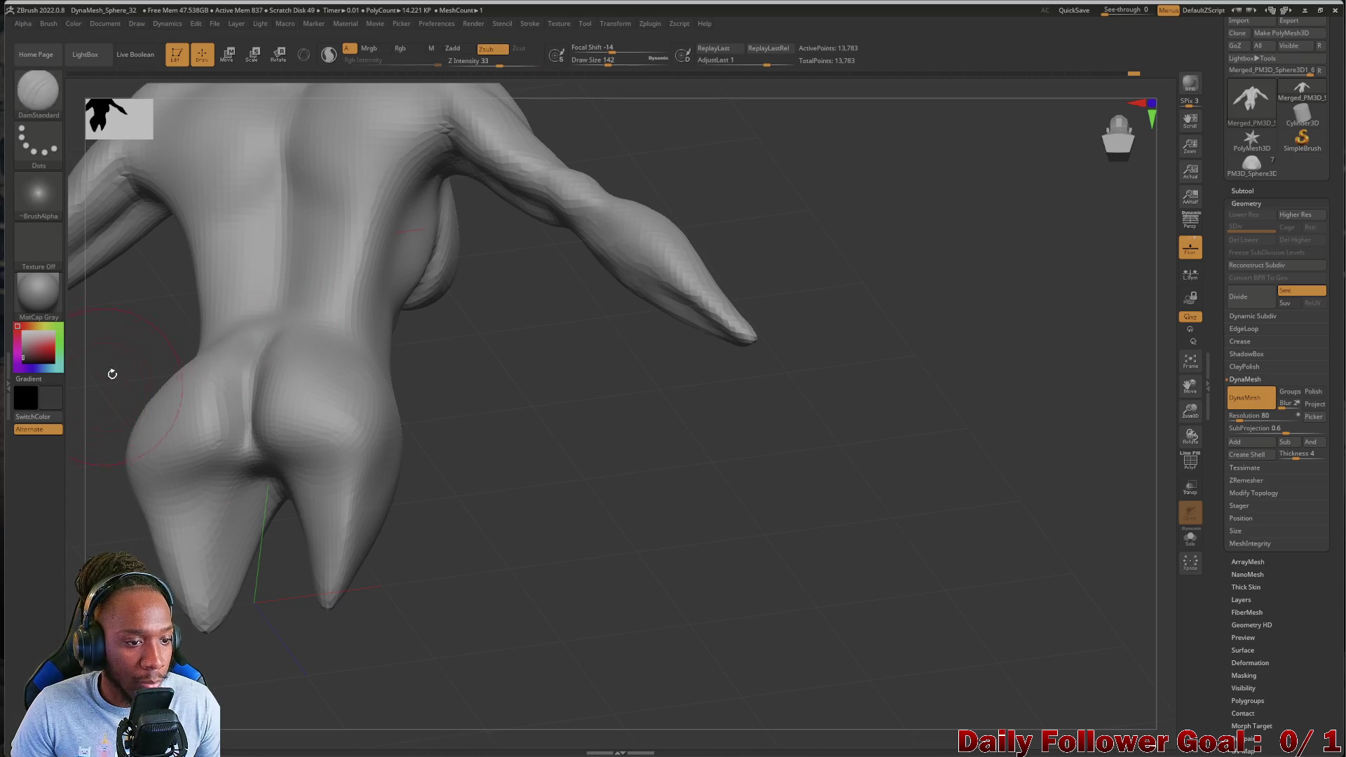
Mask the model, clear the mask from the whole torso, and view the hip from the side
left_click(109, 376, "ctrl")
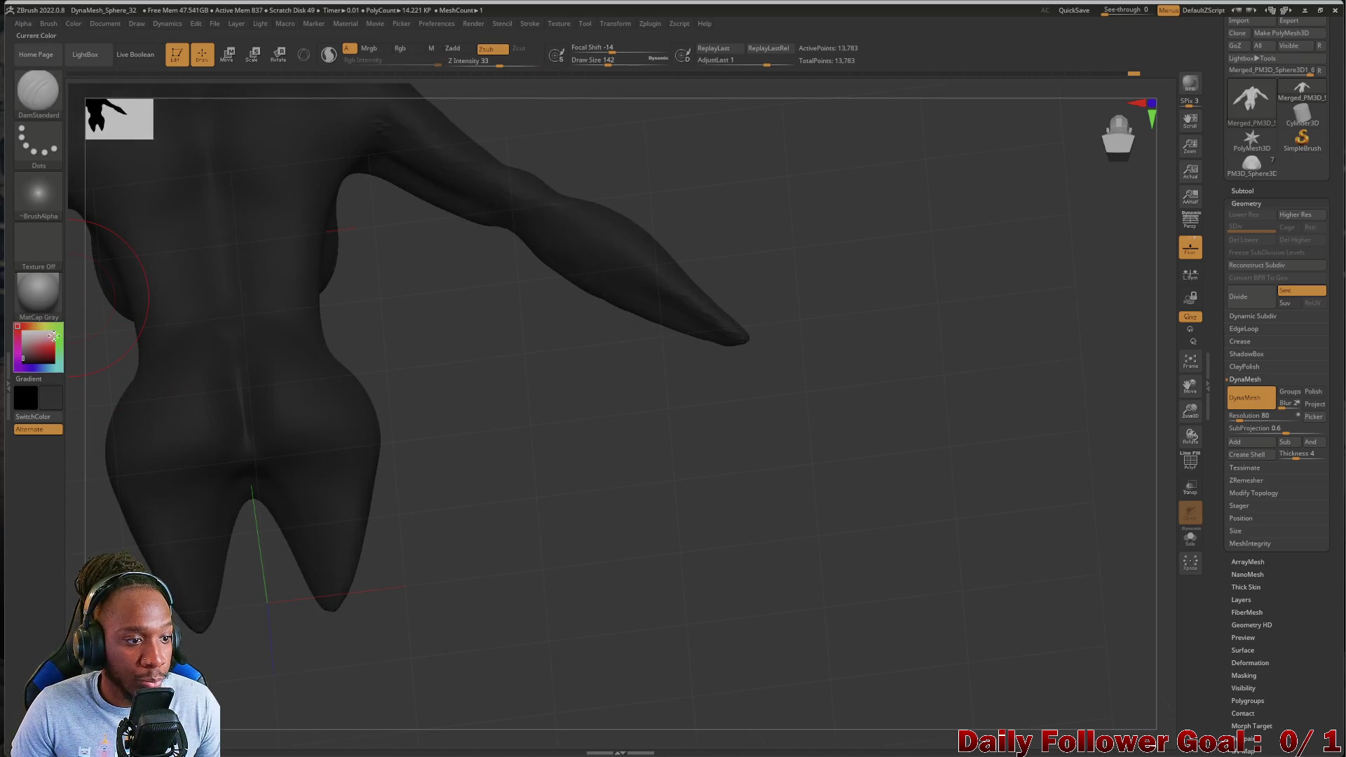
left_click(346, 330, "ctrl")
mouse_move(345, 330)
left_mouse_down()
mouse_move(474, 385)
mouse_move(197, 397)
left_mouse_up()
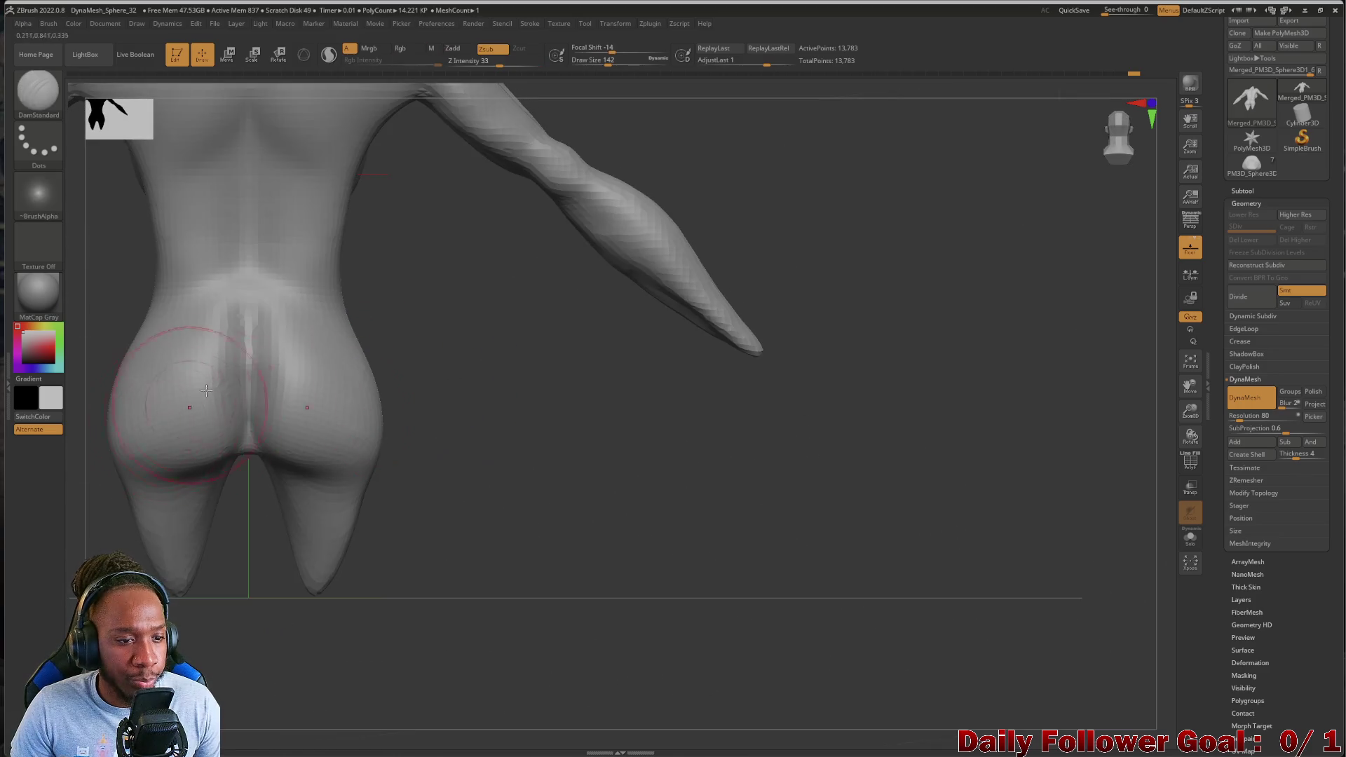
left_click_drag(243, 489, 241, 397)
left_click_drag(87, 469, 98, 532)
mouse_move(220, 592)
left_mouse_down()
mouse_move(162, 533)
mouse_move(111, 430)
mouse_move(68, 512)
mouse_move(132, 537)
mouse_move(148, 526)
mouse_move(123, 490)
mouse_move(135, 490)
mouse_move(100, 497)
mouse_move(145, 429)
mouse_move(117, 448)
mouse_move(98, 393)
left_mouse_up()
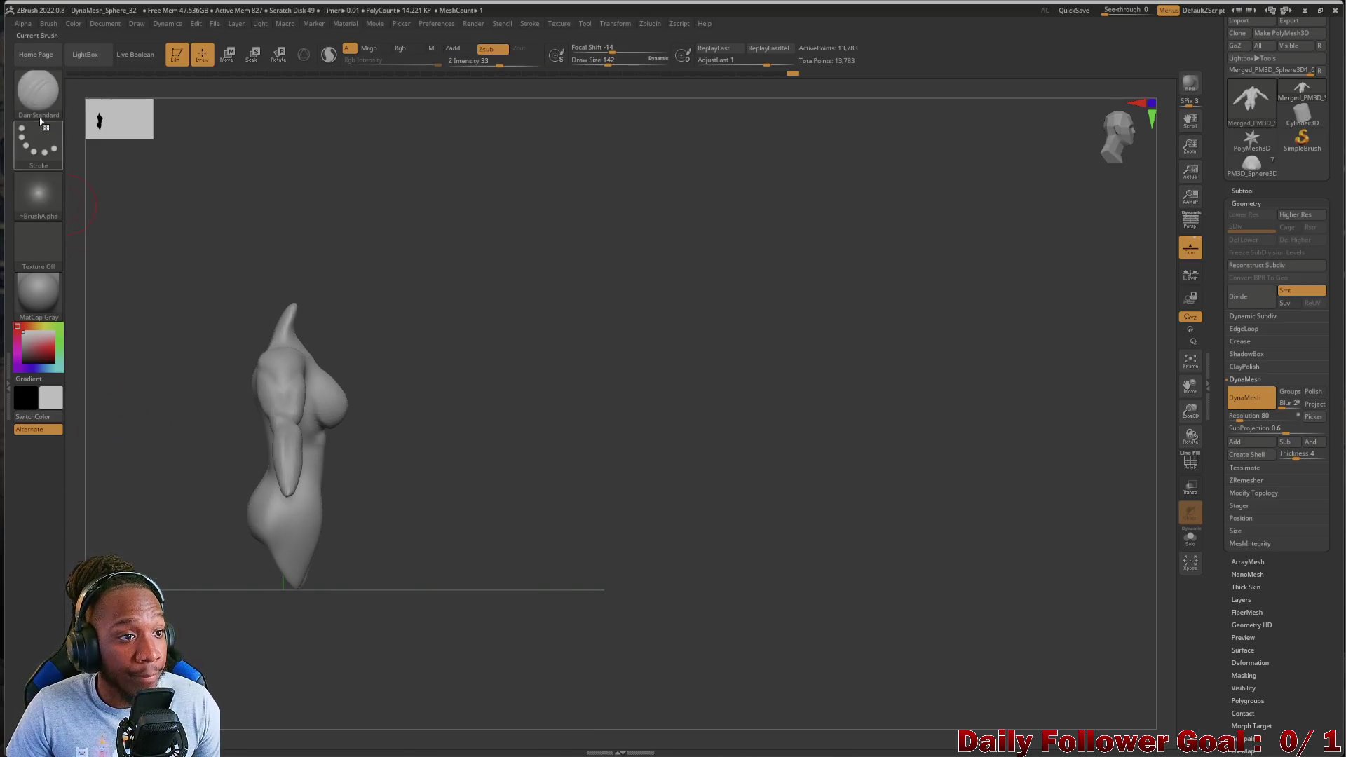
With a topology-aware move brush, push the upper chest up-left and pull the lower tip down-right
left_click(42, 95)
left_click(354, 105)
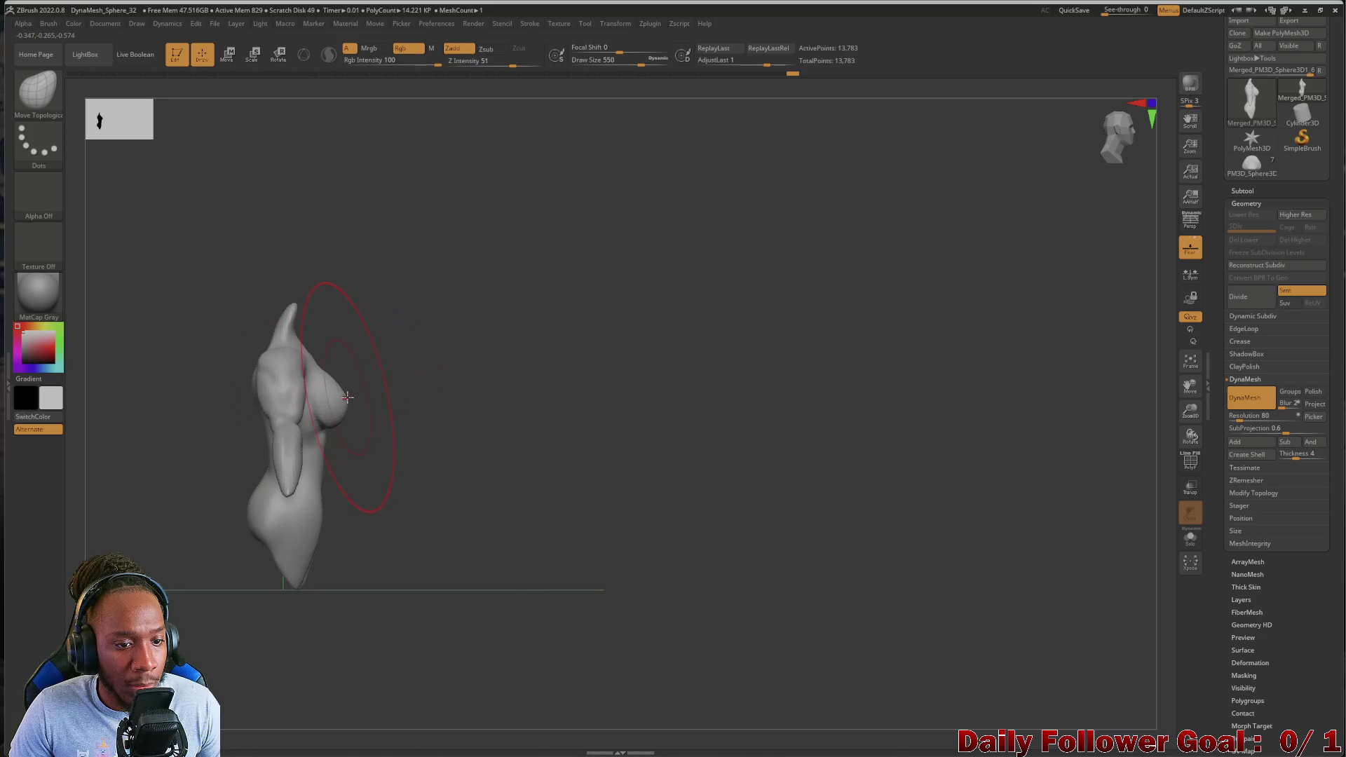
mouse_move(321, 367)
left_mouse_down()
mouse_move(291, 348)
mouse_move(271, 373)
left_mouse_up()
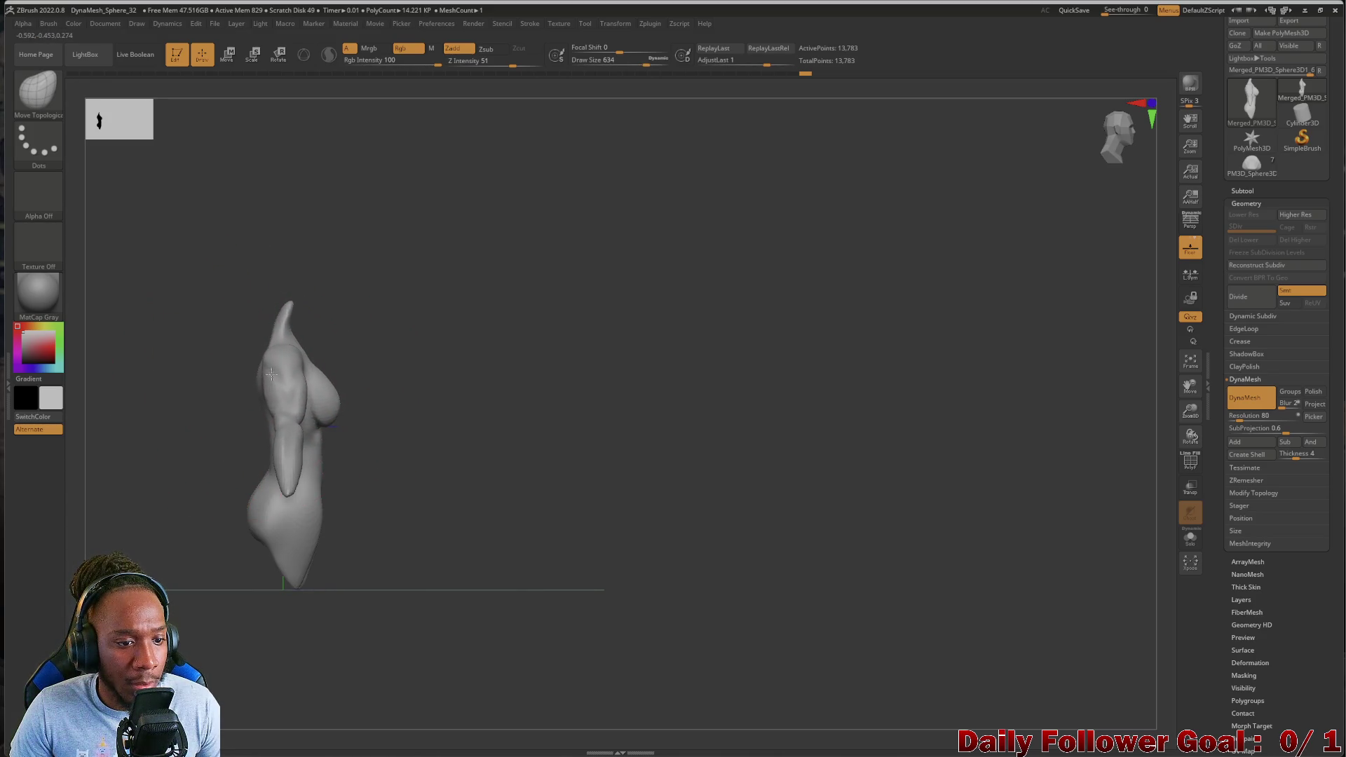
left_click_drag(242, 474, 230, 524)
mouse_move(320, 568)
left_mouse_down()
mouse_move(98, 503)
mouse_move(119, 503)
left_mouse_up()
mouse_move(307, 497)
right_mouse_down()
mouse_move(85, 541)
mouse_move(143, 574)
right_mouse_up()
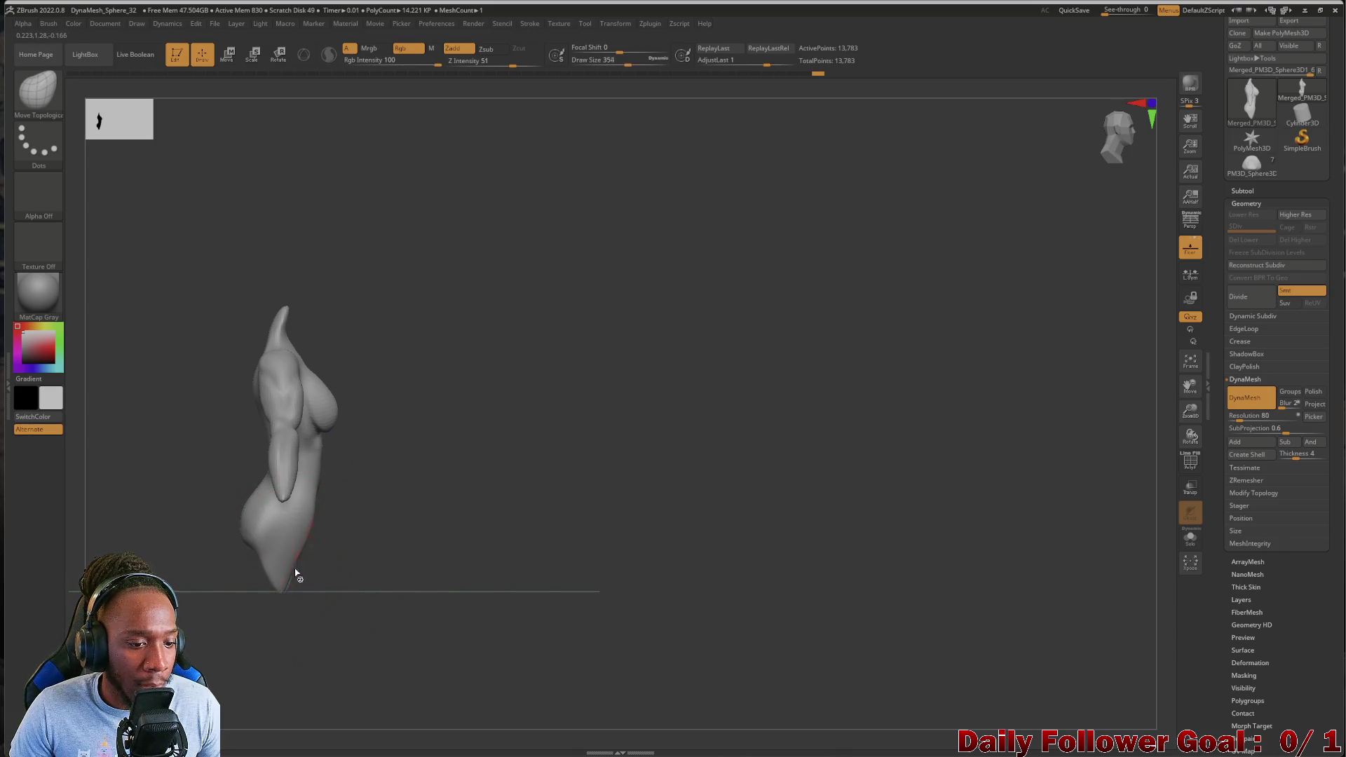
left_click_drag(300, 569, 314, 578)
mouse_move(141, 512)
left_mouse_down()
mouse_move(99, 516)
mouse_move(120, 465)
mouse_move(70, 543)
left_mouse_up()
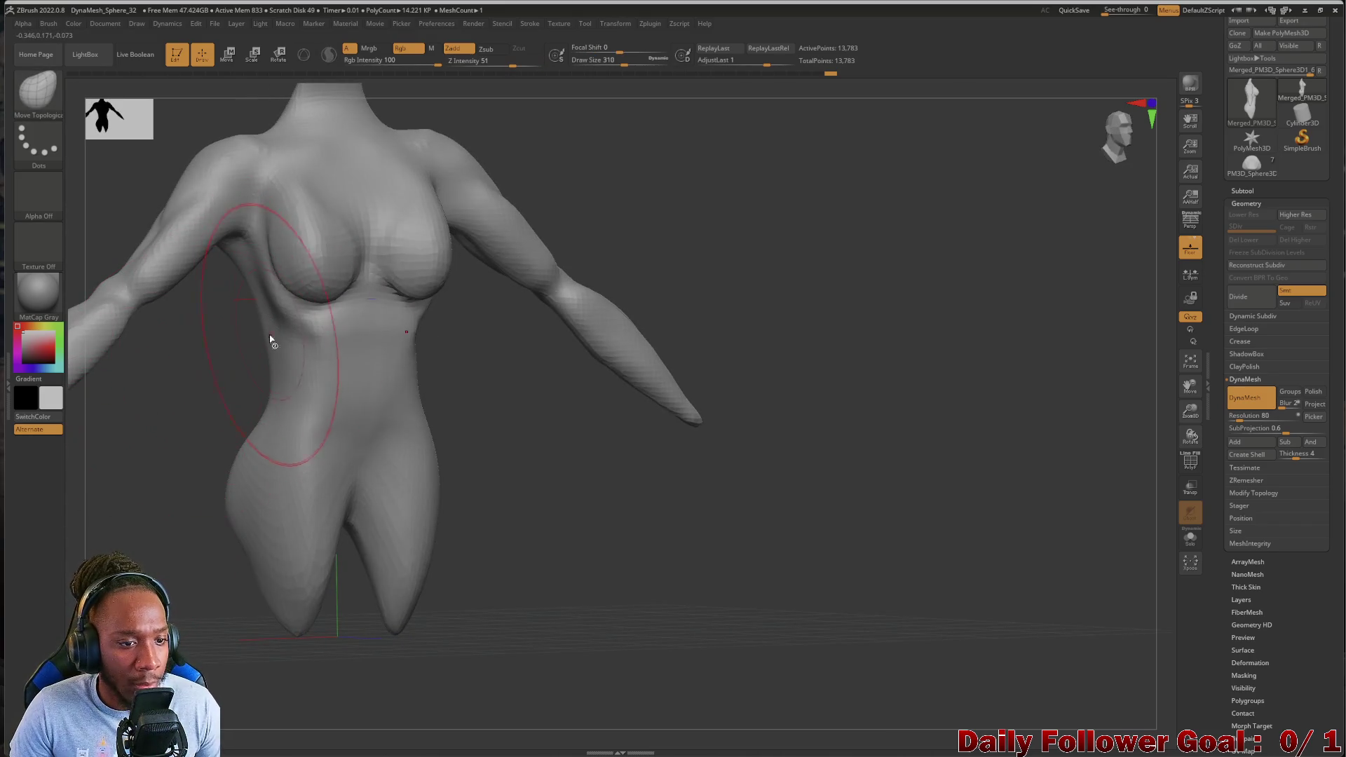
mouse_move(203, 379)
left_mouse_down()
mouse_move(150, 420)
mouse_move(178, 417)
mouse_move(165, 397)
mouse_move(171, 426)
mouse_move(219, 441)
mouse_move(247, 528)
mouse_move(228, 518)
left_mouse_up()
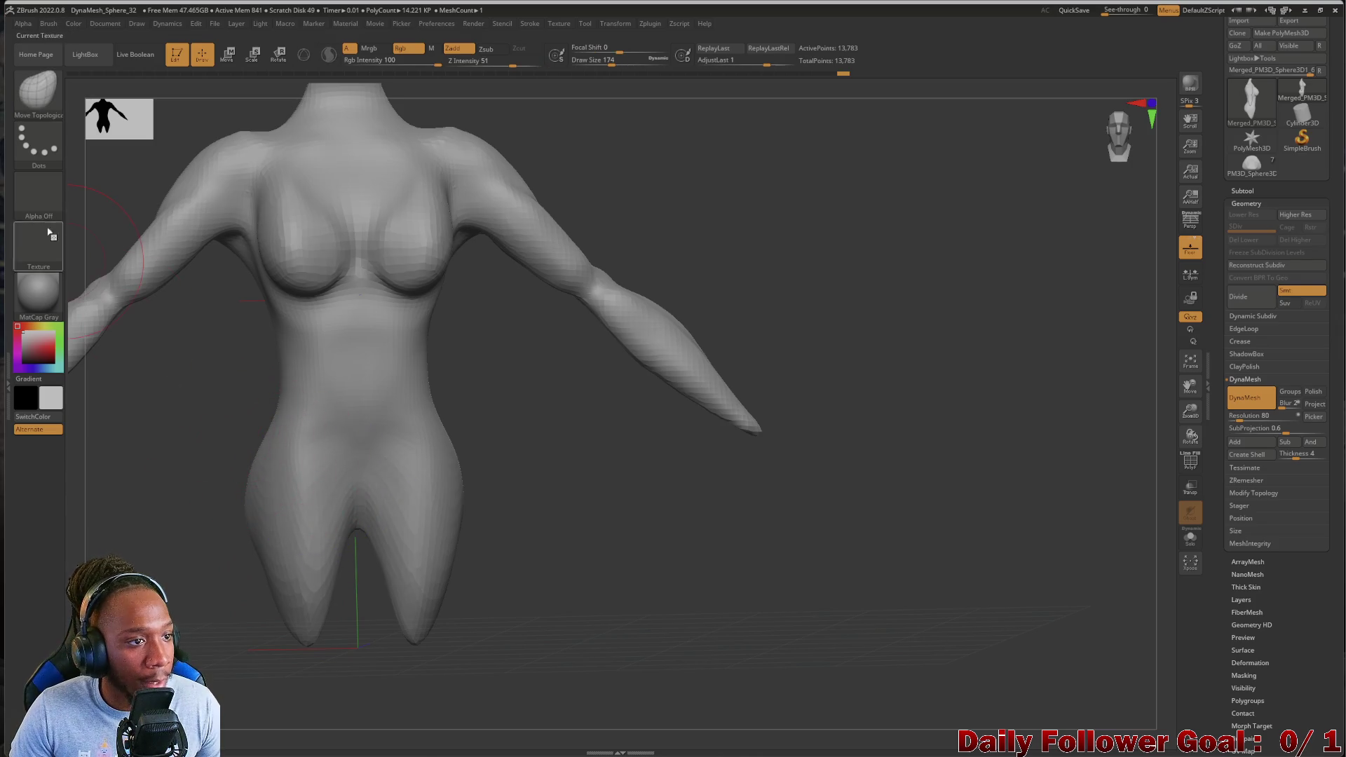
Choose another sculpting brush, enlarge it to about 406, and lift both upper arms symmetrically
left_click(38, 98)
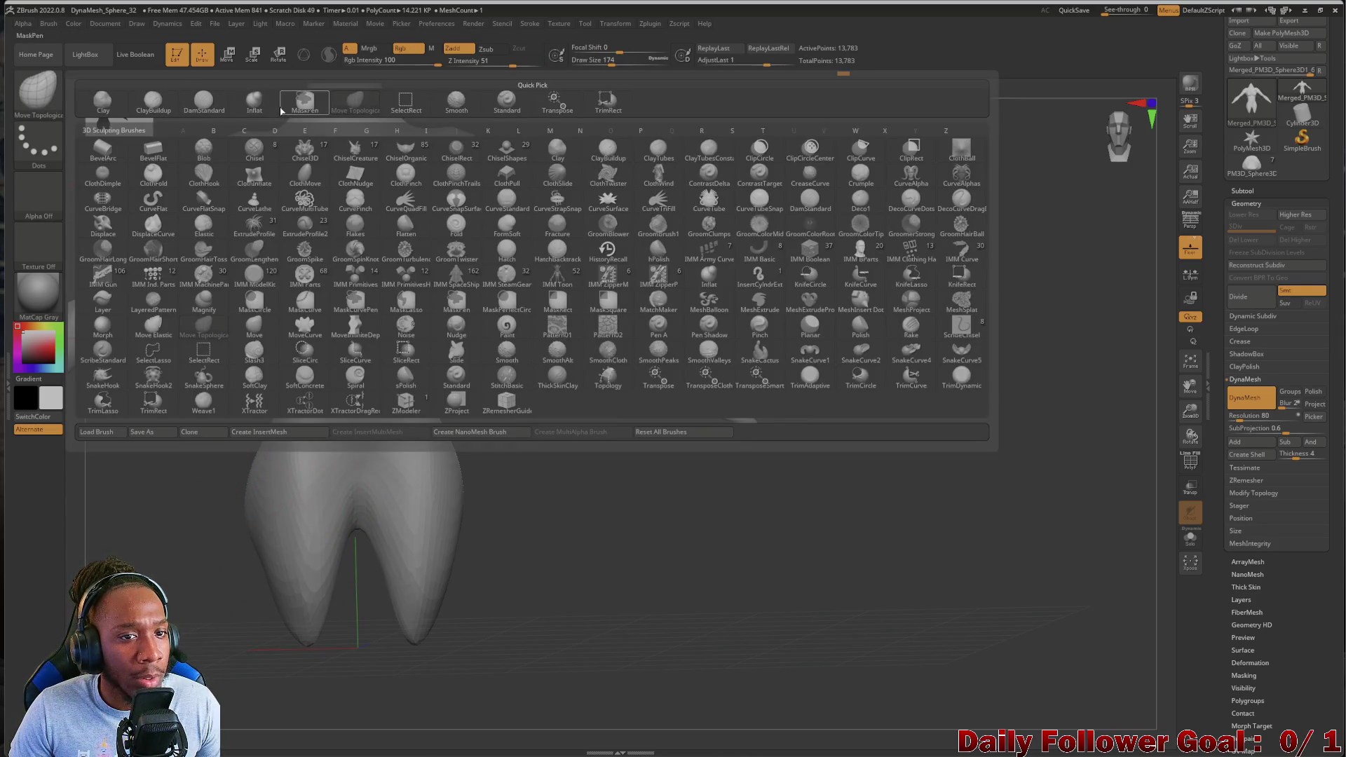
left_click(304, 102)
mouse_move(235, 486)
left_mouse_down()
mouse_move(115, 540)
mouse_move(401, 387)
left_mouse_up()
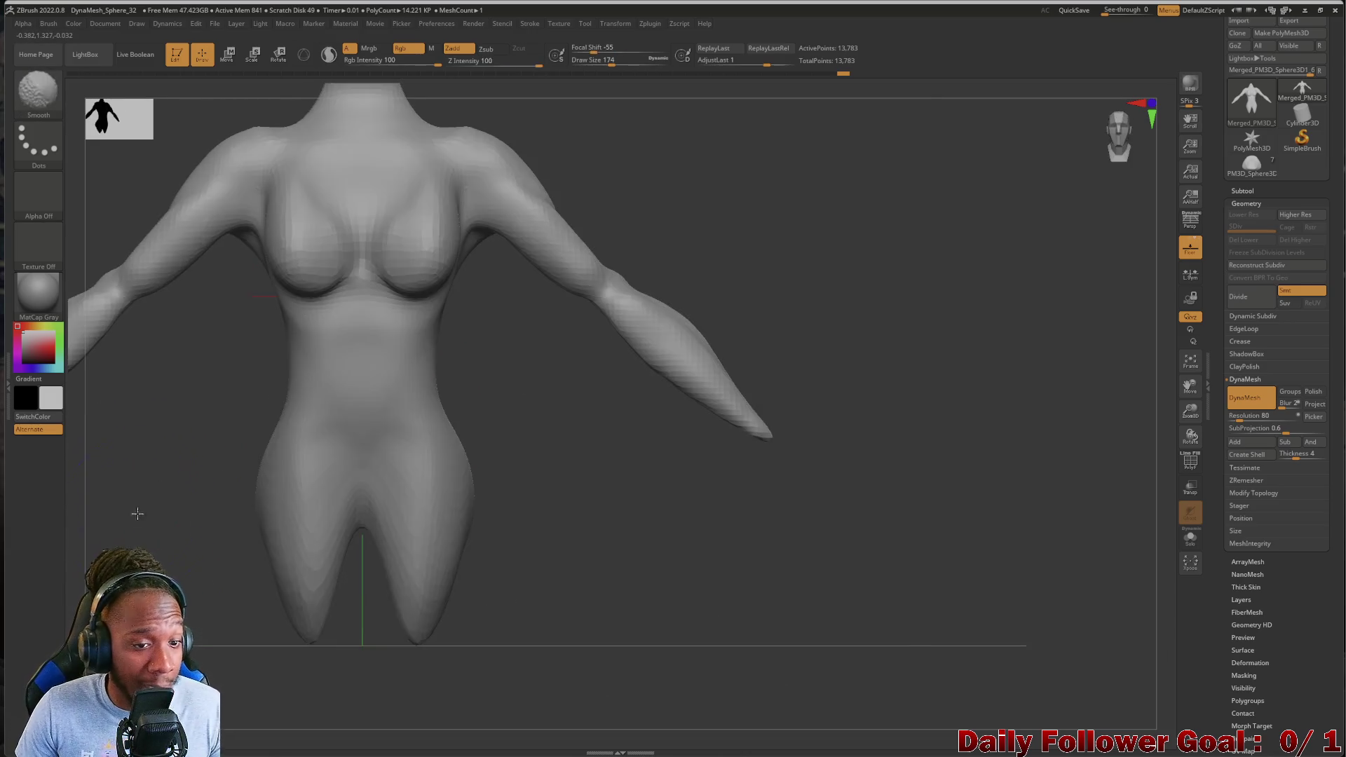
mouse_move(153, 561)
left_mouse_down()
mouse_move(149, 495)
mouse_move(138, 532)
mouse_move(161, 491)
left_mouse_up()
key("bracketright")
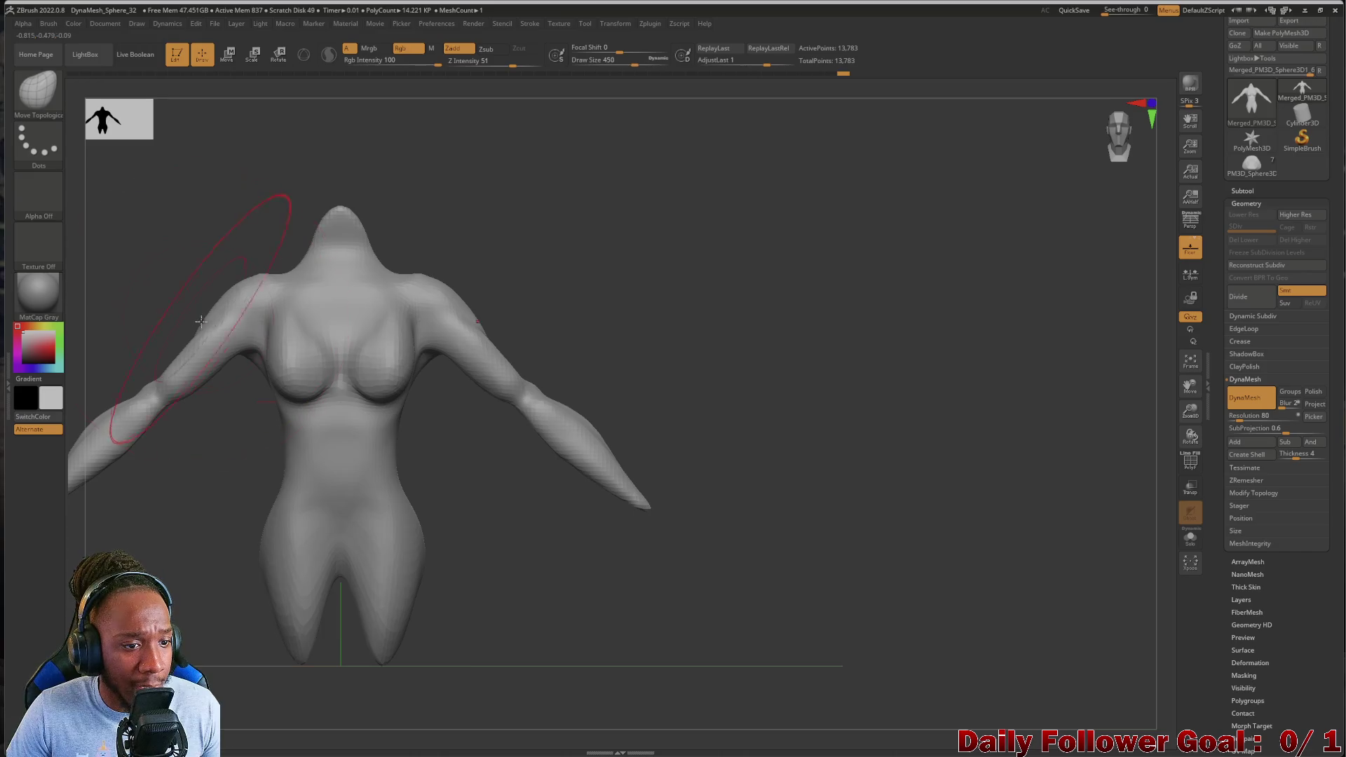
left_click_drag(203, 321, 214, 325)
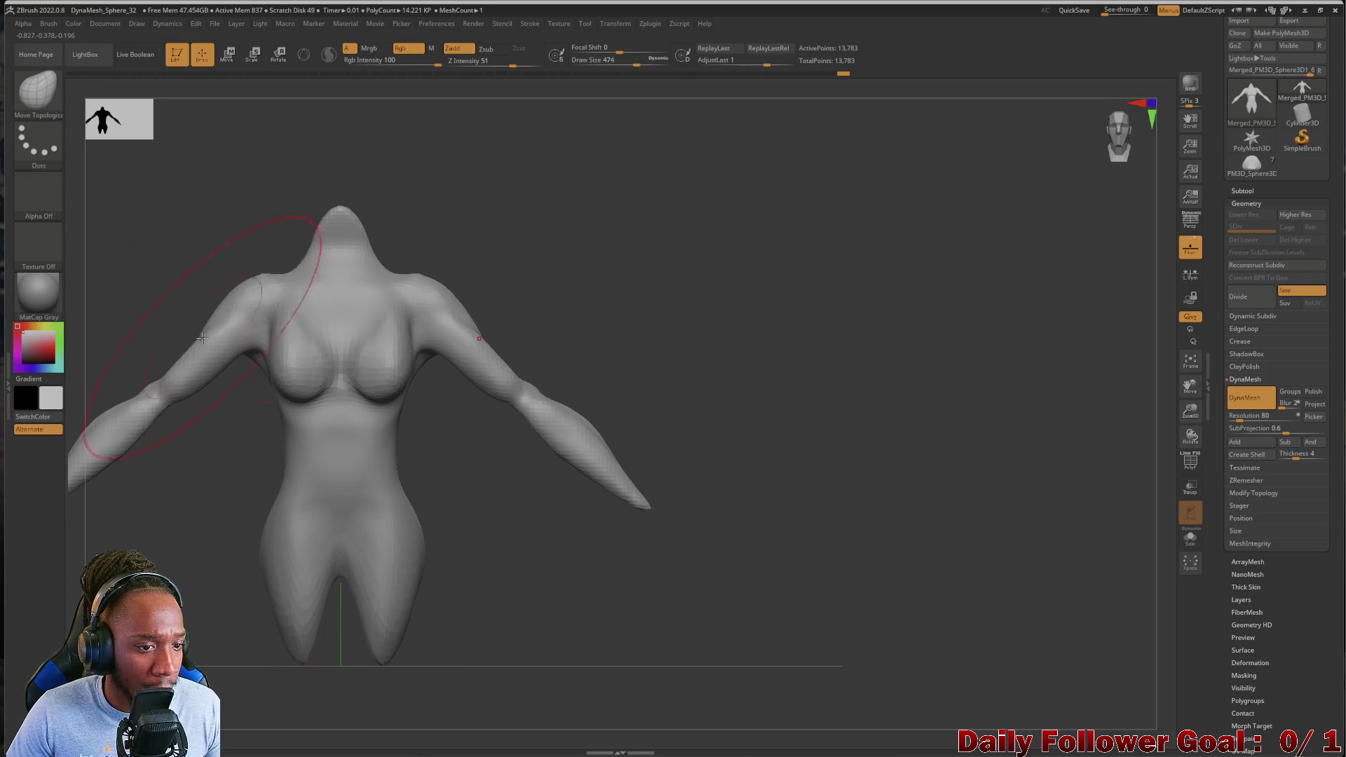
Resize the brush from about 814 down to a draw size of about 80
key("space")
mouse_move(239, 271)
left_mouse_down()
mouse_move(250, 320)
mouse_move(210, 330)
mouse_move(236, 328)
left_mouse_up()
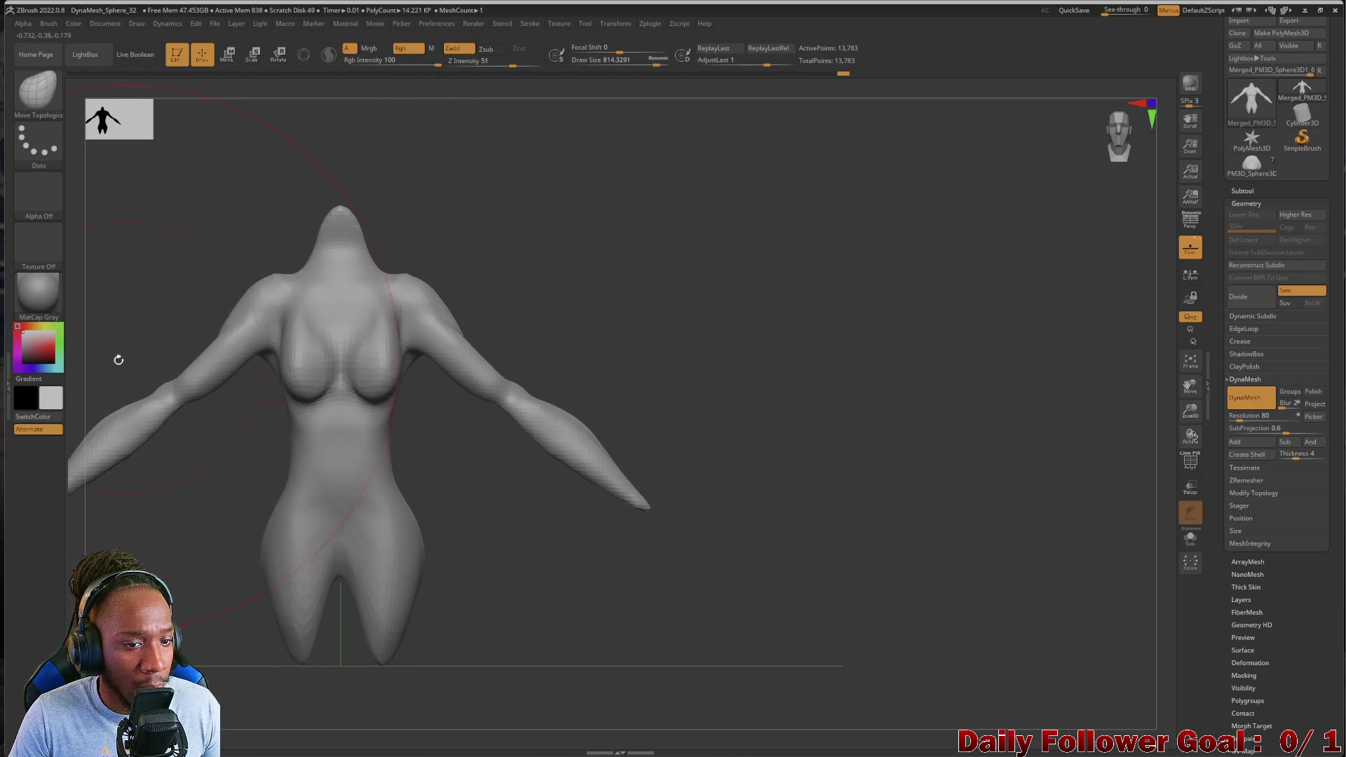
left_click_drag(119, 357, 176, 294)
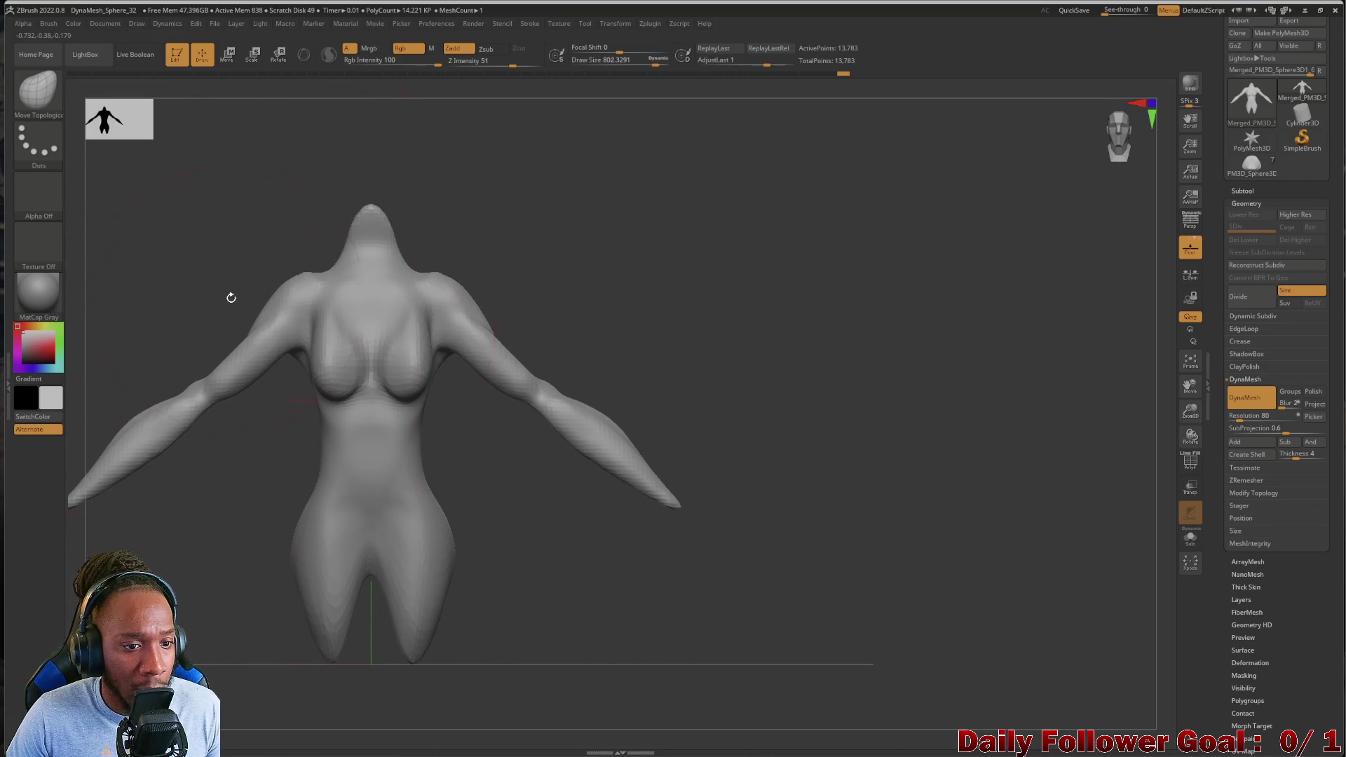
scroll(194, 266, "up", 5)
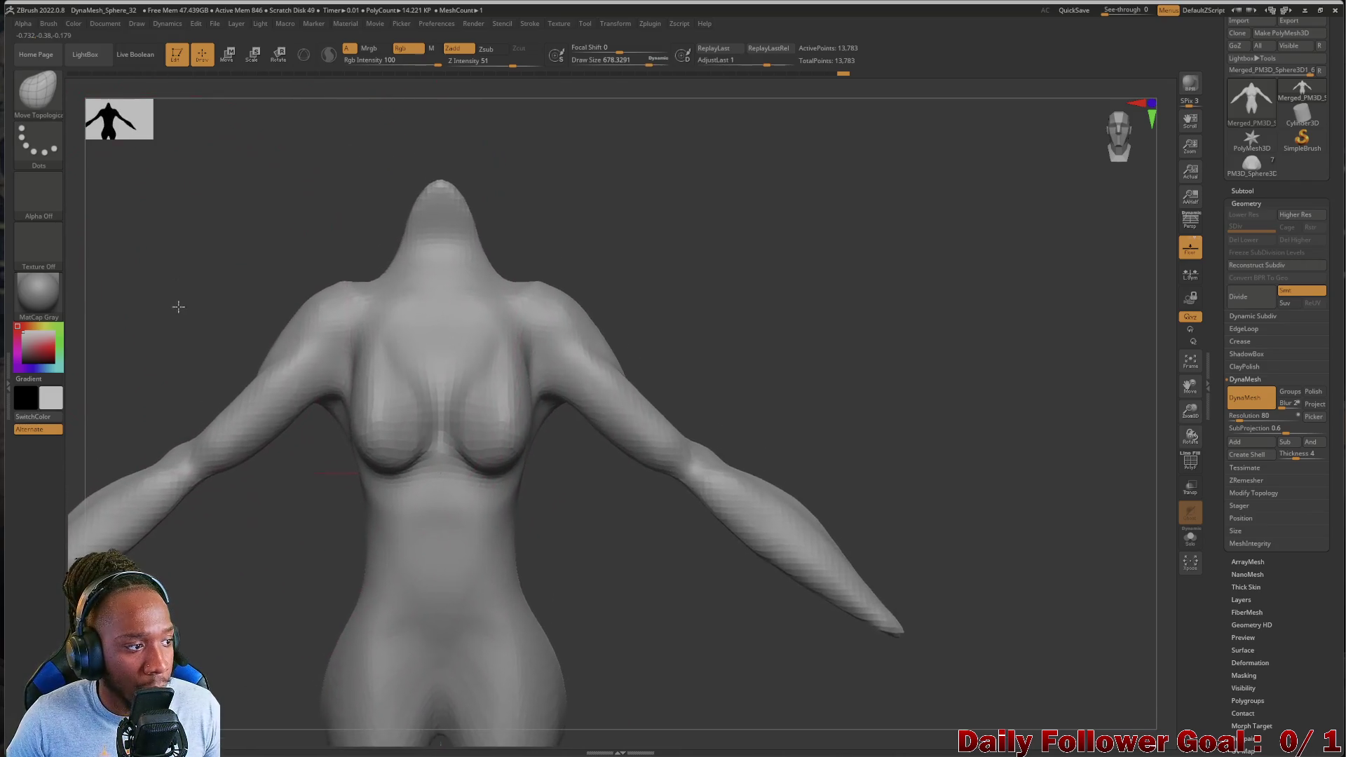
key("space")
mouse_move(273, 293)
left_mouse_down()
mouse_move(225, 293)
mouse_move(201, 268)
left_mouse_up()
key("space")
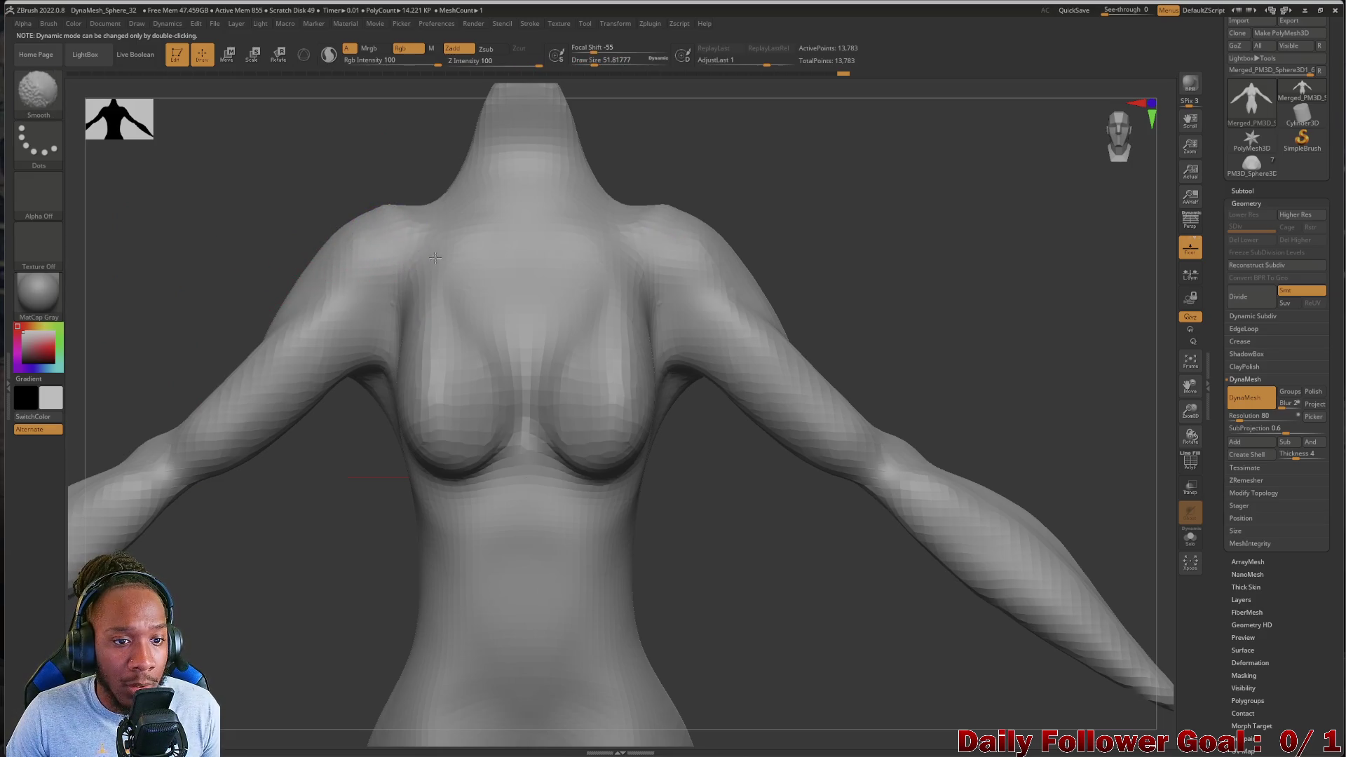
key("bracketright")
Shift-smooth the lumpy shoulder and upper arm surface from a three-quarter view
key("shift")
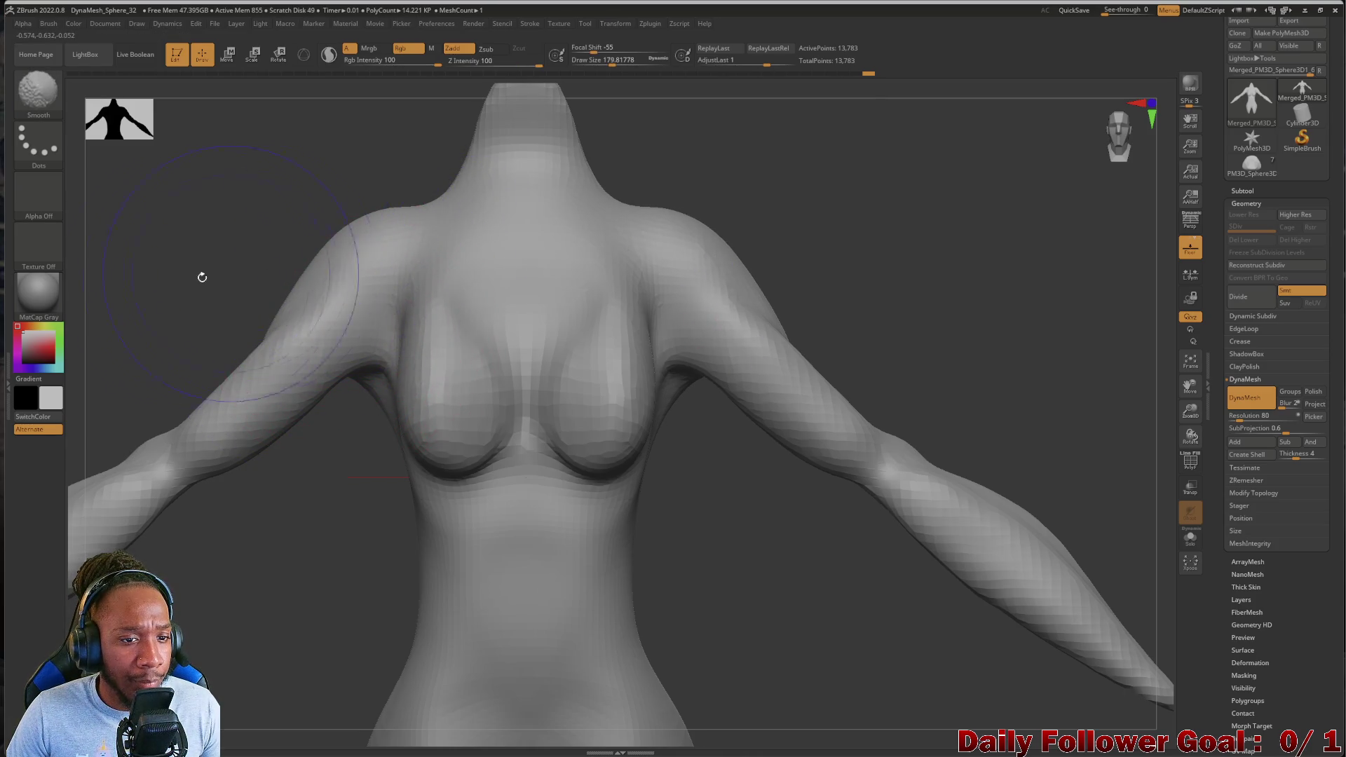
left_click_drag(220, 273, 270, 225, "shift")
left_click_drag(150, 270, 301, 301)
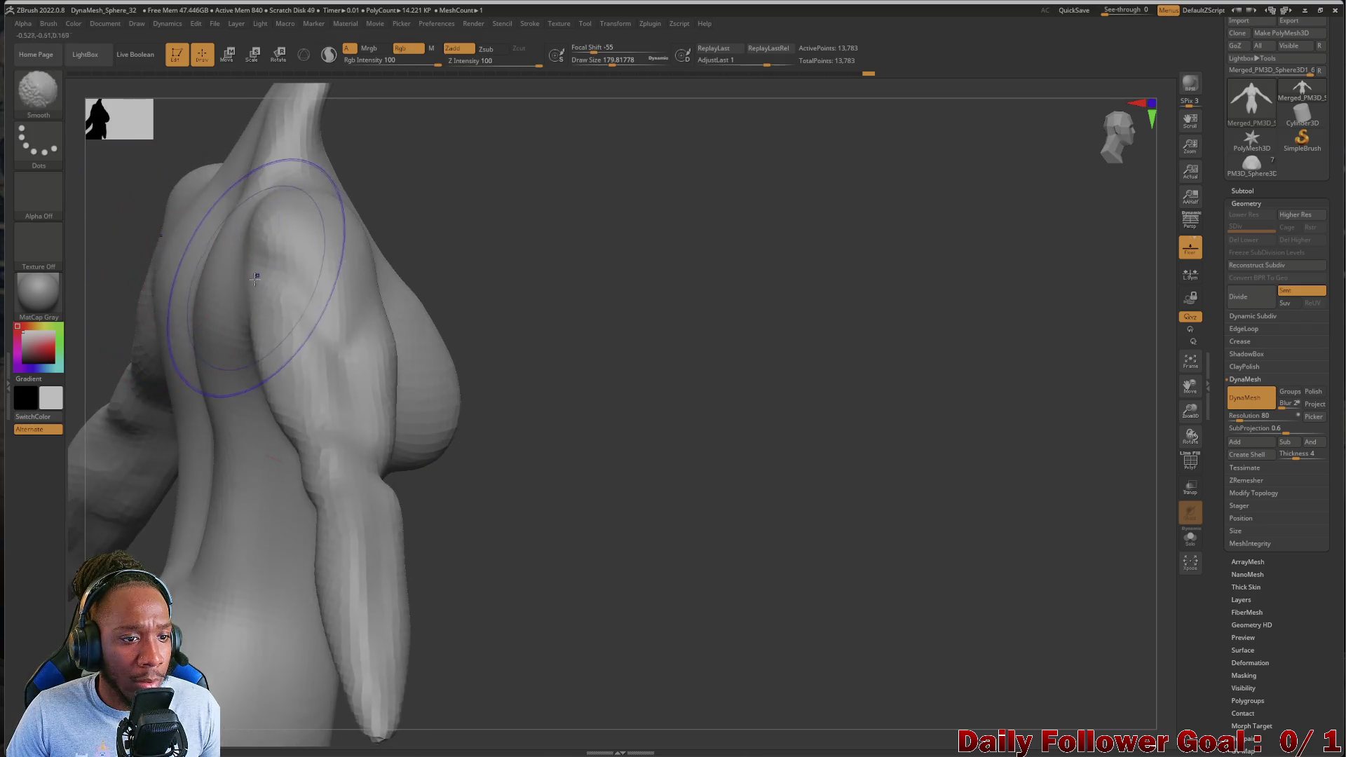
mouse_move(272, 372)
left_mouse_down("shift")
mouse_move(345, 376)
mouse_move(345, 364)
left_mouse_up("shift")
mouse_move(521, 410)
left_mouse_down()
mouse_move(141, 473)
mouse_move(152, 525)
mouse_move(138, 465)
mouse_move(121, 468)
left_mouse_up()
mouse_move(168, 409)
left_mouse_down()
mouse_move(144, 429)
mouse_move(171, 438)
mouse_move(115, 453)
mouse_move(136, 484)
mouse_move(105, 474)
mouse_move(363, 252)
left_mouse_up()
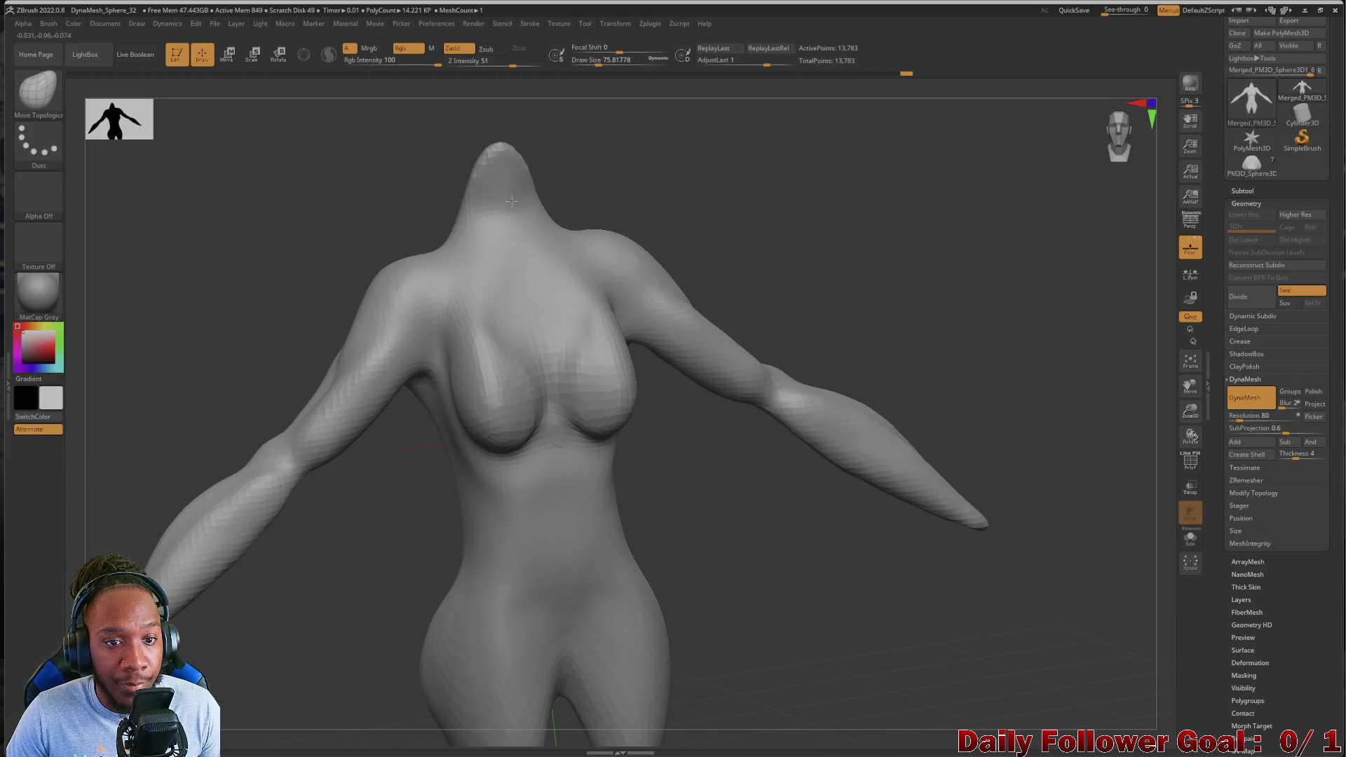
Enlarge the brush to about 156, smooth the pointed neck tip and round off its top
key("bracketright")
mouse_move(417, 217)
left_mouse_down()
mouse_move(391, 208)
mouse_move(420, 218)
left_mouse_up()
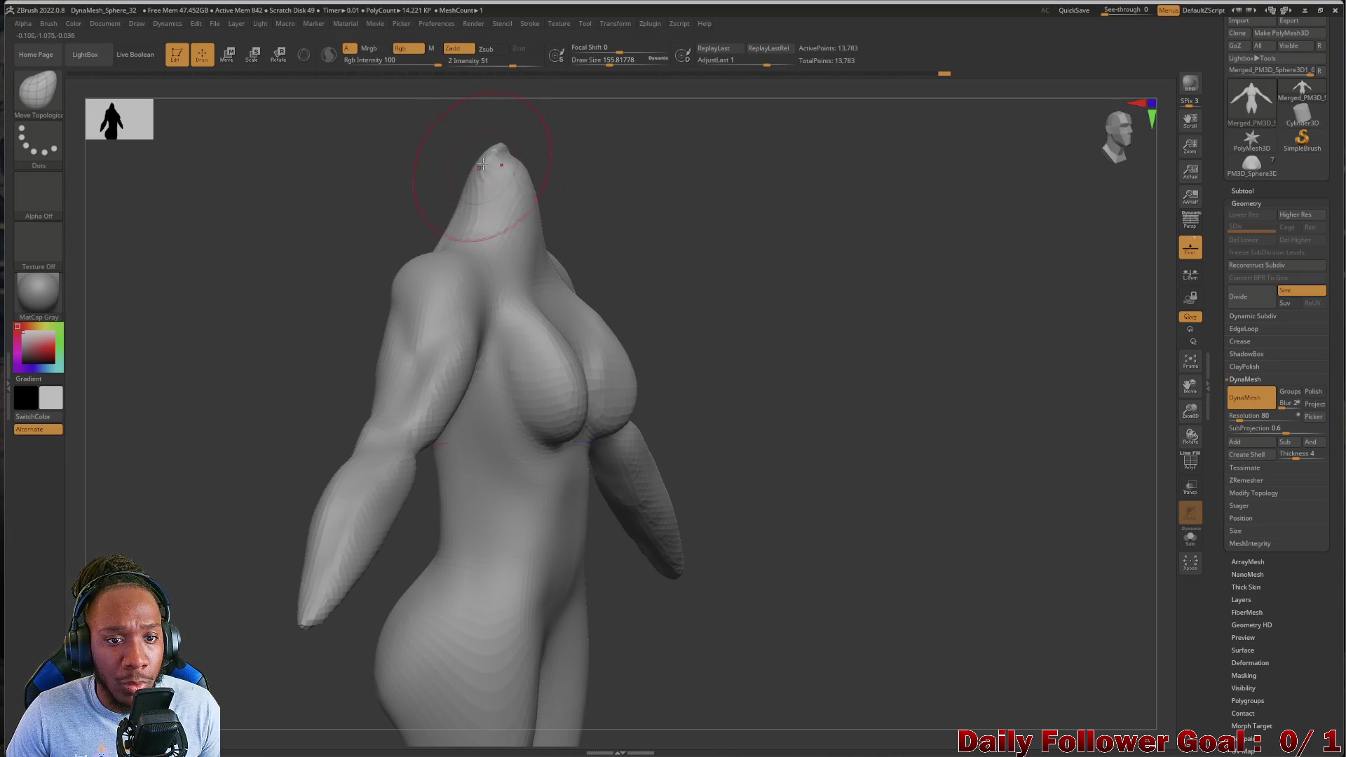
left_click_drag(471, 149, 496, 179, "shift")
left_click_drag(360, 138, 367, 177, "shift")
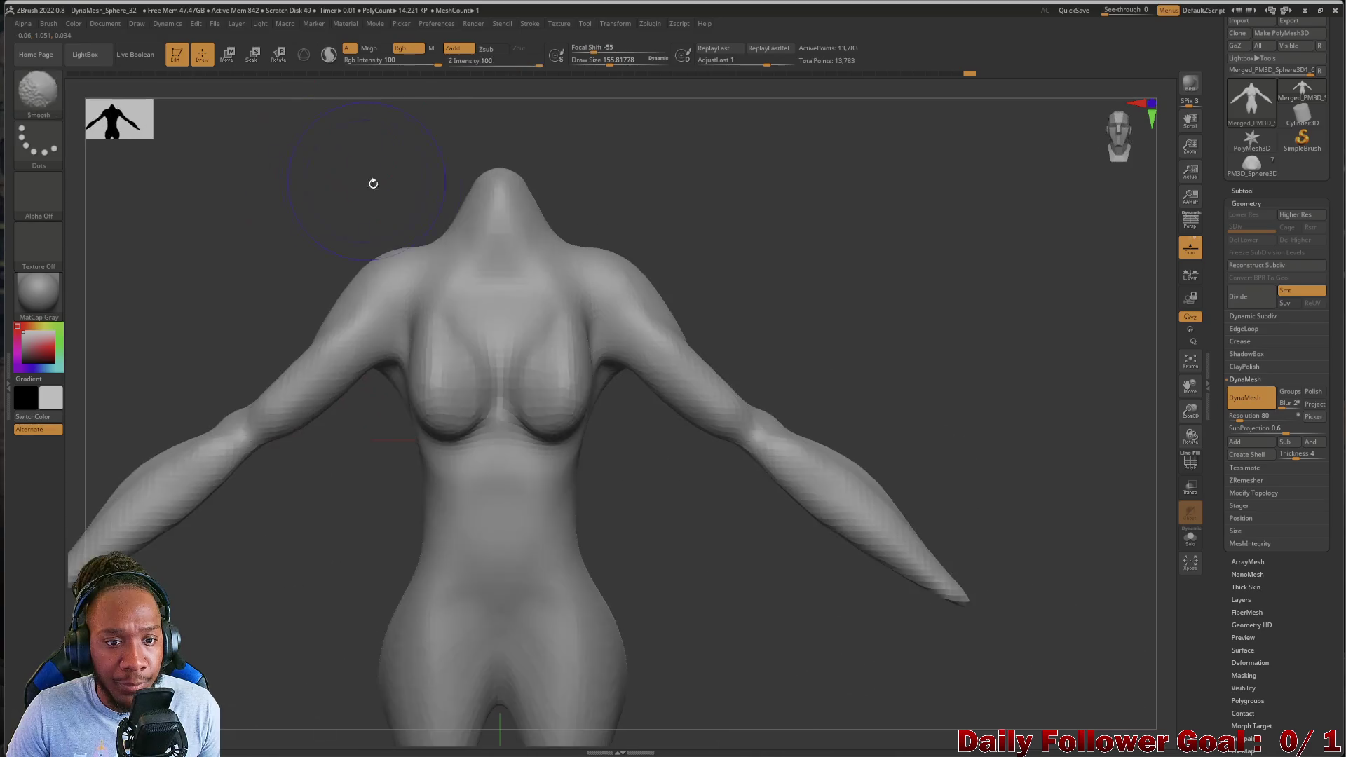
left_click_drag(502, 156, 500, 139)
mouse_move(421, 225)
left_mouse_down()
mouse_move(399, 219)
mouse_move(418, 213)
left_mouse_up()
mouse_move(448, 136)
left_mouse_down()
mouse_move(458, 161)
mouse_move(463, 143)
mouse_move(422, 203)
mouse_move(430, 216)
left_mouse_up()
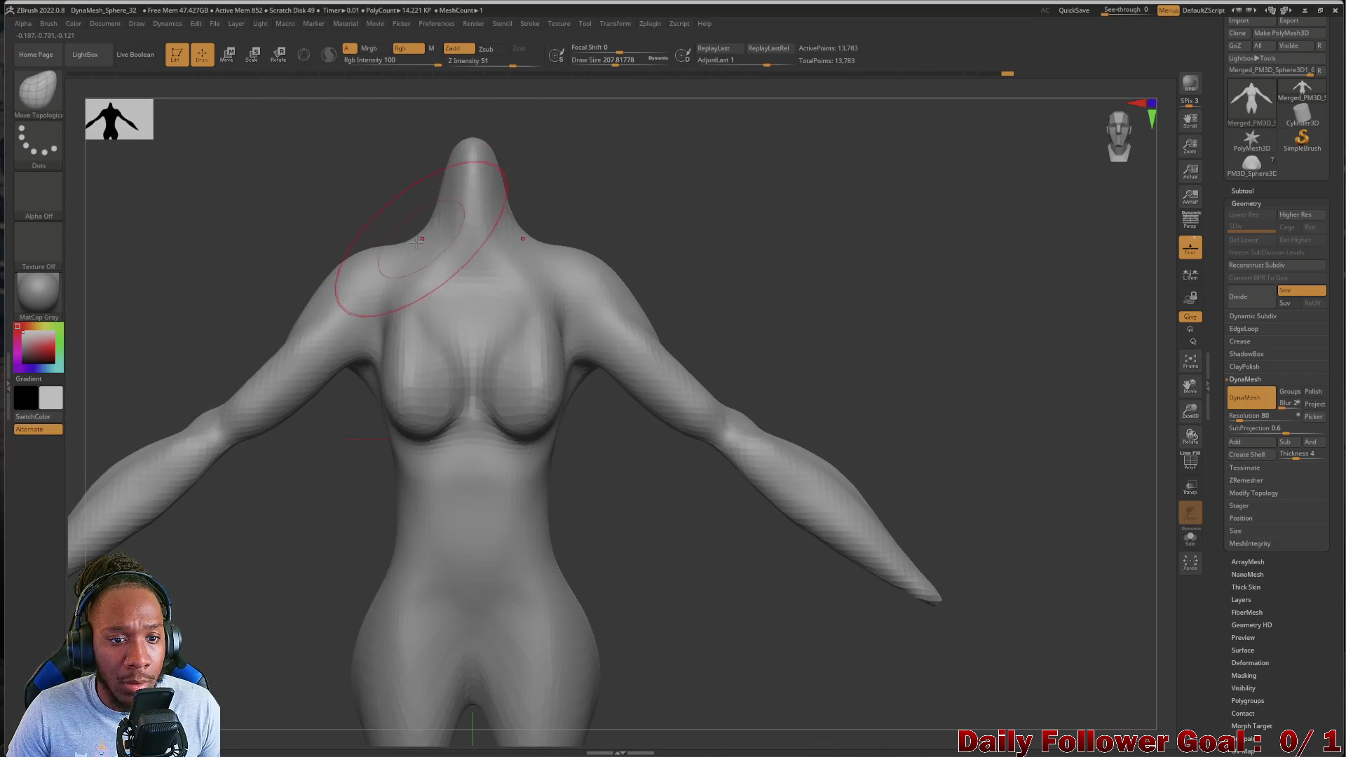
Reshape both neck–shoulder junctions and the shoulder contour with mirrored Move Topological strokes
mouse_move(204, 348)
left_mouse_down()
mouse_move(165, 309)
mouse_move(252, 291)
mouse_move(239, 300)
left_mouse_up()
key("f")
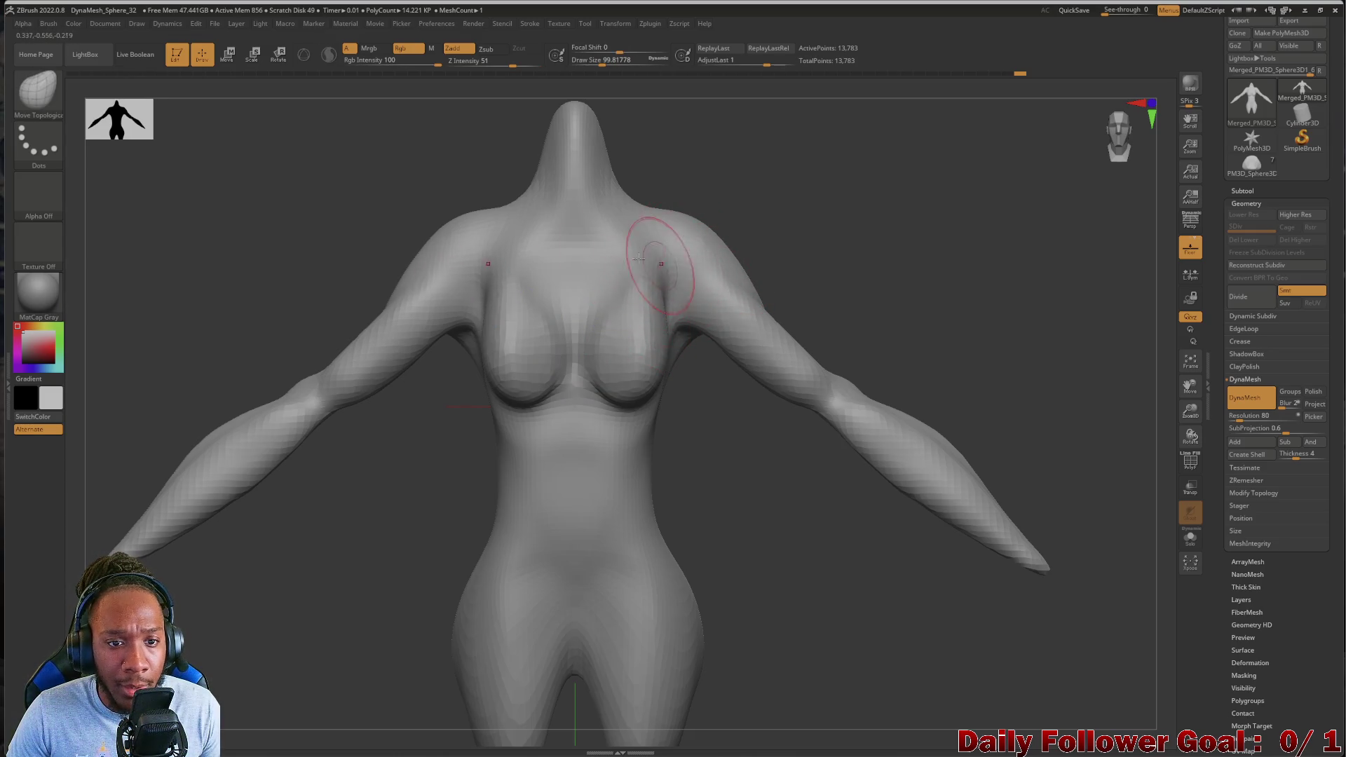
mouse_move(499, 208)
left_mouse_down()
mouse_move(503, 224)
mouse_move(414, 220)
mouse_move(452, 237)
left_mouse_up()
mouse_move(397, 284)
left_mouse_down()
mouse_move(533, 189)
mouse_move(517, 213)
mouse_move(554, 126)
left_mouse_up()
Cut the top of the neck off flat with TrimRect
mouse_move(302, 232)
left_mouse_down("alt")
mouse_move(315, 210)
mouse_move(373, 220)
left_mouse_up("alt")
mouse_move(311, 139)
left_mouse_down("ctrl+shift")
mouse_move(596, 203)
mouse_move(707, 272)
left_mouse_up("ctrl+shift")
mouse_move(216, 351)
left_mouse_down()
mouse_move(196, 404)
mouse_move(261, 639)
left_mouse_up()
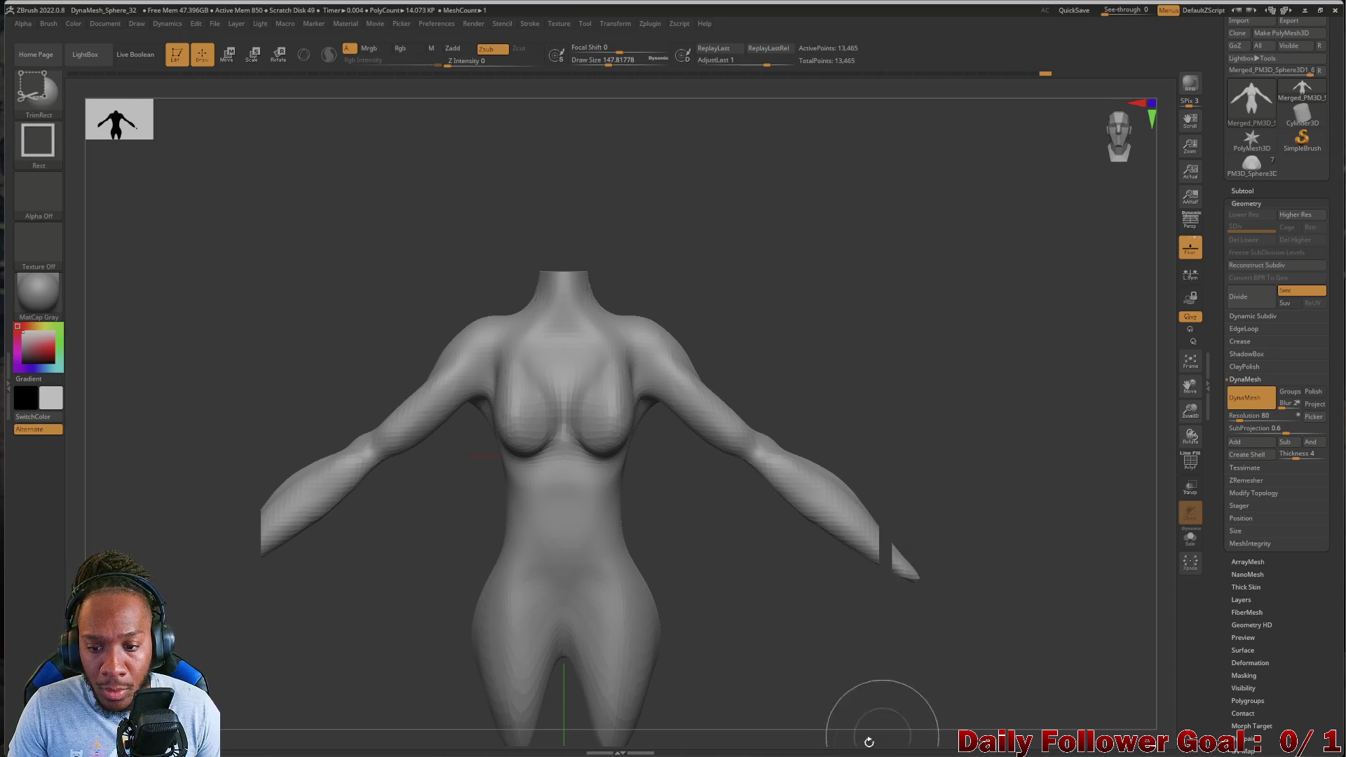
Trim off the right and left forearm tips with TrimRect
left_click_drag(913, 457, 877, 650, "ctrl+shift")
mouse_move(913, 494)
left_mouse_down("ctrl+shift")
mouse_move(913, 661)
mouse_move(918, 589)
left_mouse_up("ctrl+shift")
mouse_move(937, 705)
left_mouse_down("ctrl+shift")
mouse_move(930, 541)
mouse_move(858, 449)
left_mouse_up("ctrl+shift")
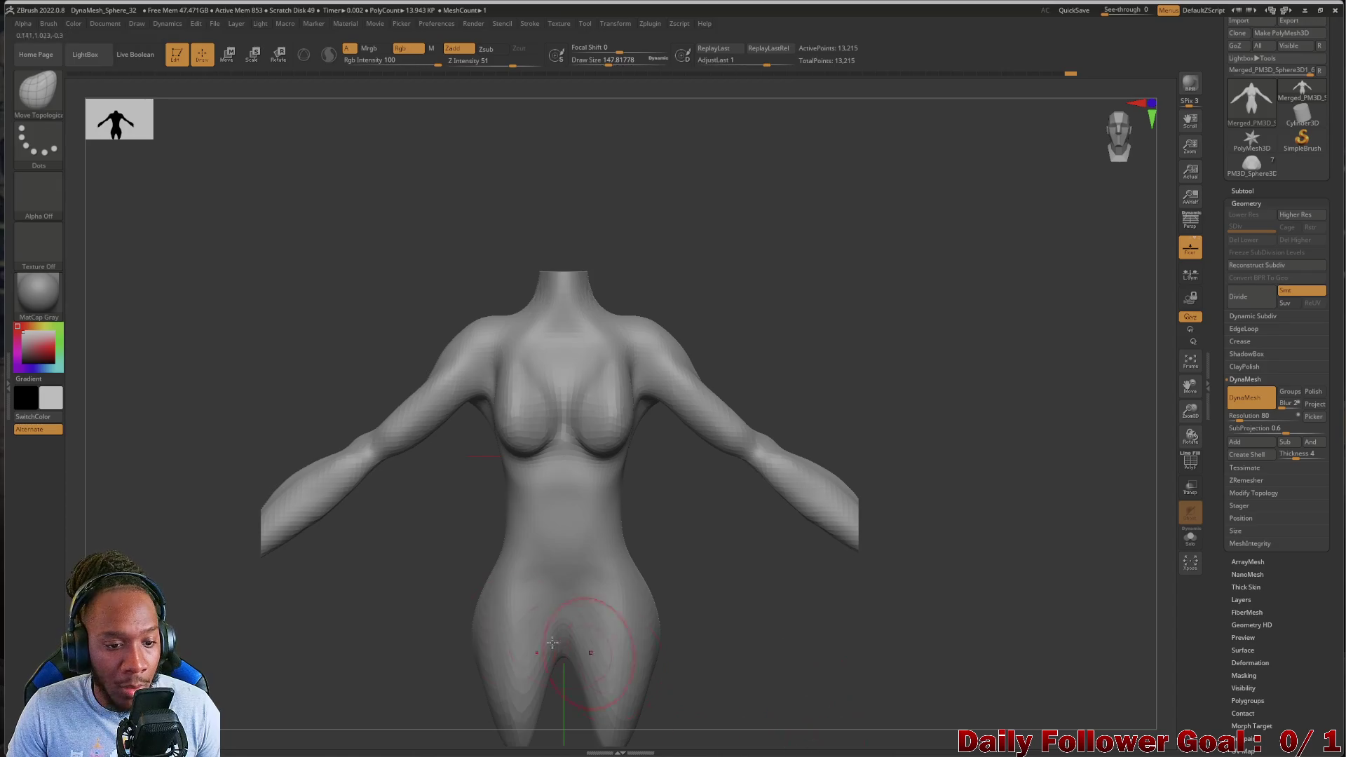
left_click_drag(135, 367, 297, 700, "ctrl+shift")
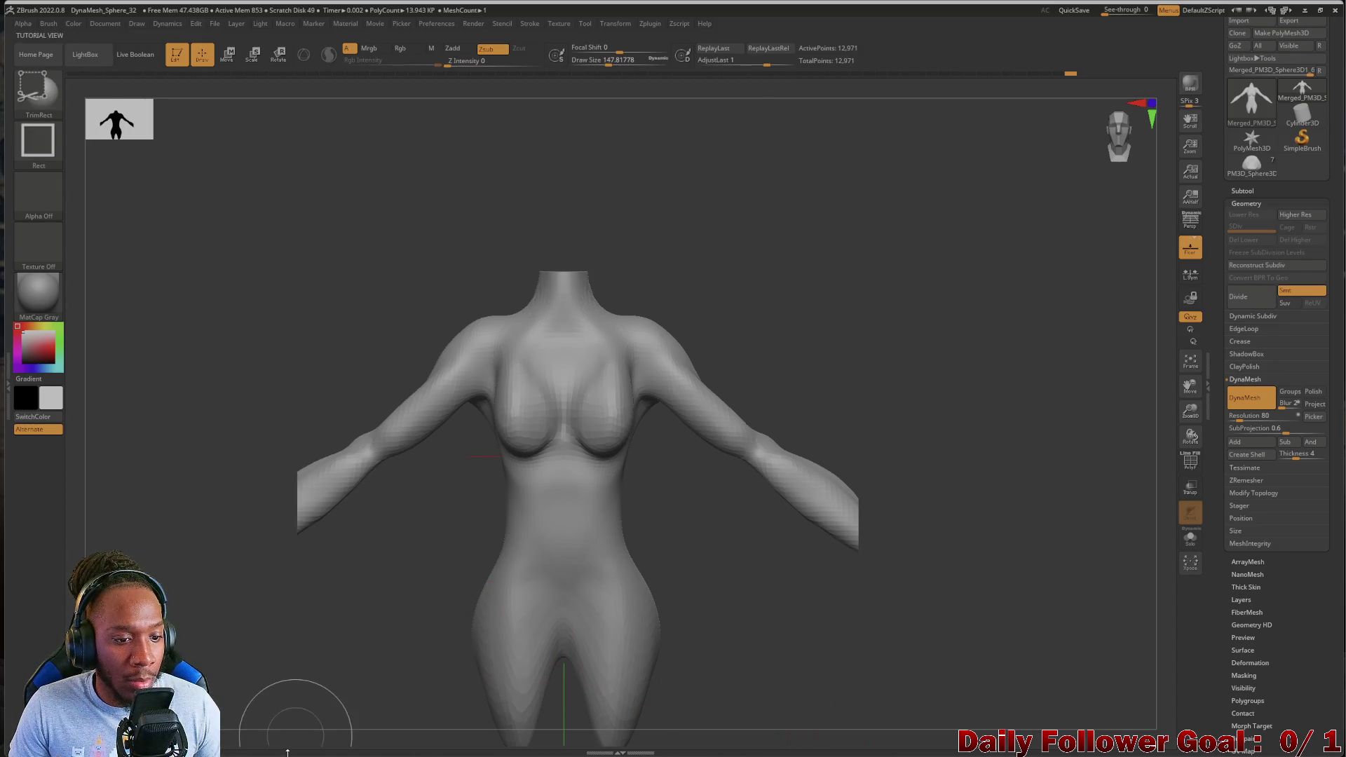
right_click_drag(274, 661, 294, 459, "ctrl")
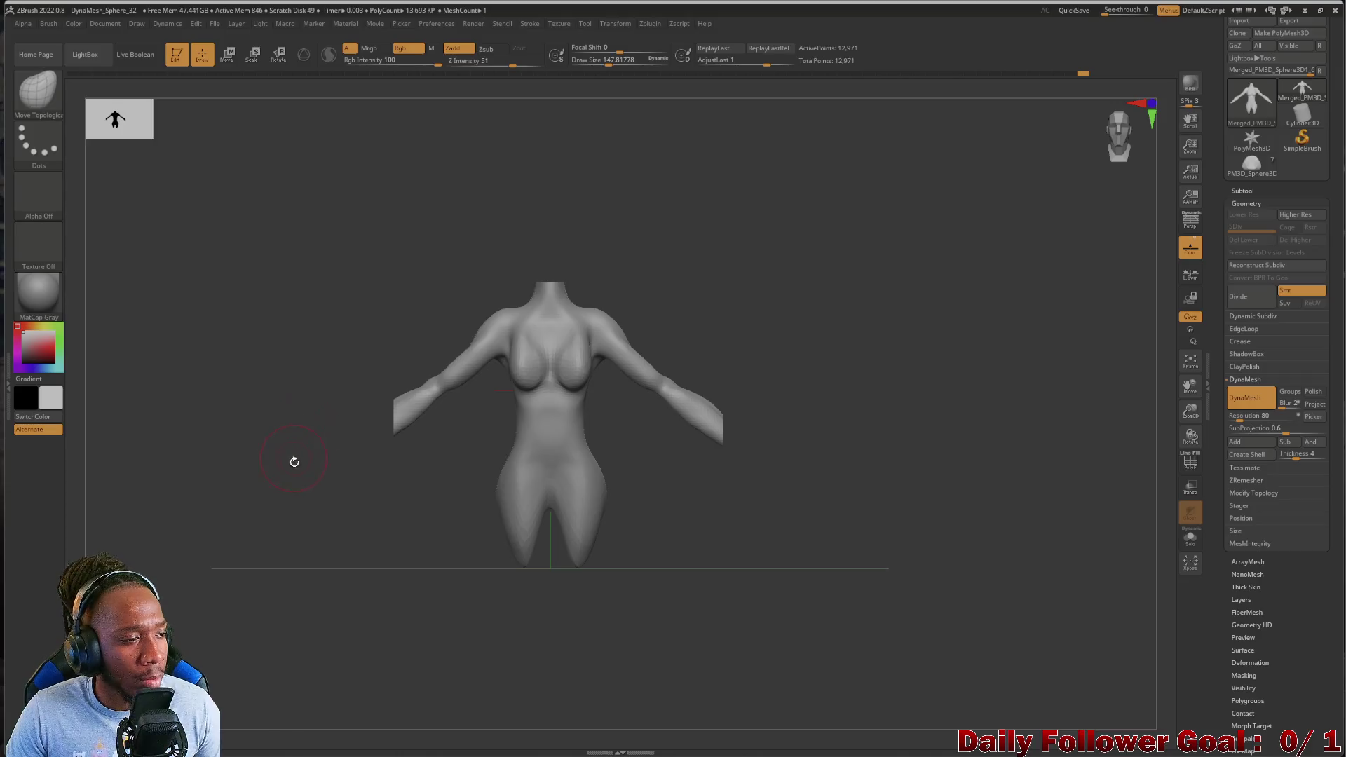
Cut away the bottom of the lower body and cut both arms off flat
left_click_drag(691, 635, 652, 551, "ctrl+shift")
left_click_drag(354, 494, 354, 494, "ctrl+shift")
mouse_move(259, 565)
left_mouse_down()
mouse_move(330, 559)
mouse_move(288, 553)
mouse_move(241, 592)
mouse_move(261, 526)
mouse_move(232, 561)
mouse_move(286, 528)
mouse_move(262, 695)
left_mouse_up()
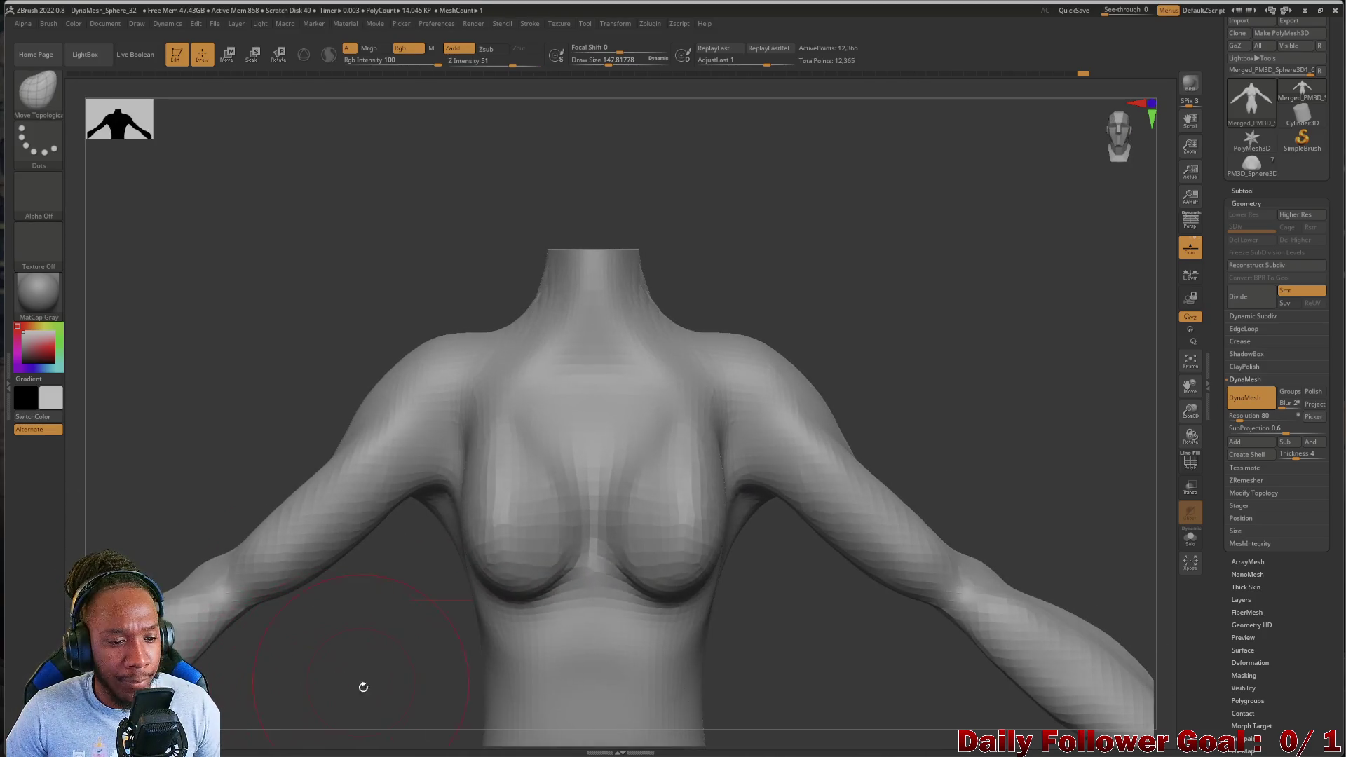
left_click_drag(360, 688, 353, 548, "alt")
left_click_drag(252, 345, 438, 564, "ctrl+shift")
mouse_move(819, 581)
left_mouse_down("ctrl+shift")
mouse_move(785, 475)
mouse_move(677, 342)
left_mouse_up("ctrl+shift")
mouse_move(270, 513)
left_mouse_down("shift")
mouse_move(298, 523)
mouse_move(265, 516)
mouse_move(228, 562)
mouse_move(273, 544)
mouse_move(264, 526)
mouse_move(219, 544)
mouse_move(260, 519)
mouse_move(229, 616)
left_mouse_up("shift")
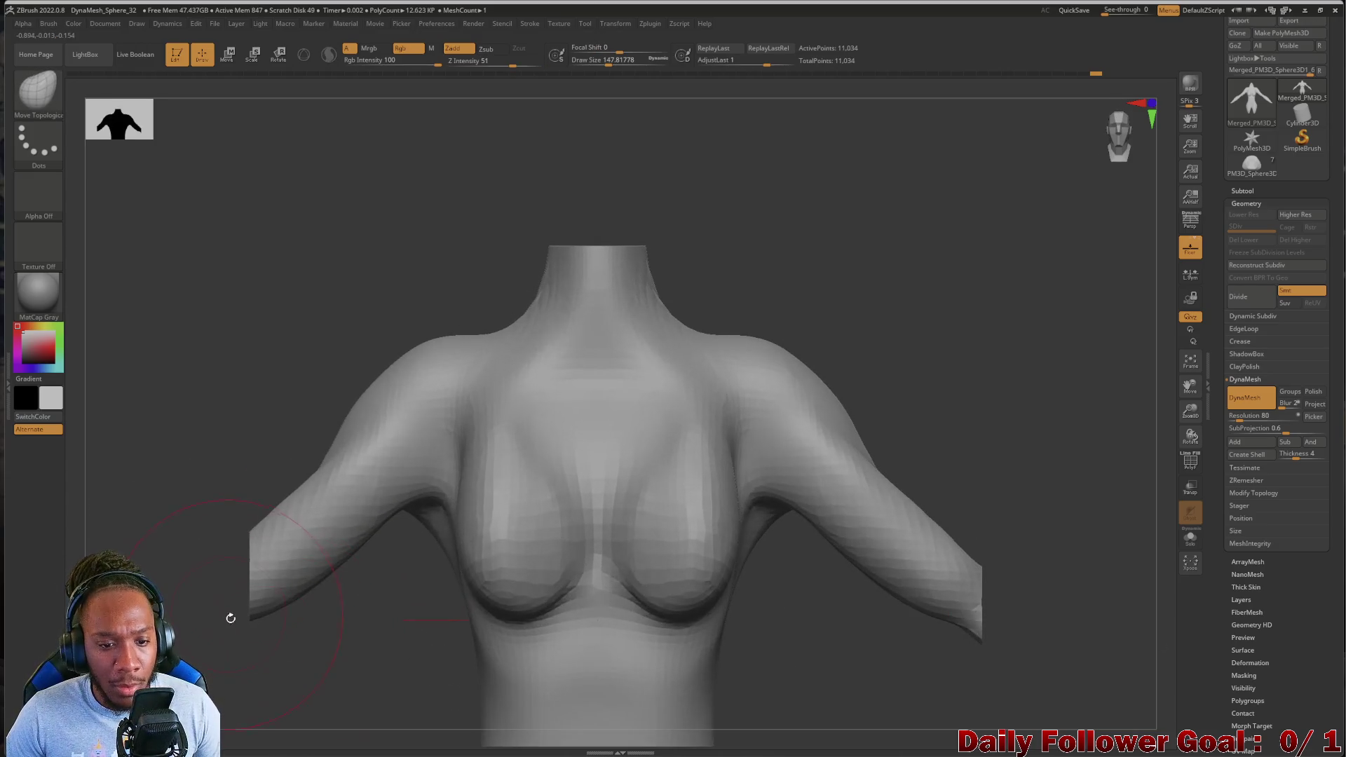
Shrink the brush to about 104 and smooth the chest near the left armpit
key("bracketleft")
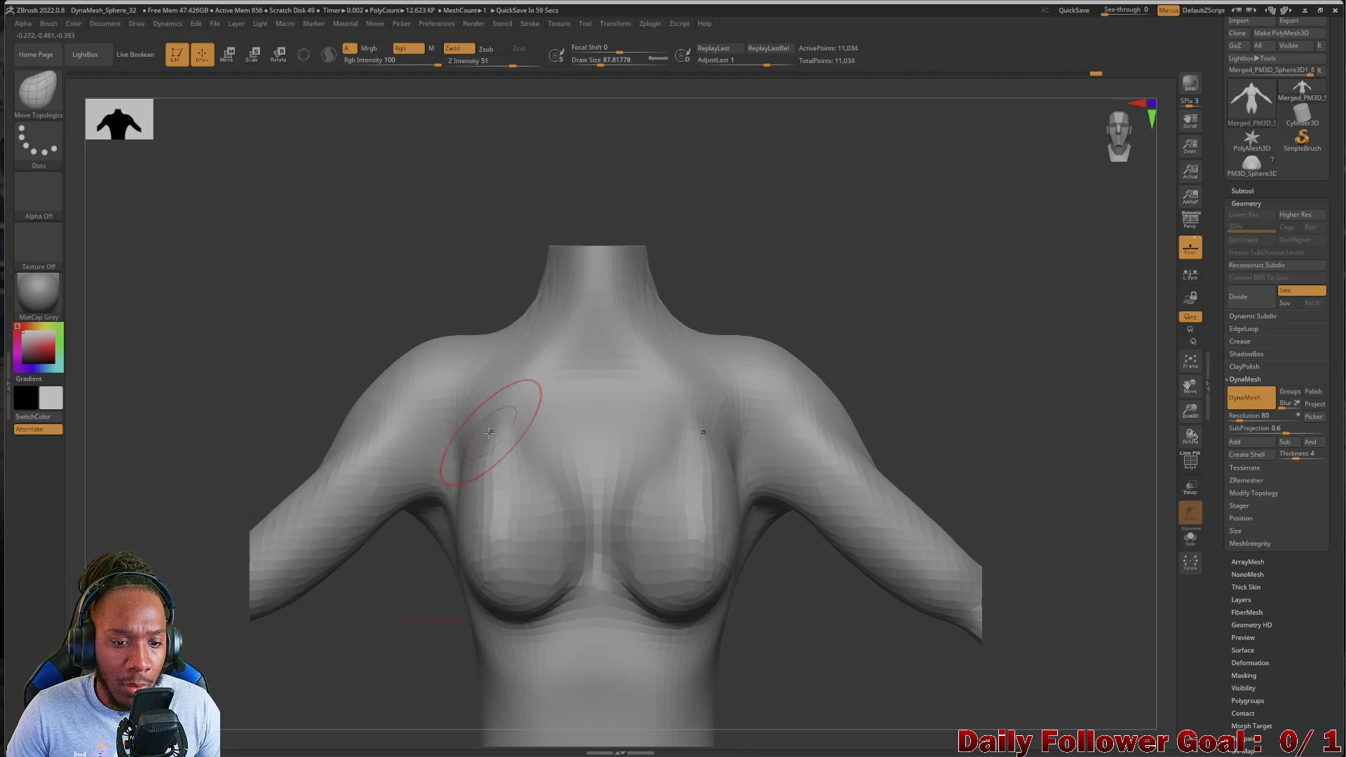
key("shift")
mouse_move(533, 457)
left_mouse_down("shift")
mouse_move(462, 421)
mouse_move(449, 446)
mouse_move(460, 449)
mouse_move(450, 439)
left_mouse_up("shift")
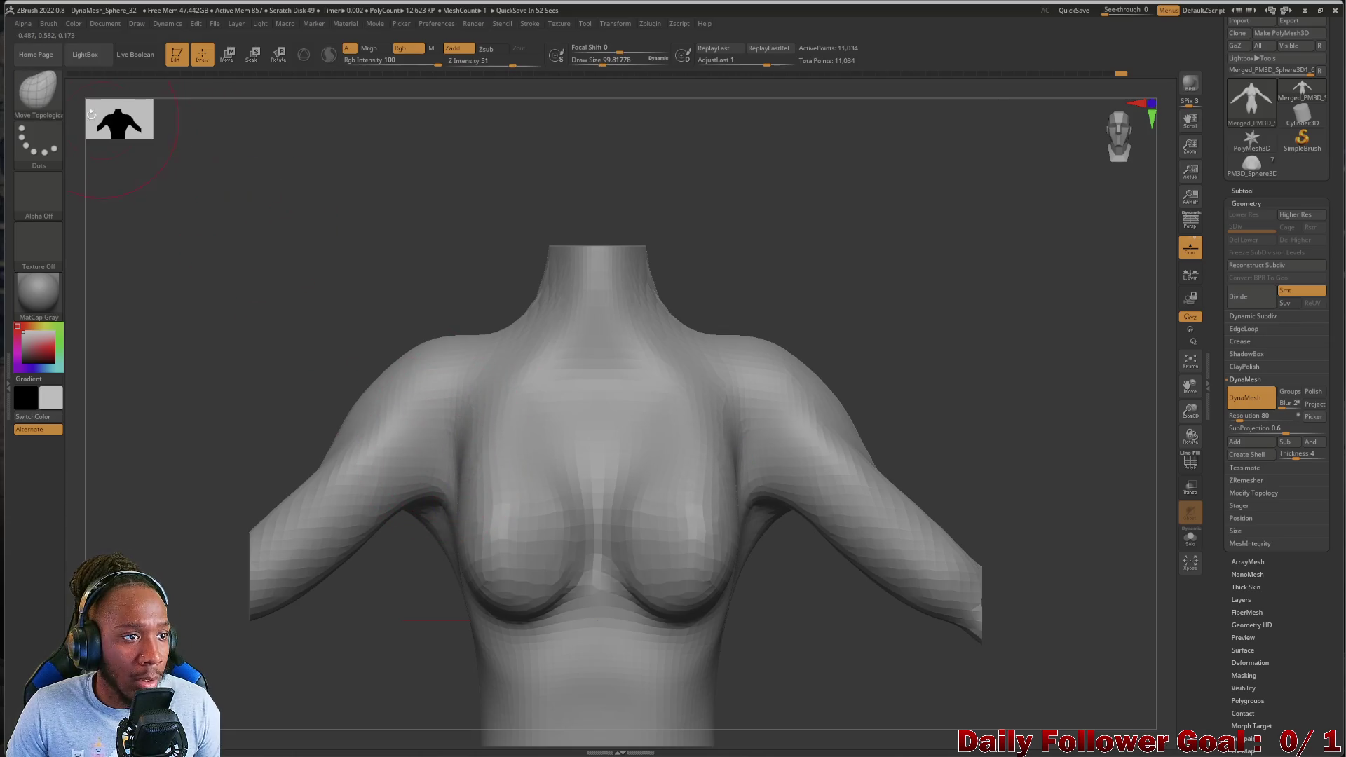
Select the ClayBuildup brush using the B, C brush palette shortcut
key("b")
key("d")
key("s")
key("b")
key("c")
key("b")
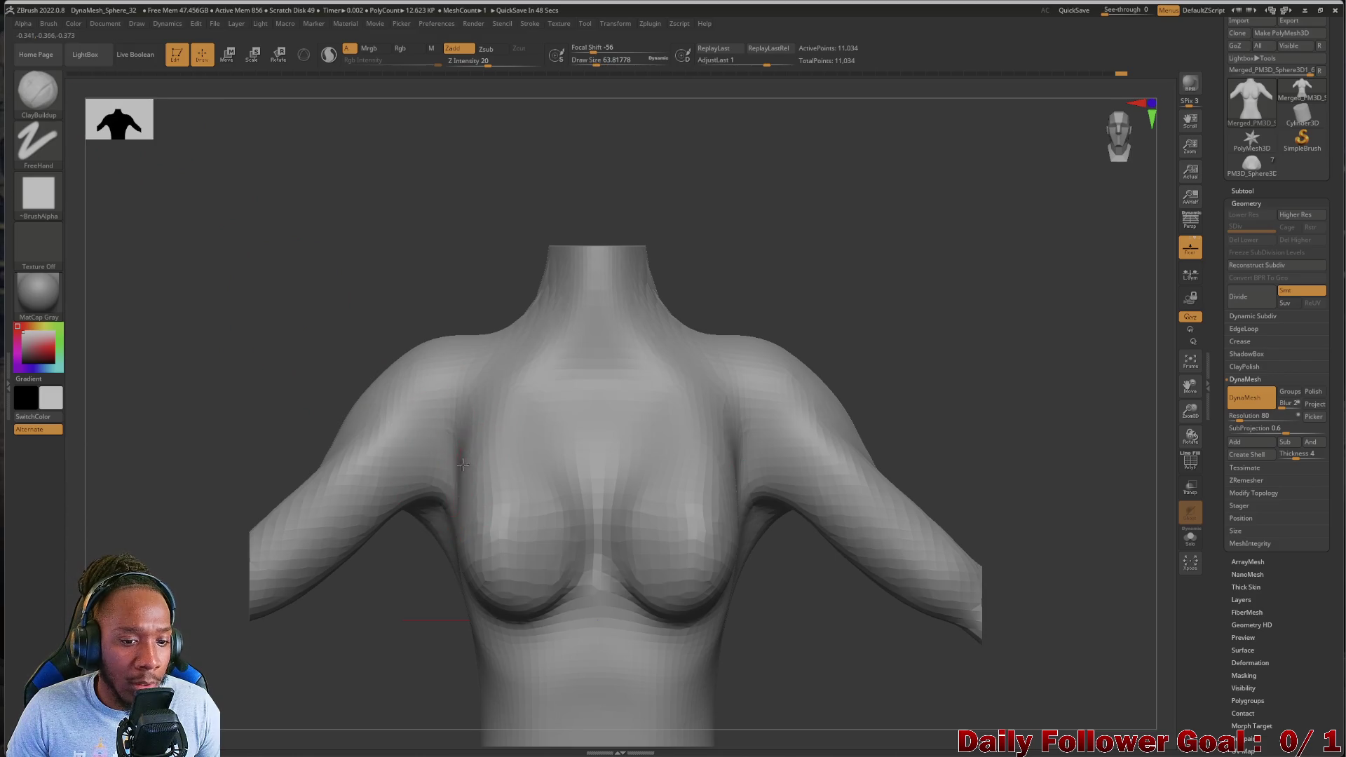
Build up mirrored clay in the left armpit, then Shift-smooth the jagged clay
mouse_move(476, 484)
left_mouse_down()
mouse_move(449, 429)
mouse_move(472, 490)
left_mouse_up()
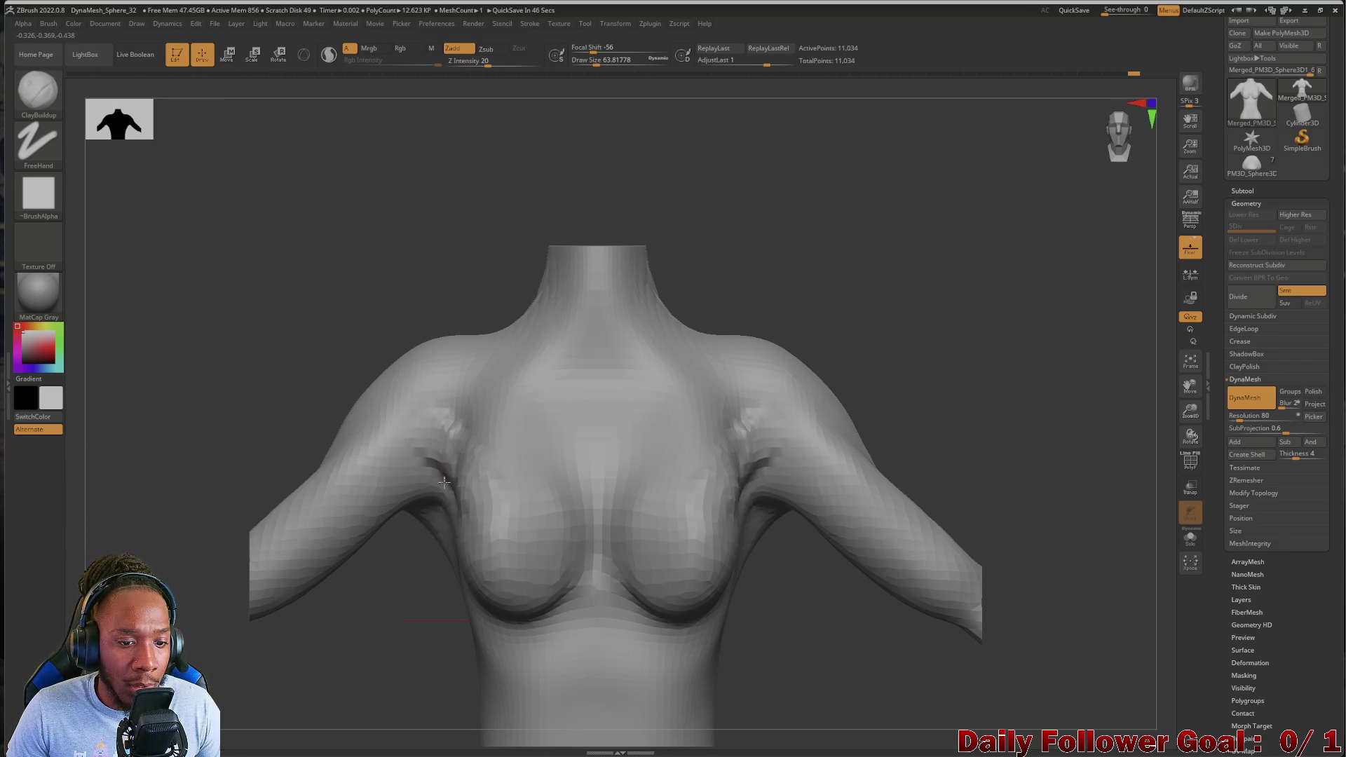
left_click_drag(448, 439, 459, 485)
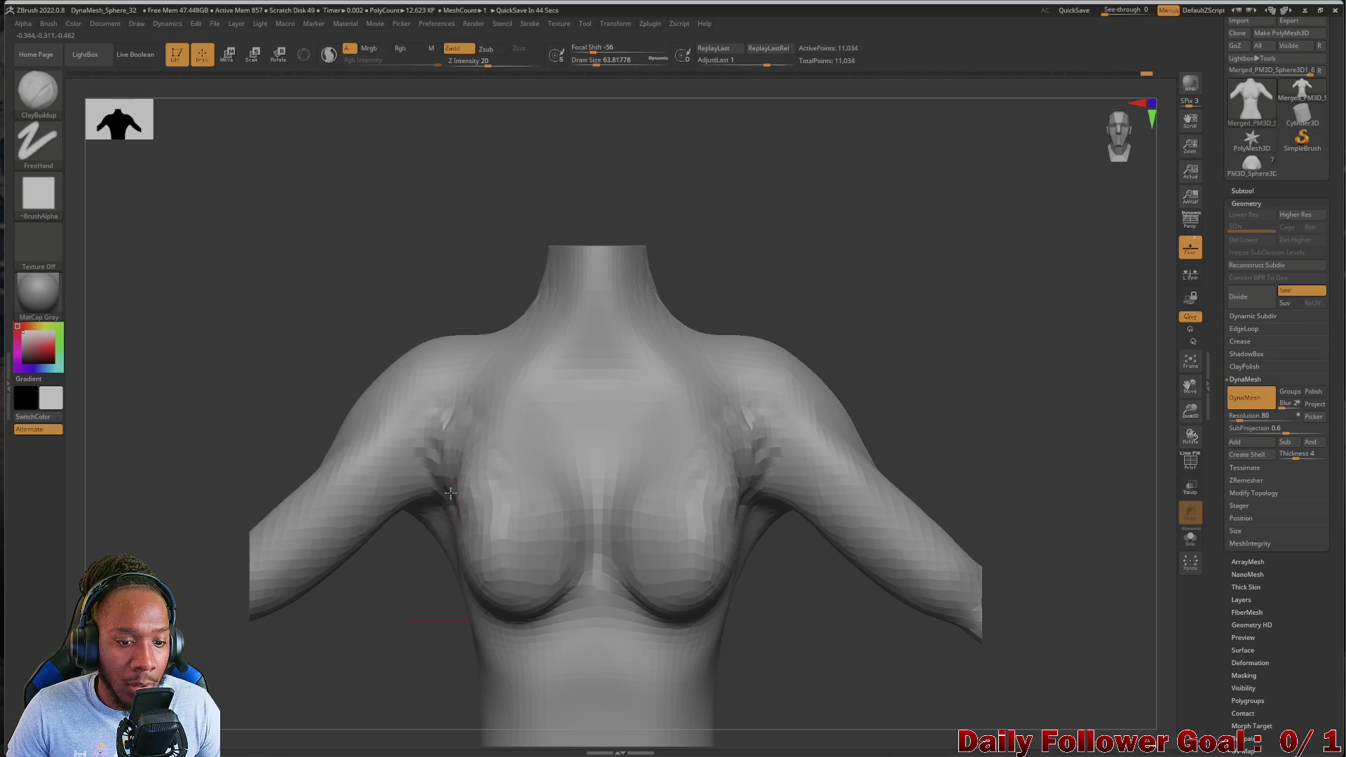
key("shift")
mouse_move(324, 420)
left_mouse_down()
mouse_move(264, 378)
mouse_move(487, 476)
left_mouse_up()
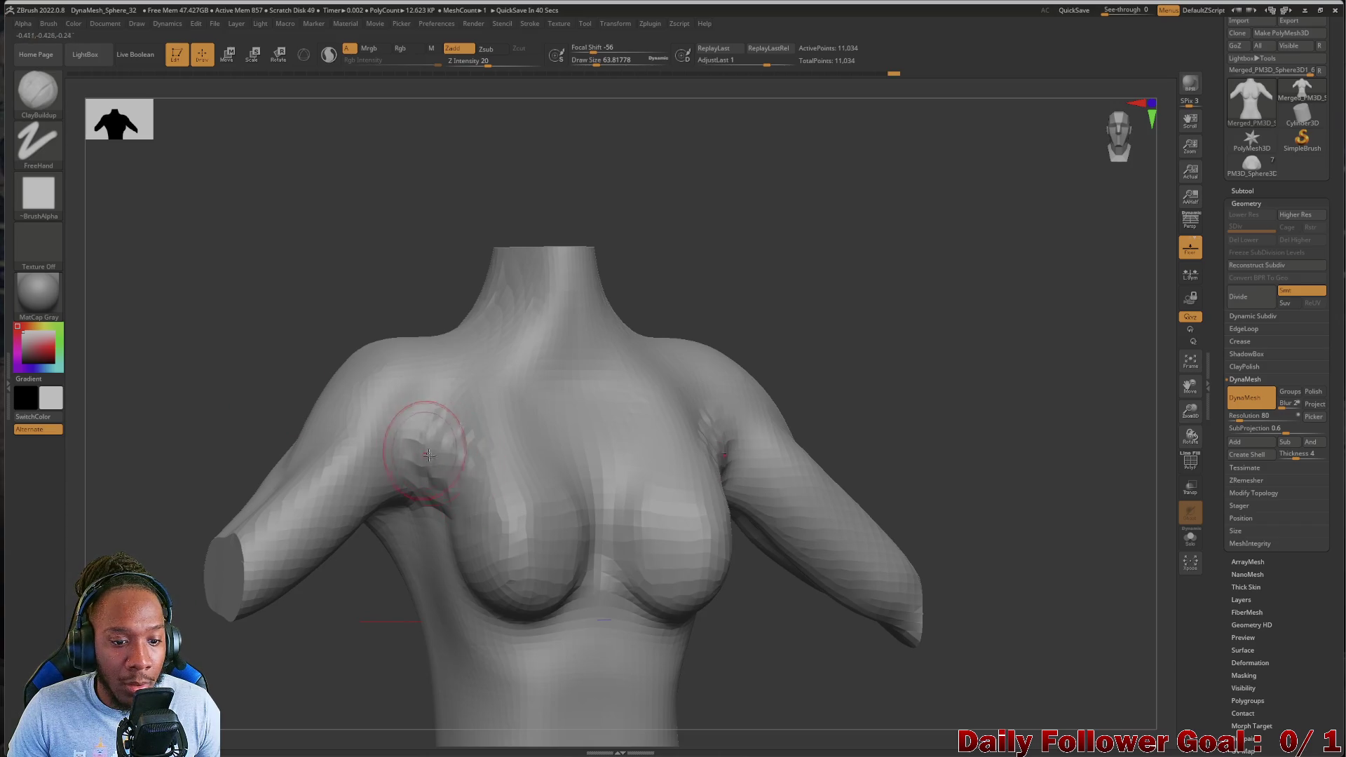
left_click_drag(423, 412, 447, 447, "shift")
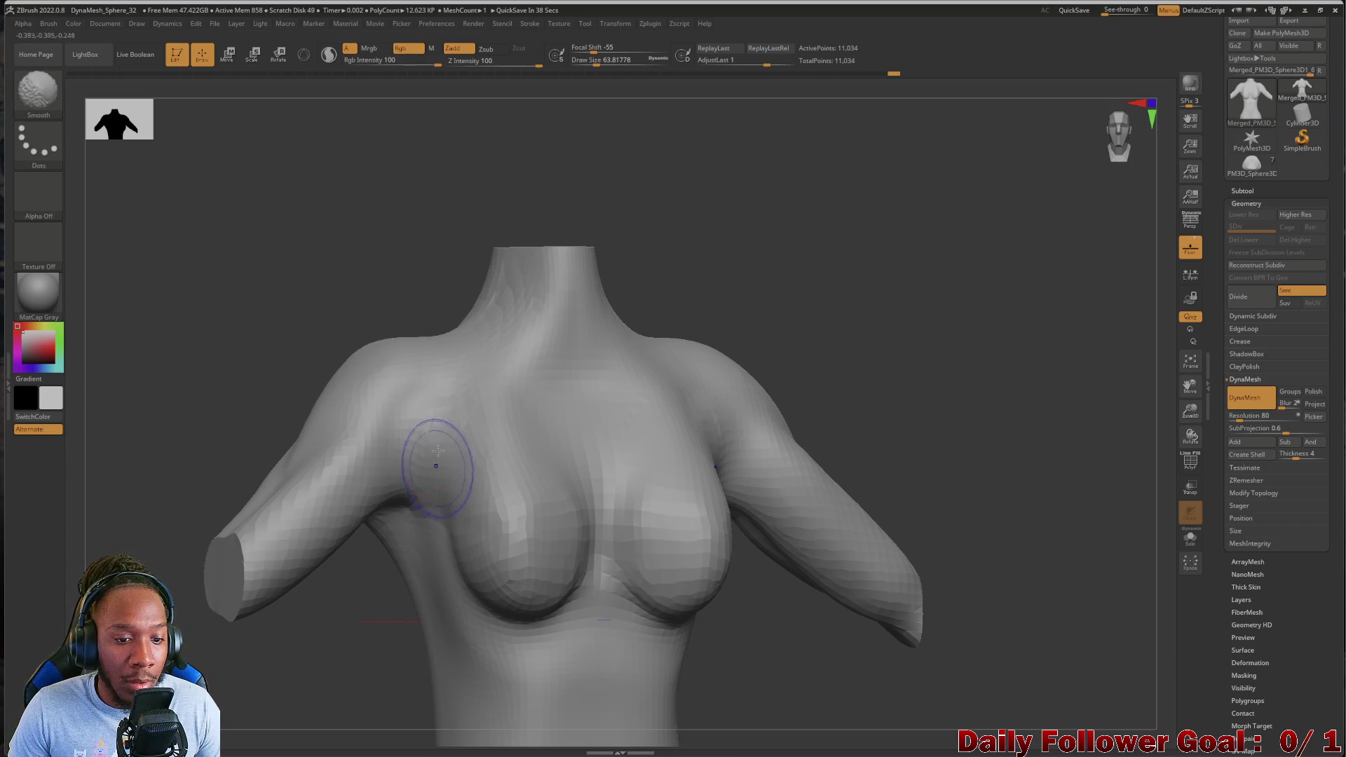
mouse_move(140, 393)
left_mouse_down()
mouse_move(150, 367)
mouse_move(159, 421)
mouse_move(135, 378)
mouse_move(94, 439)
mouse_move(94, 421)
mouse_move(105, 490)
mouse_move(171, 508)
mouse_move(144, 514)
mouse_move(103, 561)
left_mouse_up()
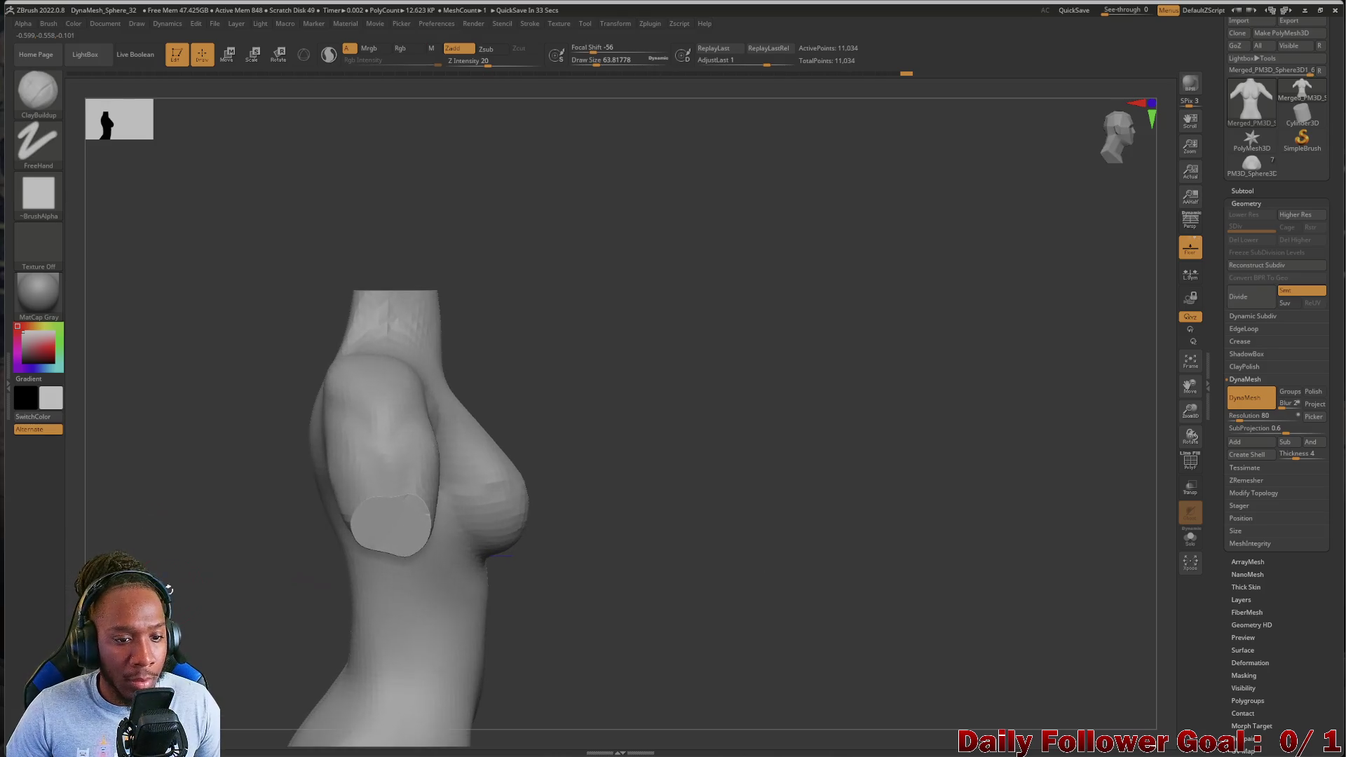
mouse_move(141, 396)
left_mouse_down()
mouse_move(84, 481)
mouse_move(98, 491)
mouse_move(333, 508)
mouse_move(97, 486)
mouse_move(135, 498)
mouse_move(135, 565)
mouse_move(205, 567)
mouse_move(108, 561)
mouse_move(119, 543)
mouse_move(150, 557)
left_mouse_up()
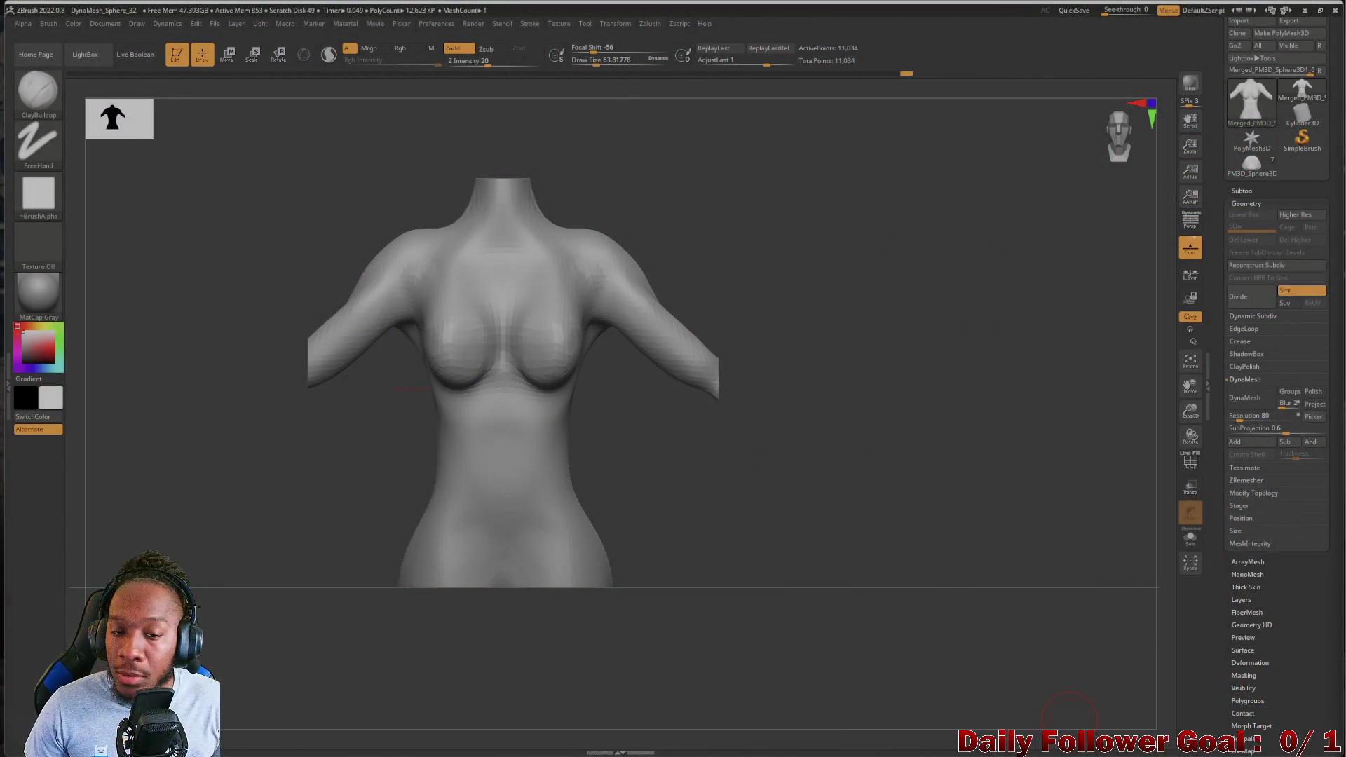
Compare the torso's side and front silhouettes, then pick Move Topological from the quick brush picker
mouse_move(267, 581)
left_mouse_down()
mouse_move(138, 526)
mouse_move(145, 544)
mouse_move(121, 547)
left_mouse_up()
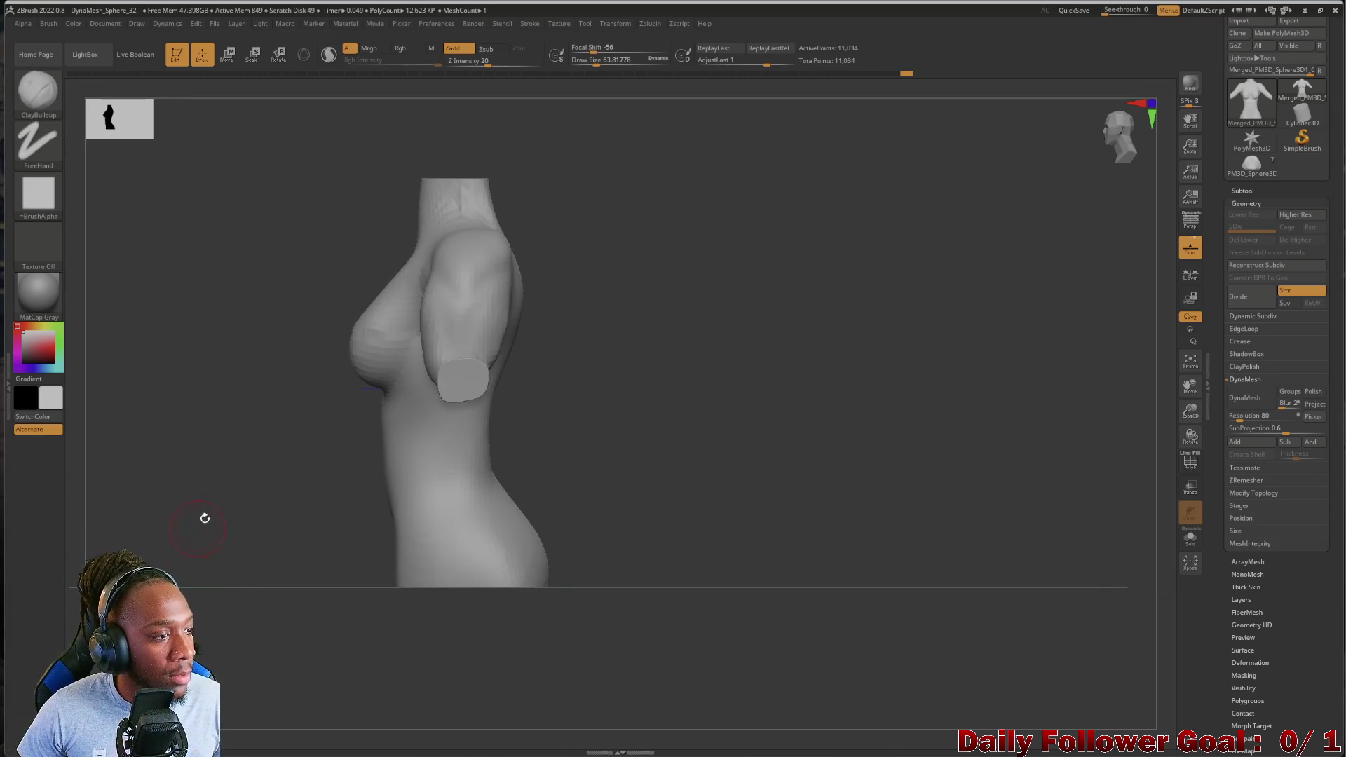
mouse_move(248, 470)
left_mouse_down()
mouse_move(168, 553)
mouse_move(146, 534)
mouse_move(309, 415)
left_mouse_up()
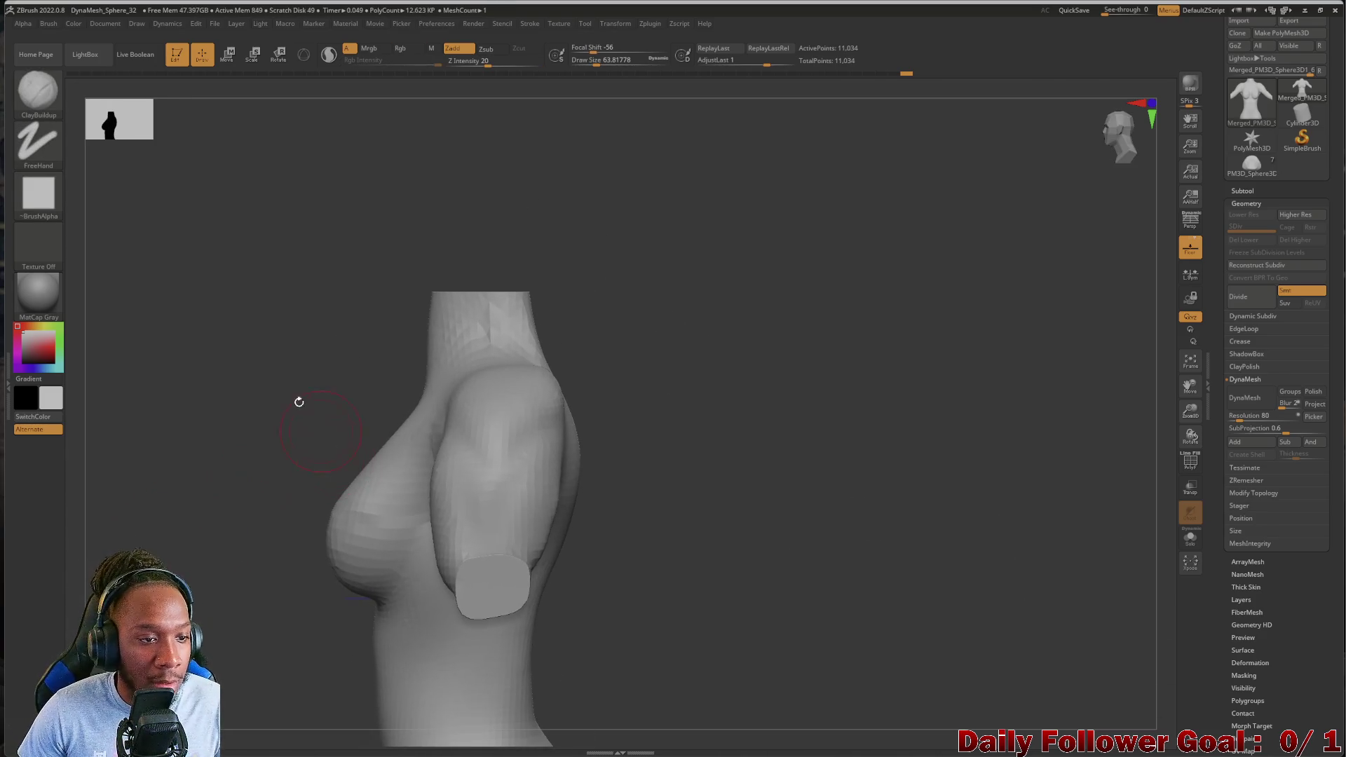
left_click(61, 114)
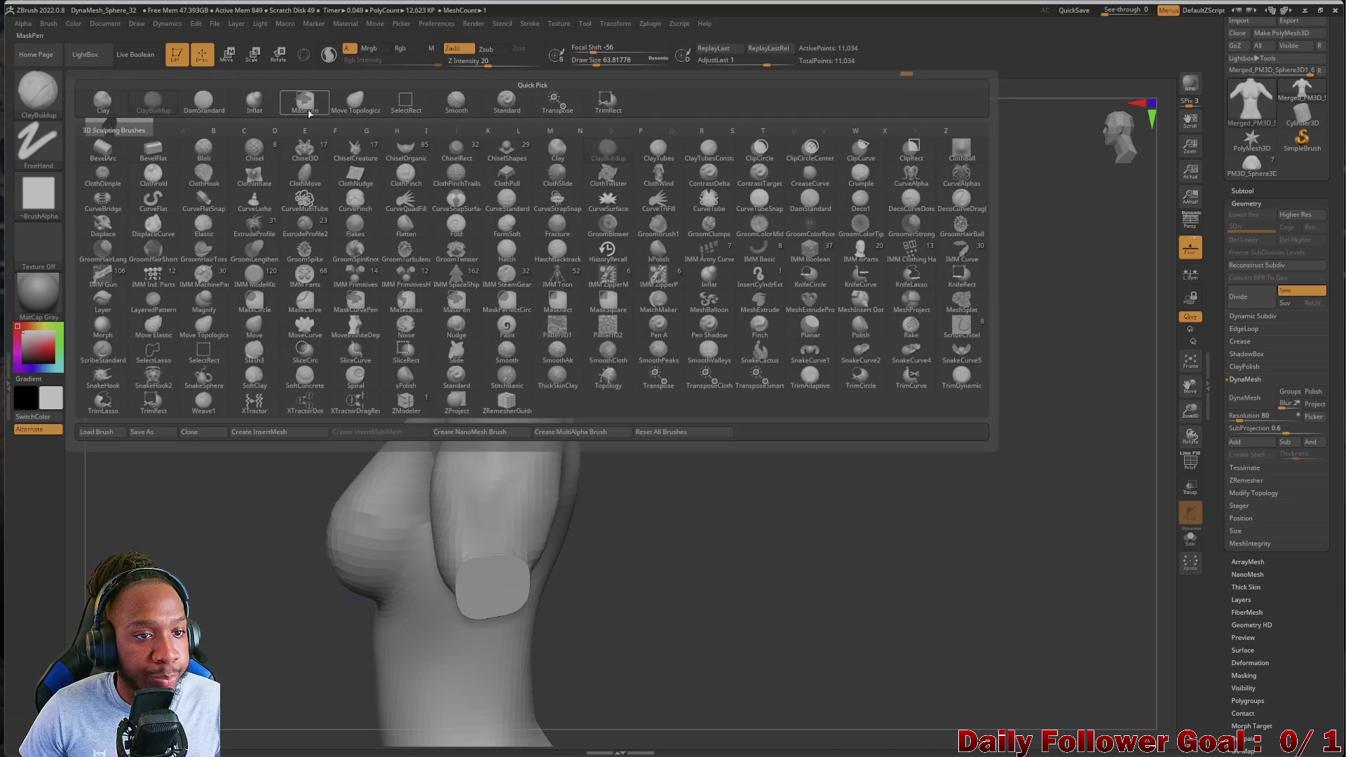
left_click(355, 102)
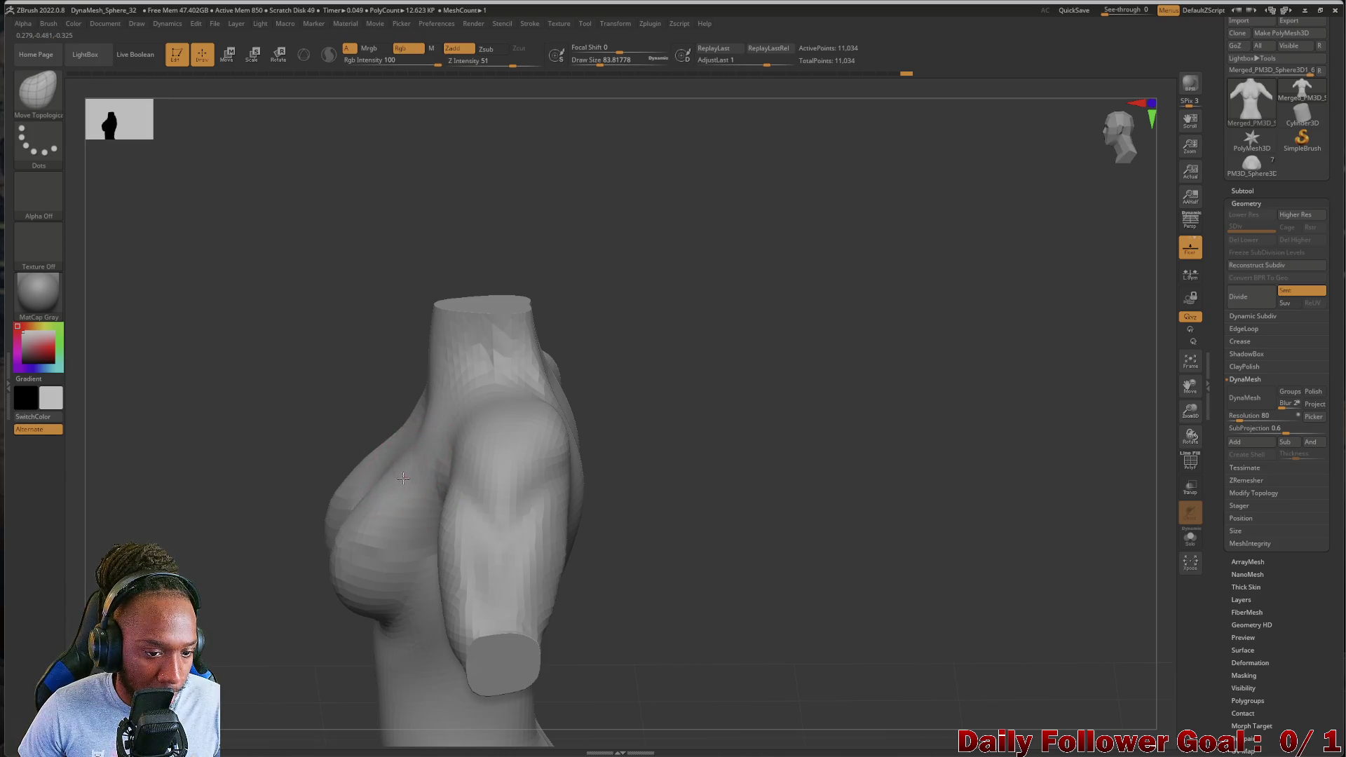
mouse_move(390, 484)
right_mouse_down()
mouse_move(232, 481)
mouse_move(400, 478)
mouse_move(232, 480)
mouse_move(231, 513)
mouse_move(364, 515)
mouse_move(172, 574)
mouse_move(295, 569)
mouse_move(175, 569)
mouse_move(294, 569)
mouse_move(126, 553)
mouse_move(28, 564)
mouse_move(91, 565)
mouse_move(63, 564)
right_mouse_up()
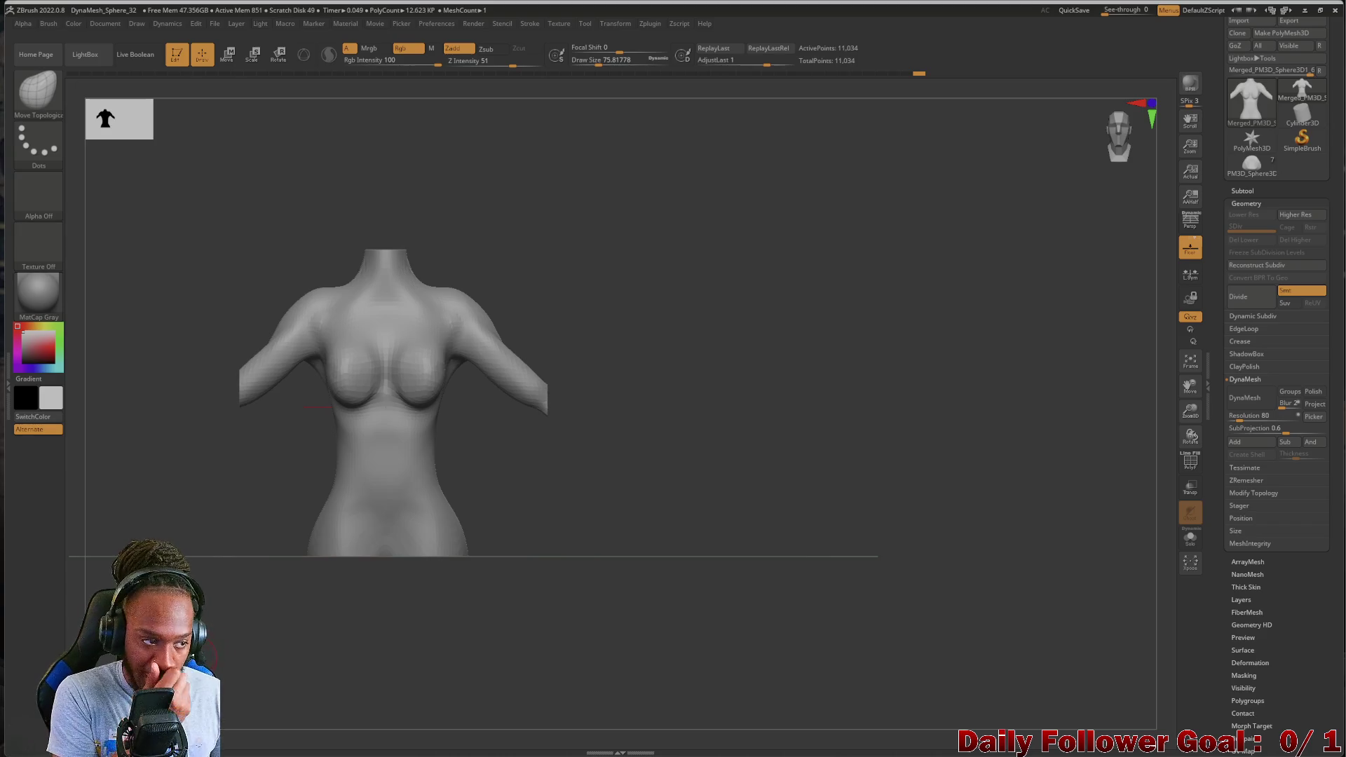
Zoom in on a side view of the torso and make the brush smaller
mouse_move(175, 561)
right_mouse_down()
mouse_move(231, 564)
mouse_move(168, 564)
right_mouse_up()
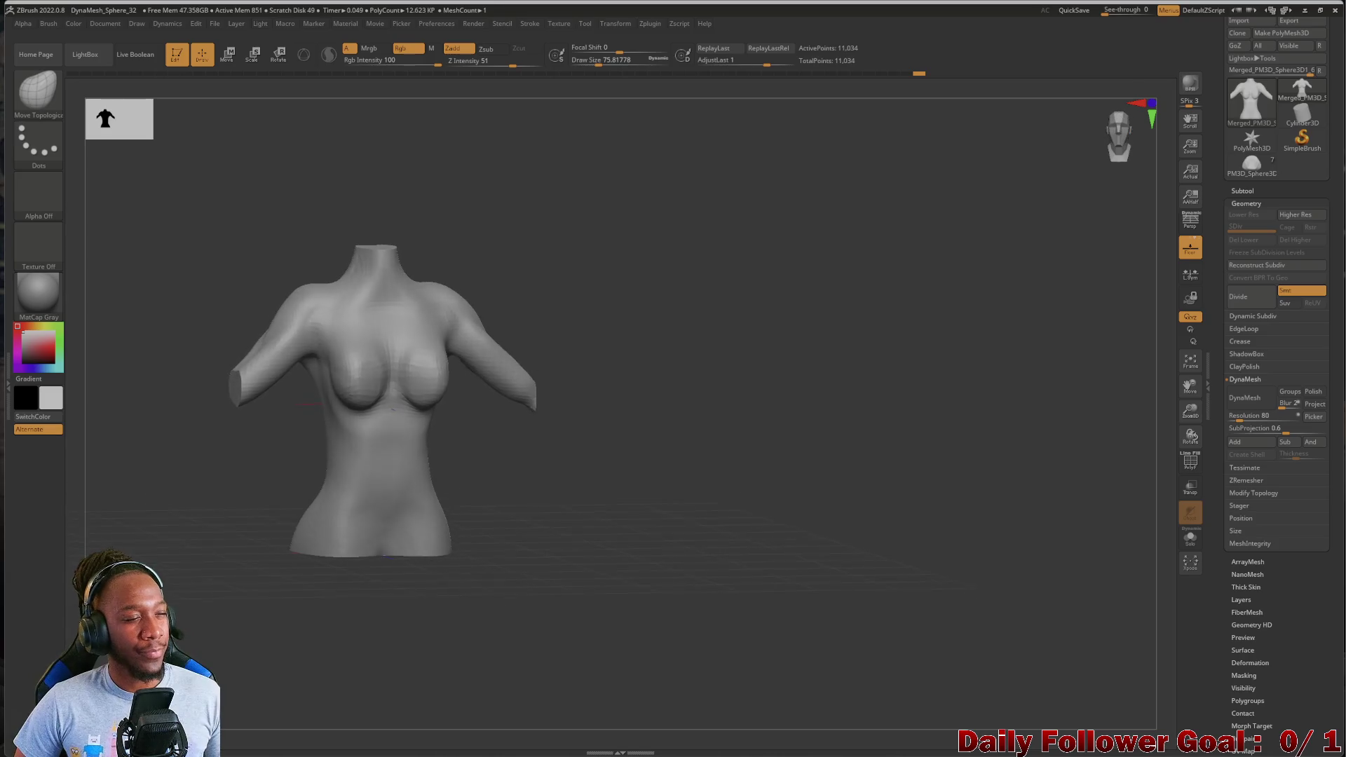
right_click_drag(87, 529, 144, 530)
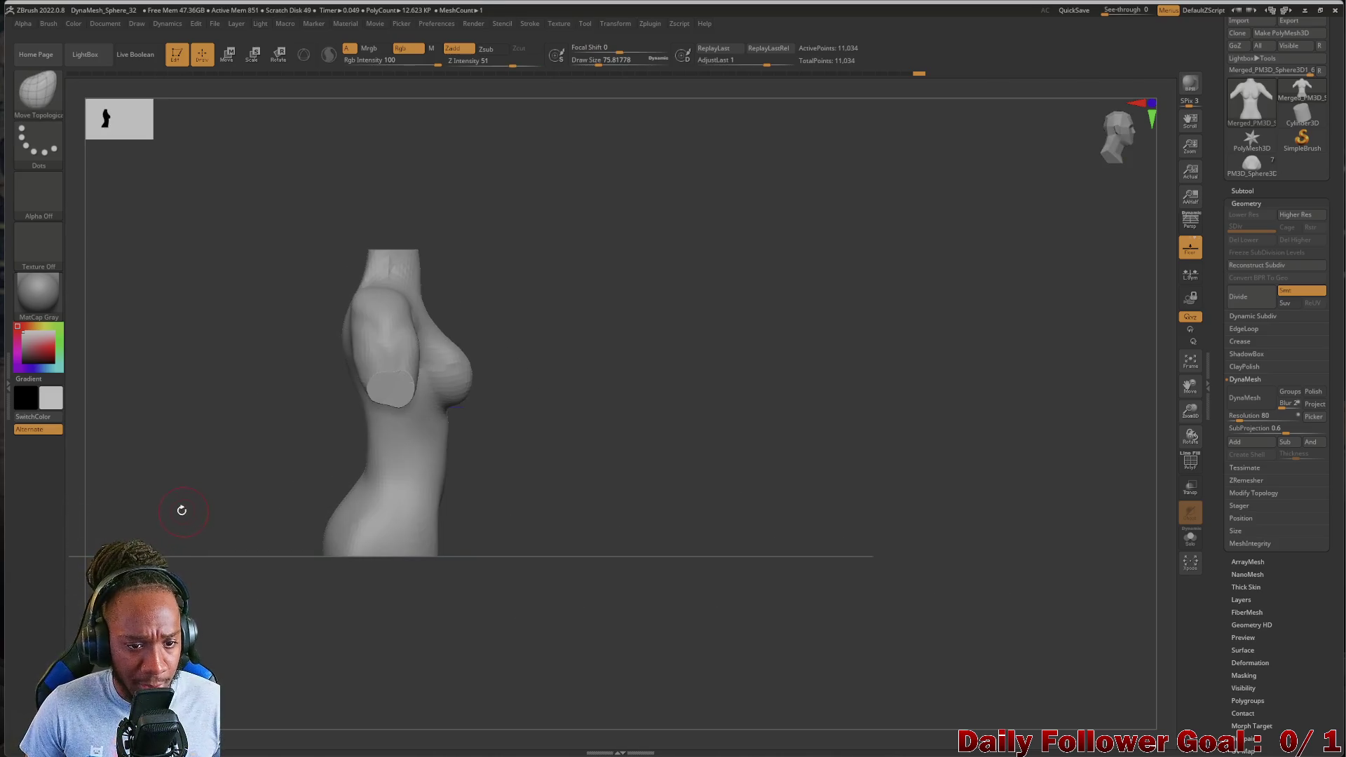
right_click_drag(187, 489, 297, 521, "ctrl")
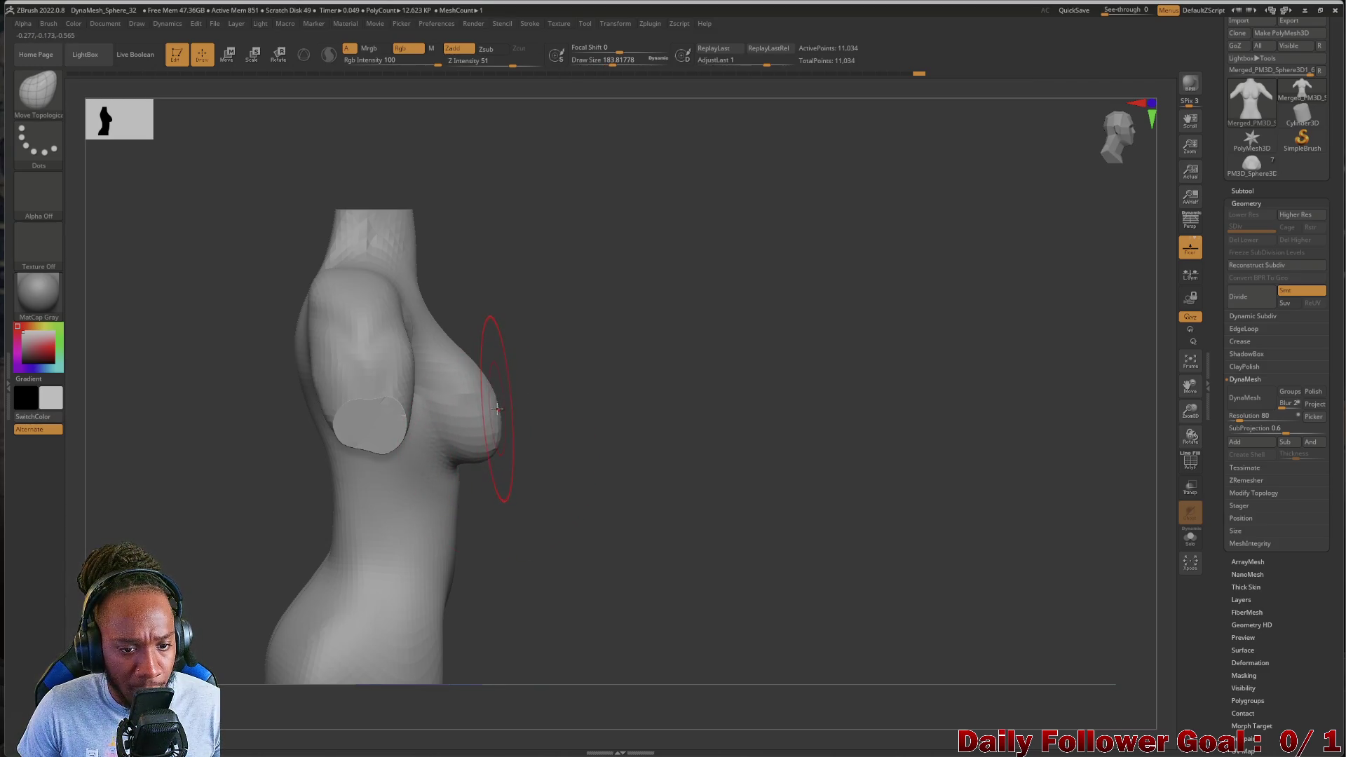
key("bracketleft")
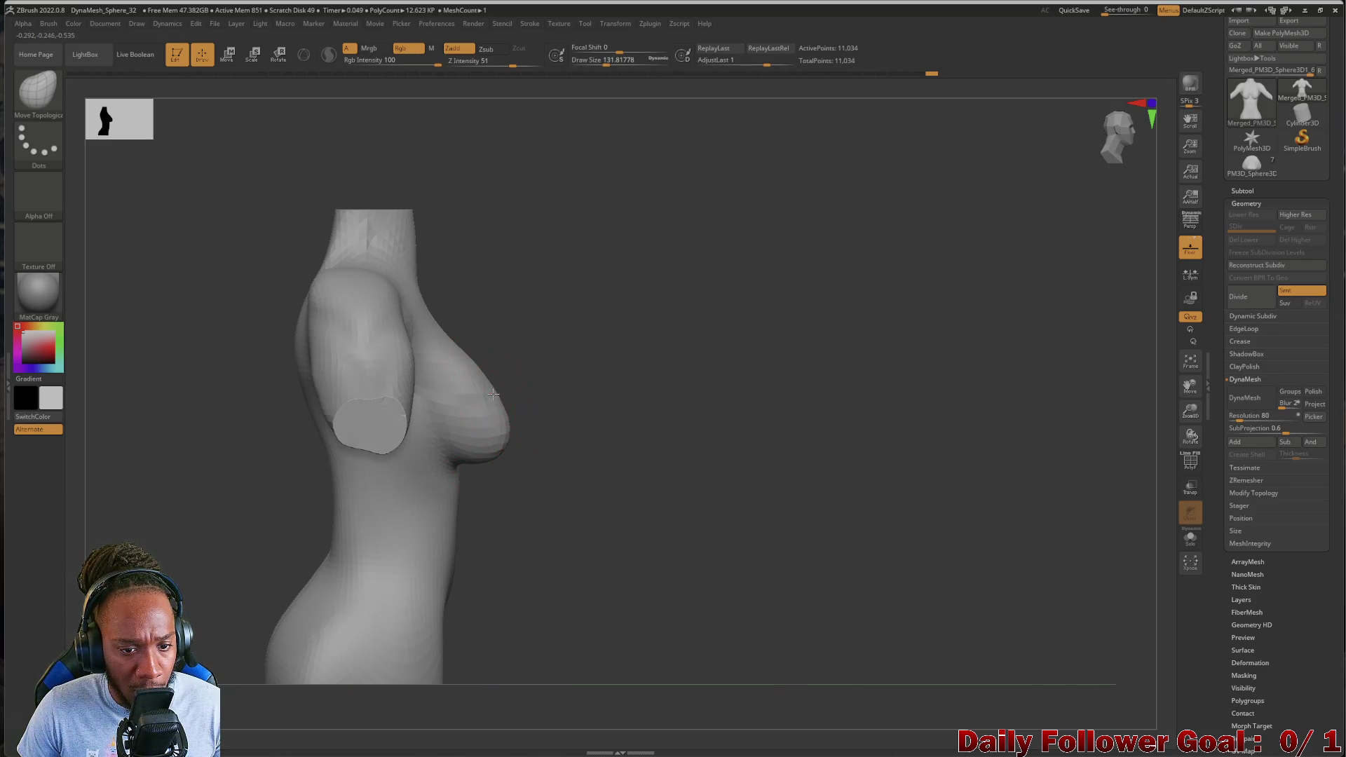
key("shift")
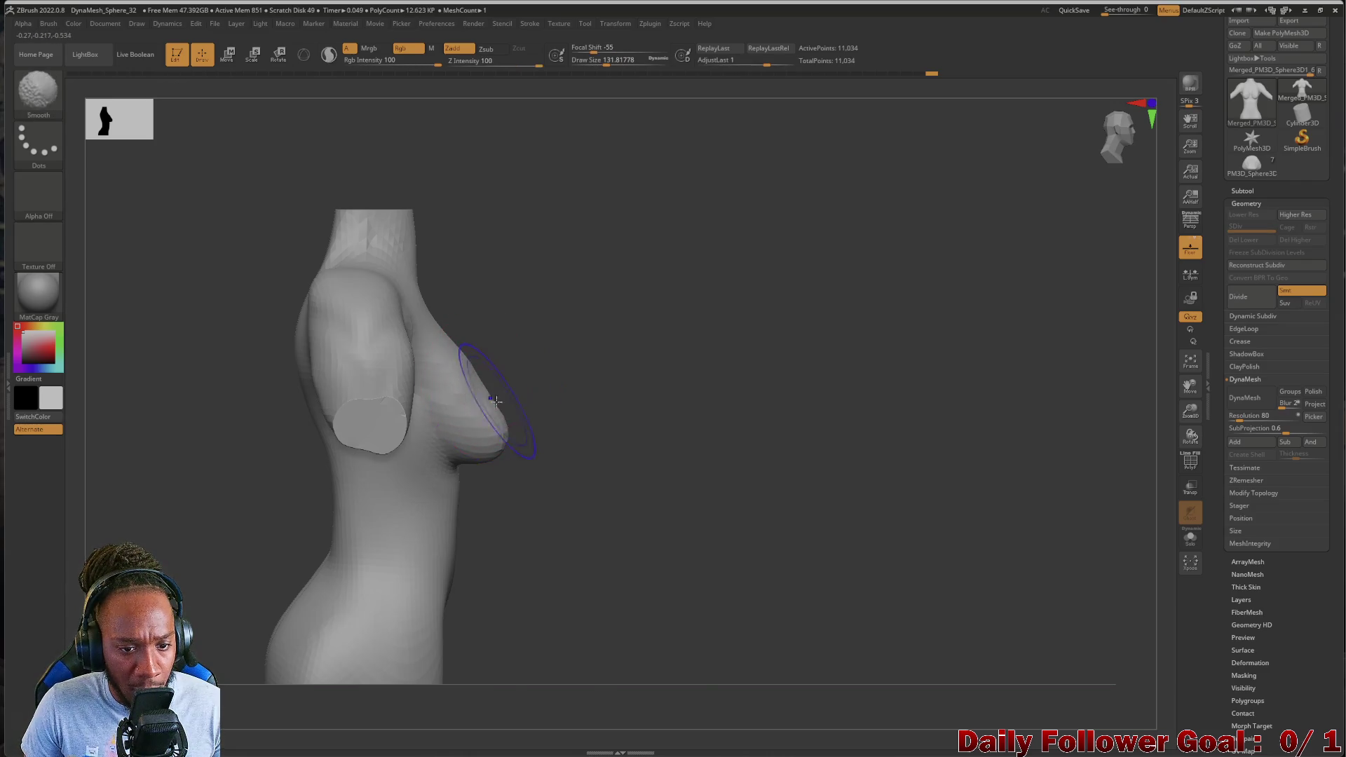
Refine the breast profile with Shift-Smooth, checking it from front, side and three-quarter angles
mouse_move(604, 453)
left_mouse_down("shift")
mouse_move(337, 480)
mouse_move(433, 436)
left_mouse_up("shift")
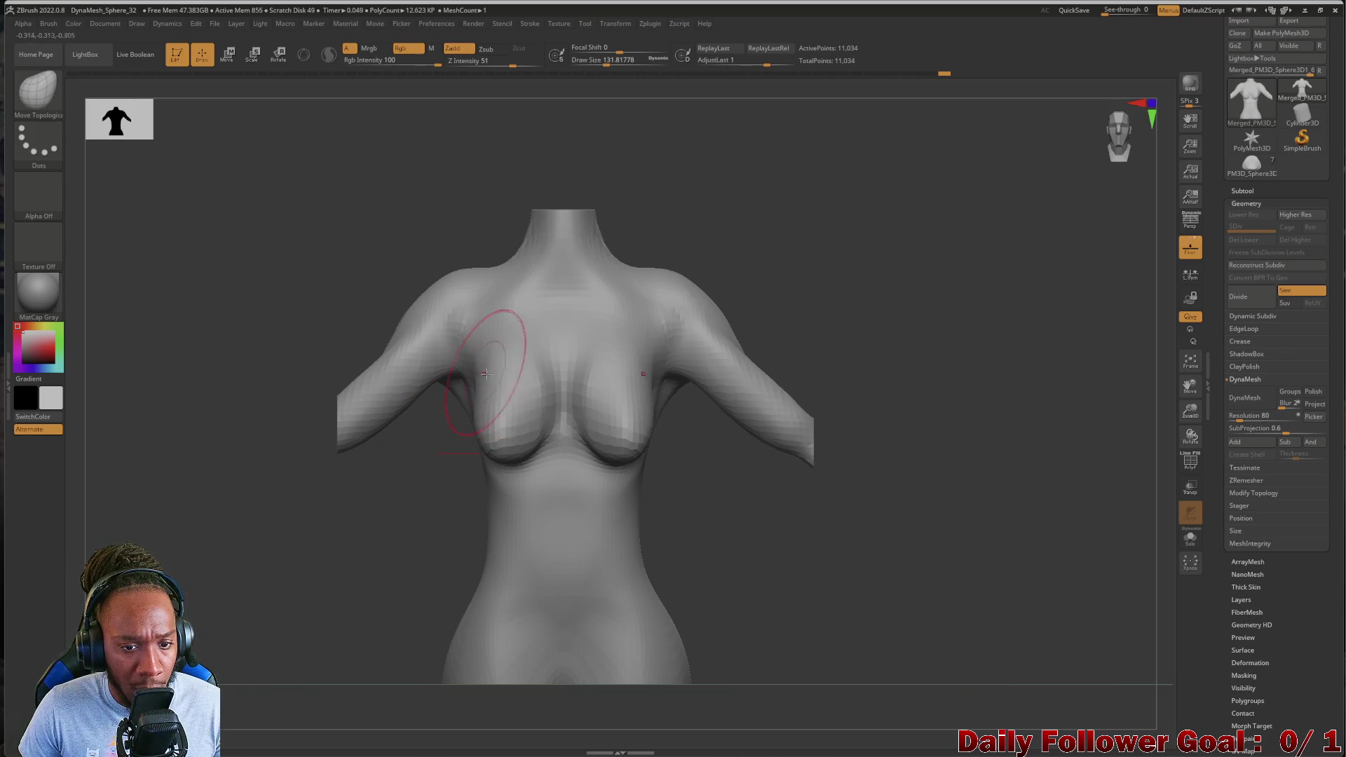
left_click_drag(456, 452, 481, 445)
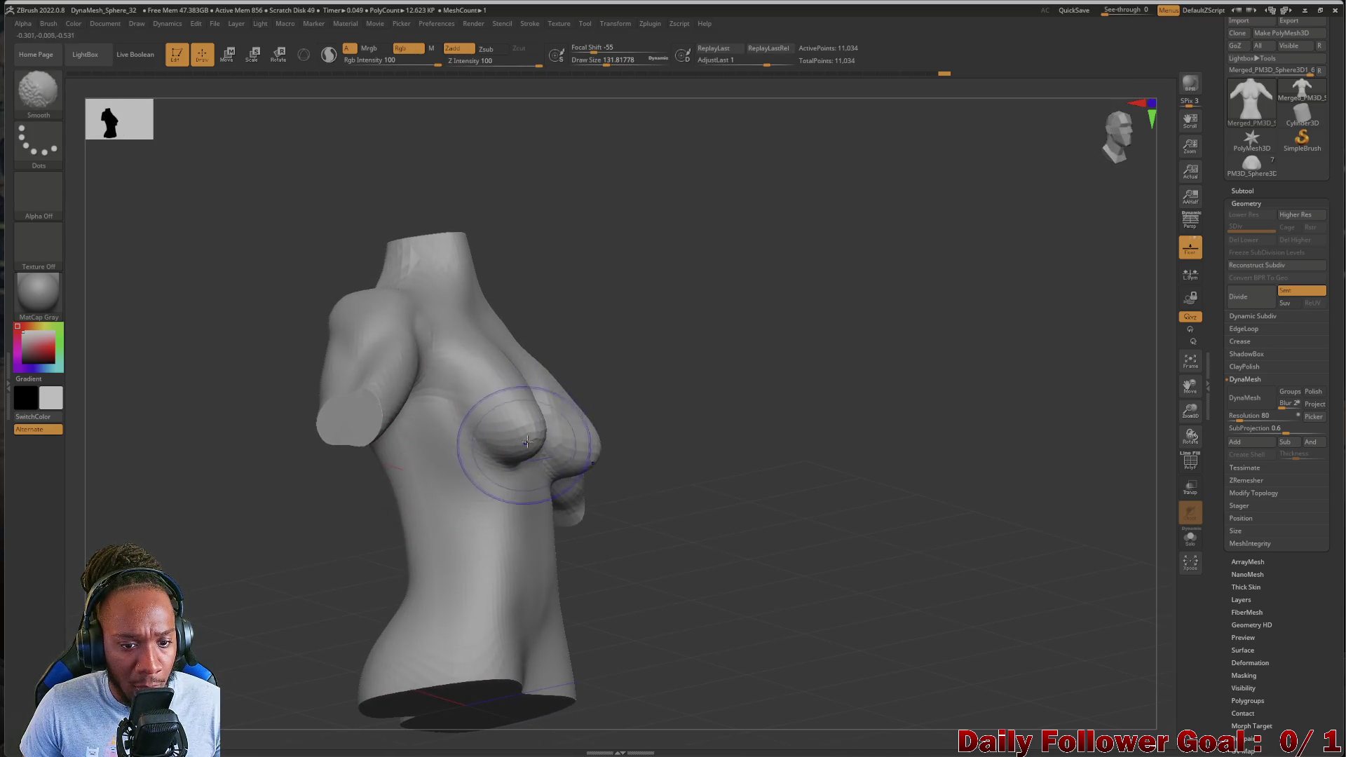
left_click_drag(588, 439, 670, 576)
left_click_drag(267, 550, 339, 525, "shift")
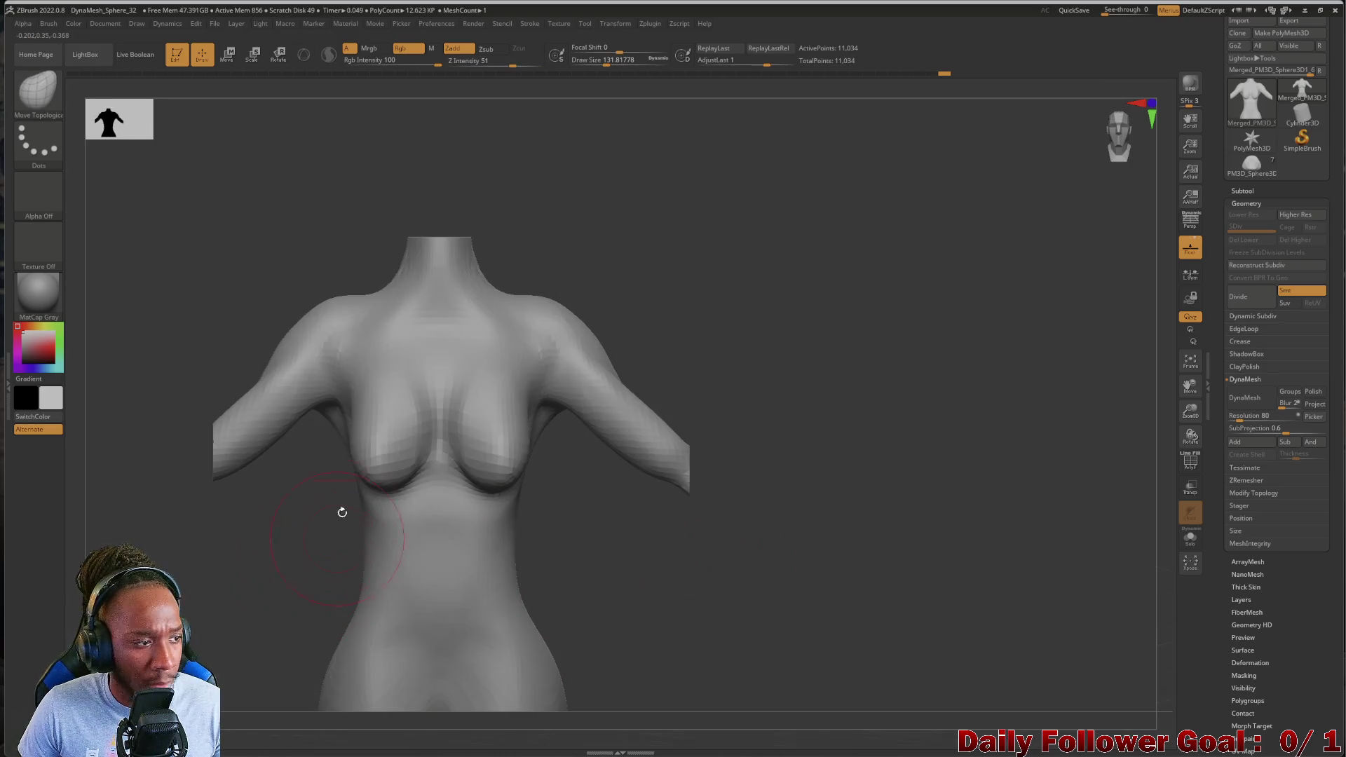
left_click_drag(250, 559, 285, 559)
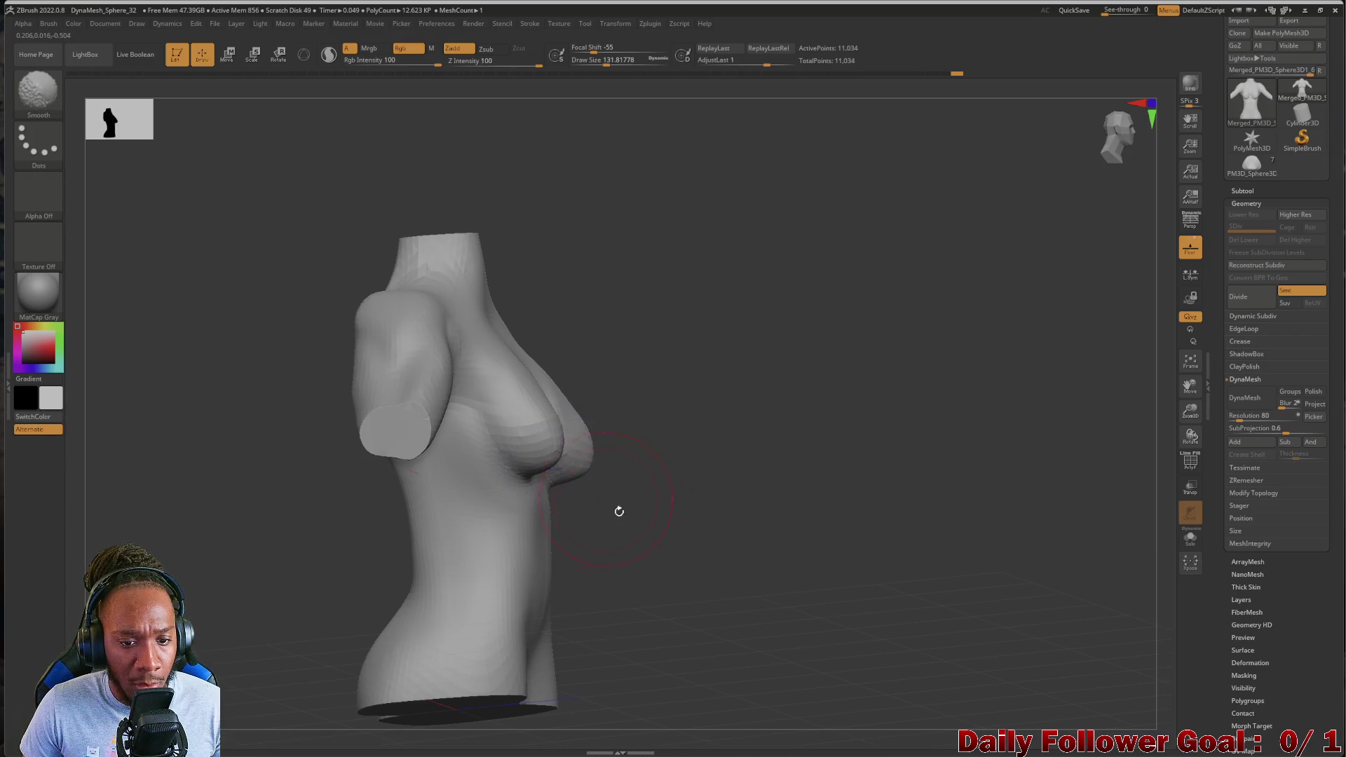
left_click_drag(611, 503, 484, 546, "shift")
mouse_move(323, 480)
left_mouse_down()
mouse_move(252, 600)
mouse_move(293, 557)
left_mouse_up()
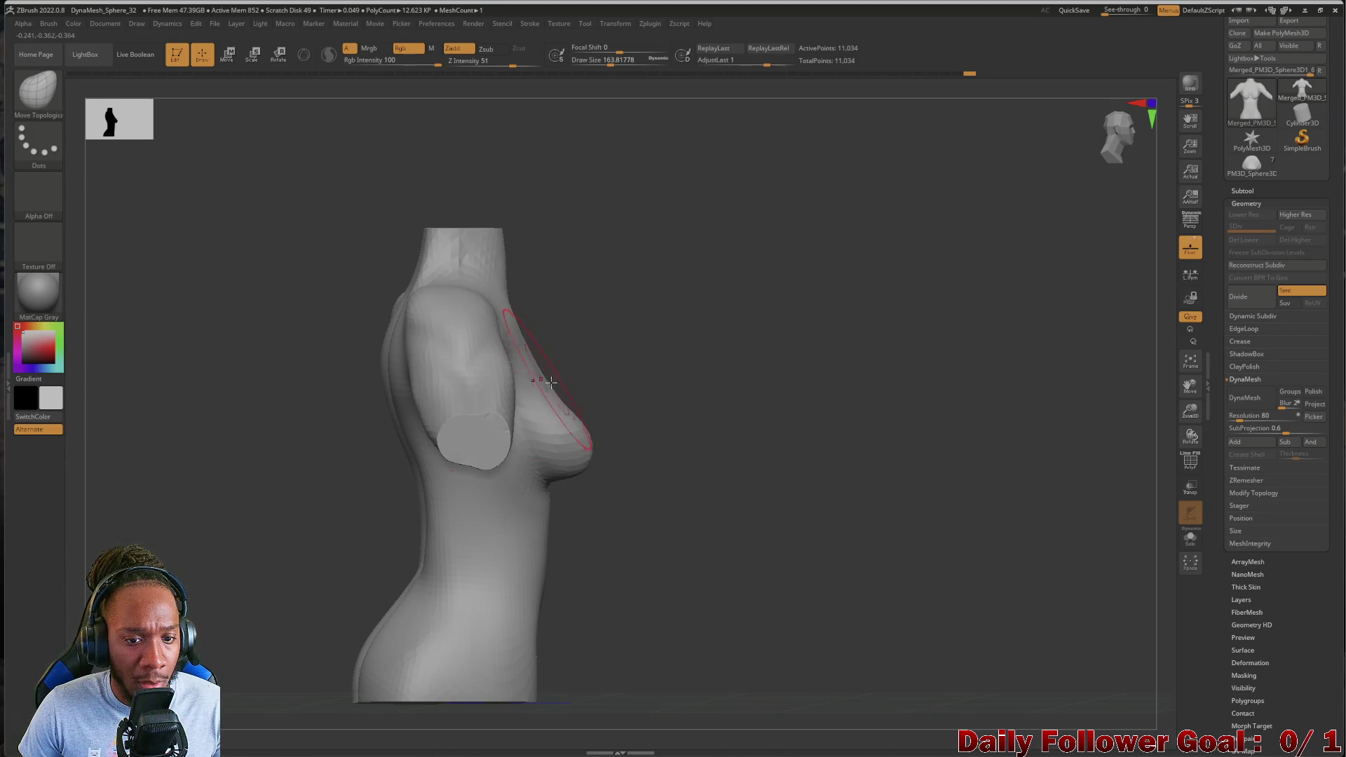
left_click_drag(721, 519, 526, 450)
mouse_move(555, 360)
left_mouse_down()
mouse_move(269, 607)
mouse_move(335, 617)
mouse_move(309, 604)
mouse_move(292, 610)
mouse_move(336, 637)
mouse_move(210, 616)
mouse_move(238, 613)
mouse_move(222, 622)
mouse_move(274, 597)
mouse_move(358, 514)
mouse_move(301, 640)
mouse_move(167, 261)
left_mouse_up()
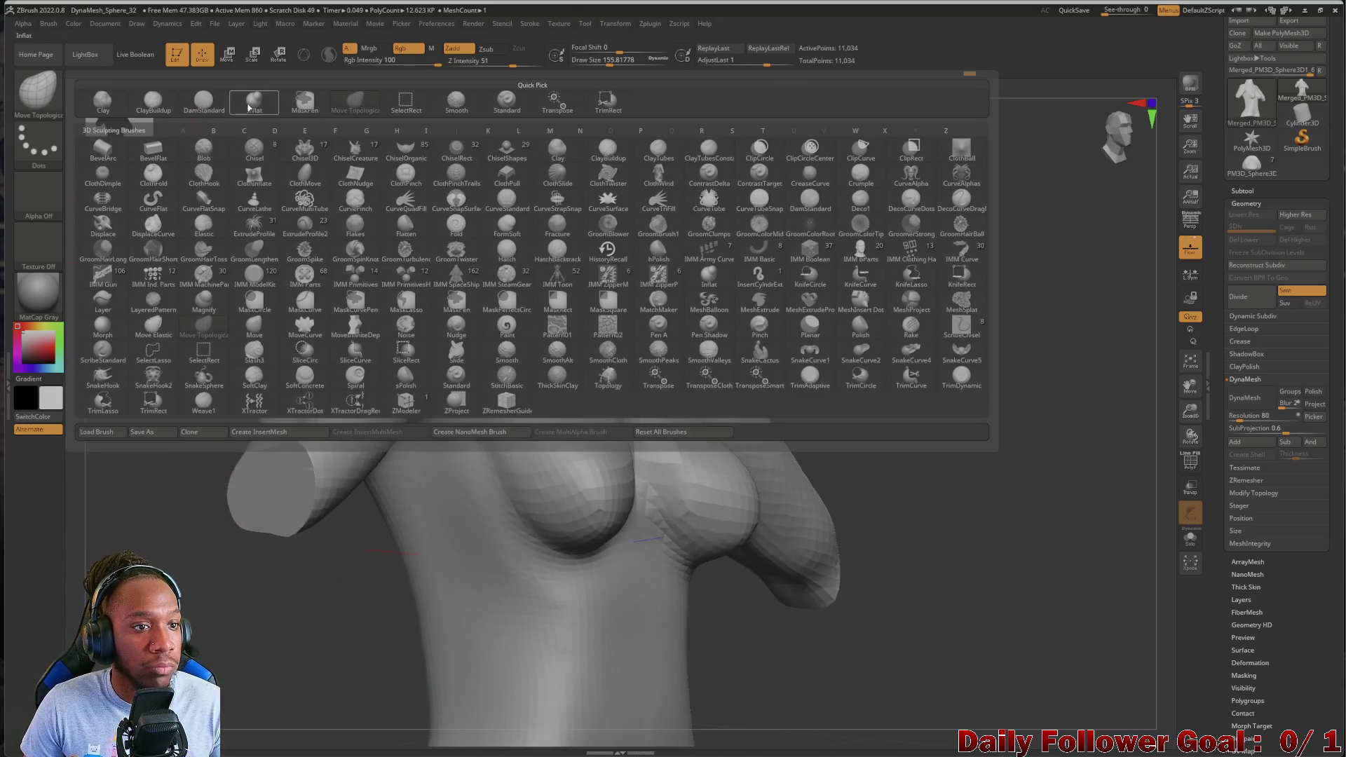
Select the DamStandard brush and review the chest from above and from the front
left_click(203, 102)
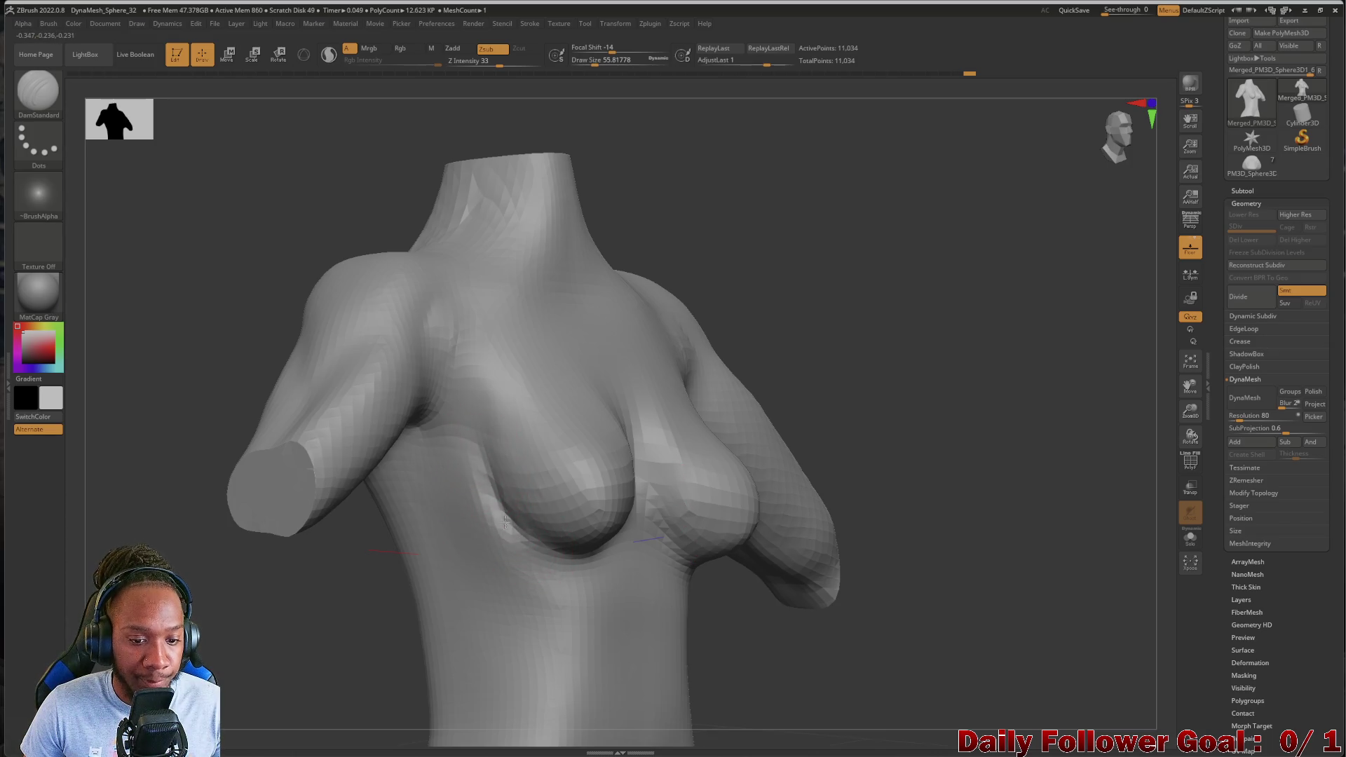
mouse_move(281, 582)
left_mouse_down()
mouse_move(252, 582)
mouse_move(280, 604)
mouse_move(214, 639)
mouse_move(372, 595)
left_mouse_up()
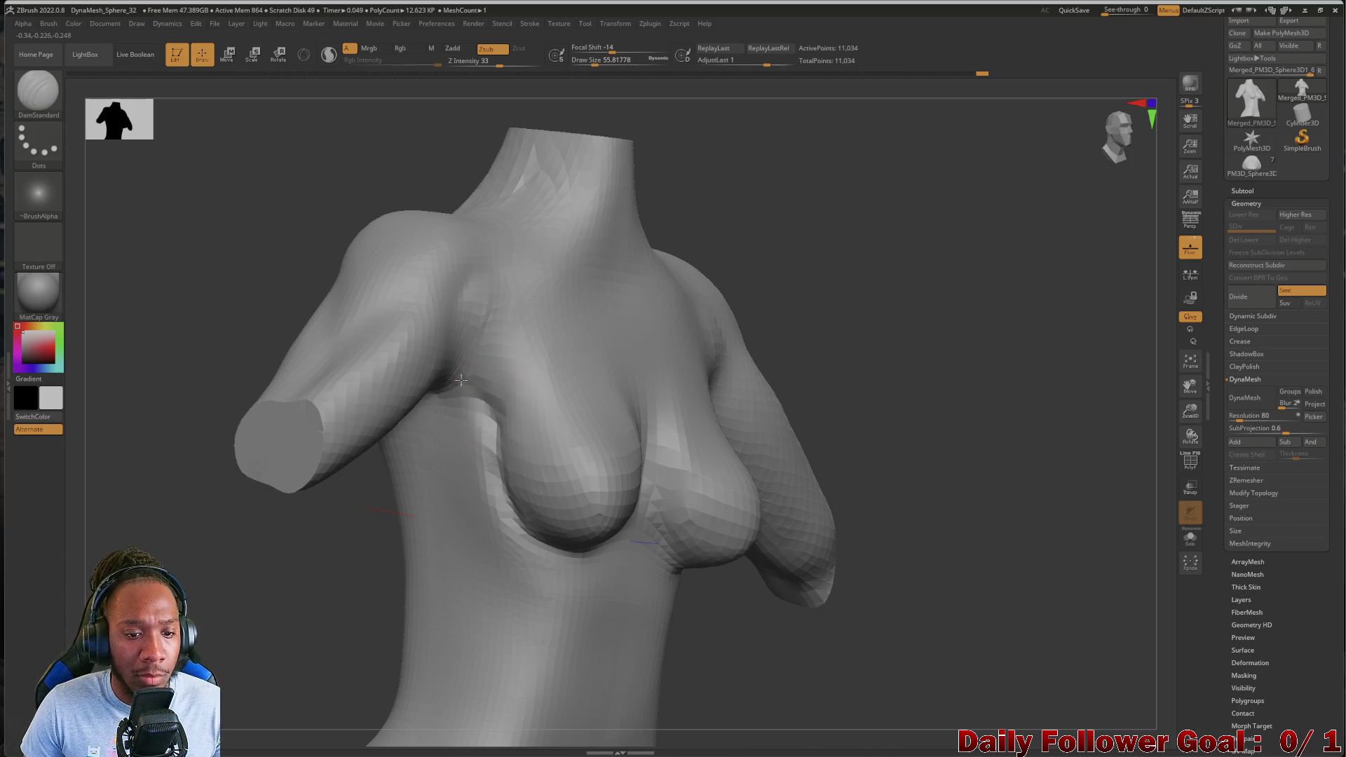
key("shift")
mouse_move(211, 602)
left_mouse_down("shift")
mouse_move(234, 570)
mouse_move(257, 642)
mouse_move(285, 616)
mouse_move(211, 631)
mouse_move(233, 634)
left_mouse_up("shift")
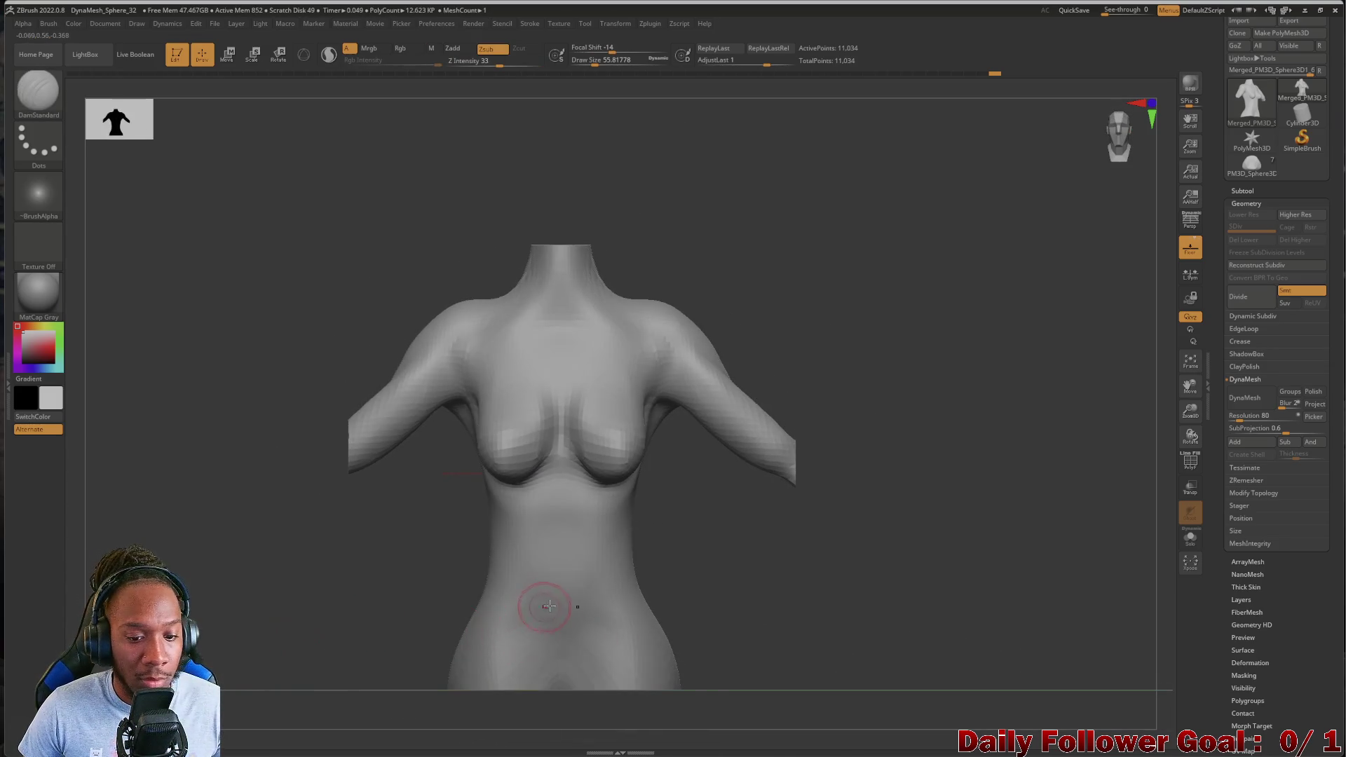